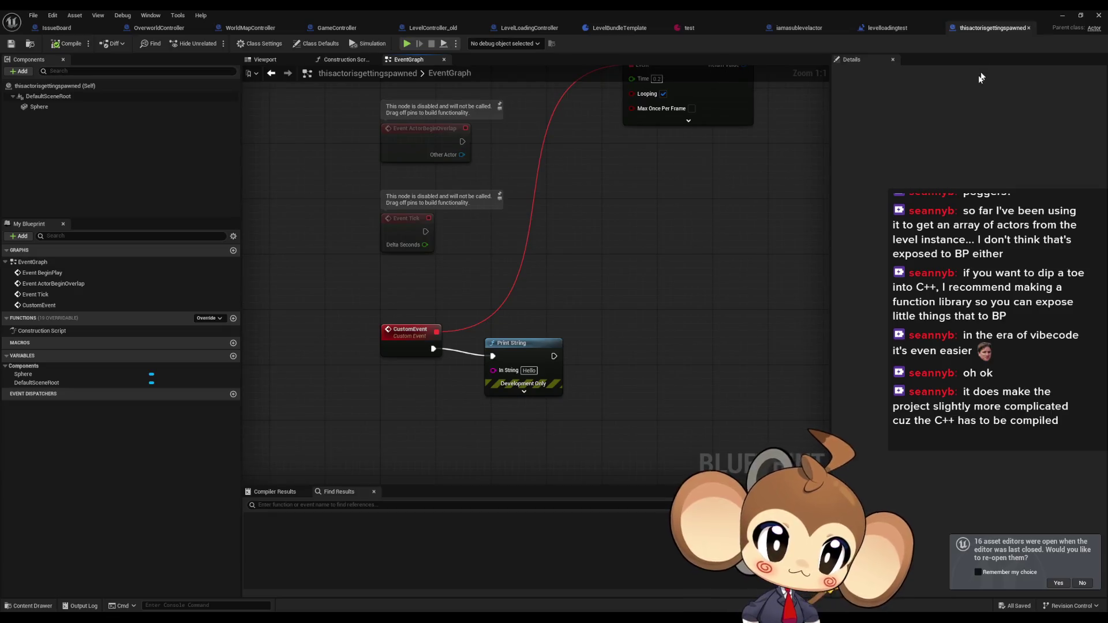
Close the thisactorisgettingspawned Blueprint, play-test levelloadingtest briefly, then stop the session
click(1096, 16)
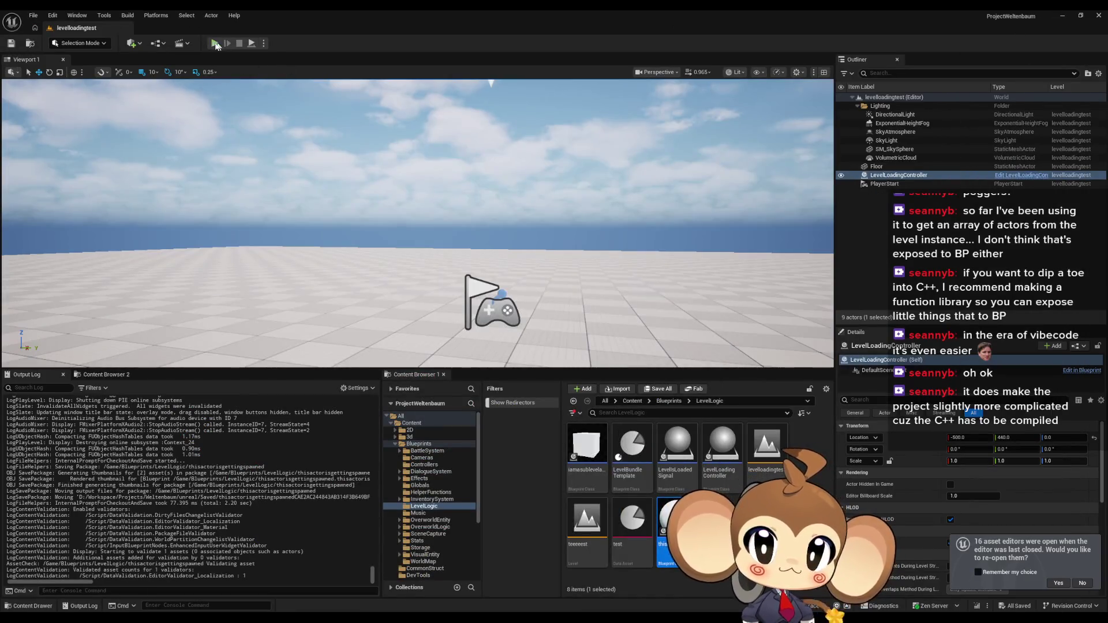
click(215, 43)
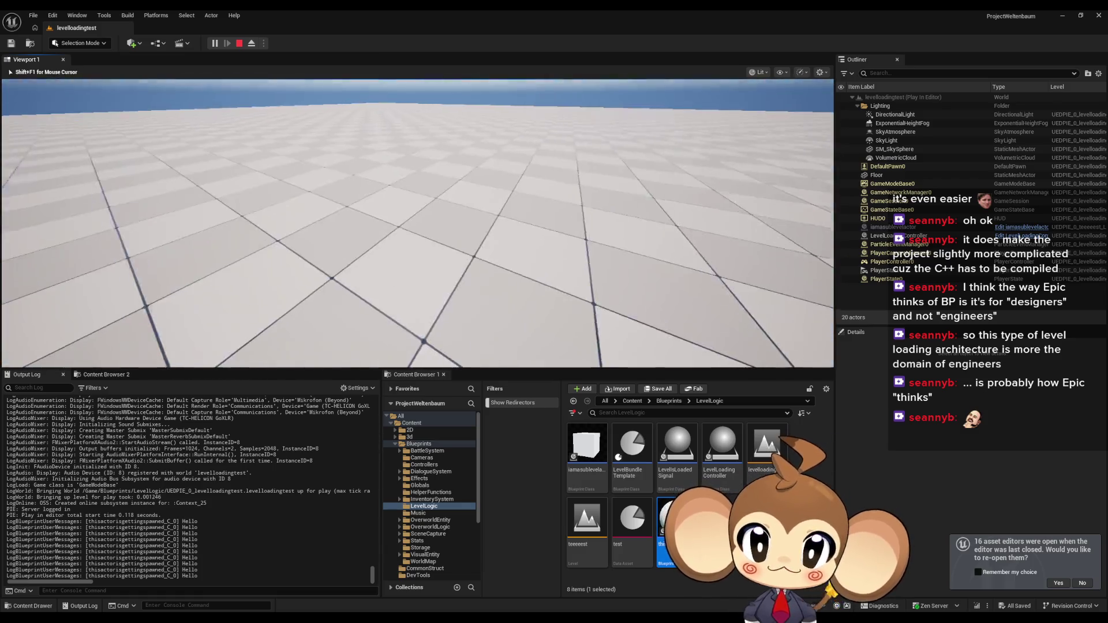
key(shift+F1)
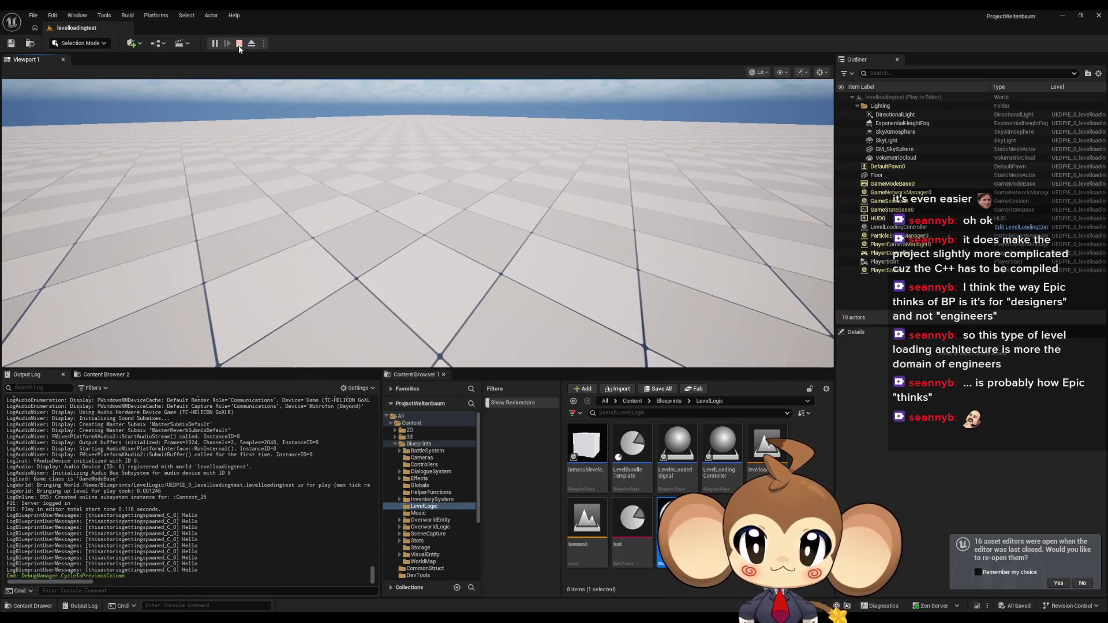
click(239, 44)
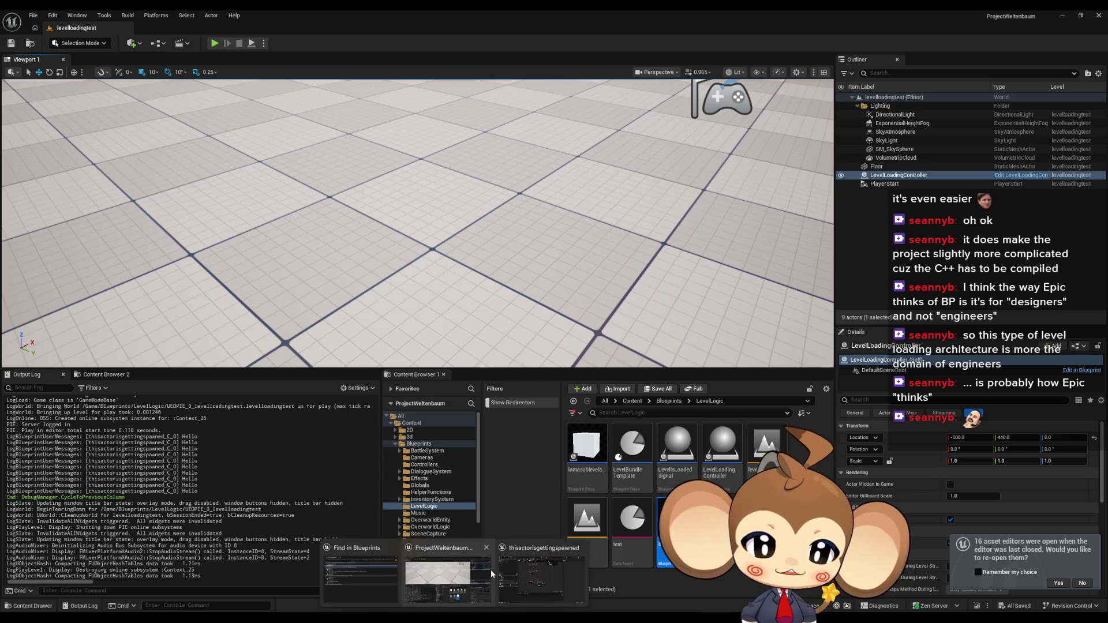
Bring the Blueprint window forward and switch to LevelLoadingController's LoadLevel graph
click(491, 570)
scroll(652, 296, down, 2)
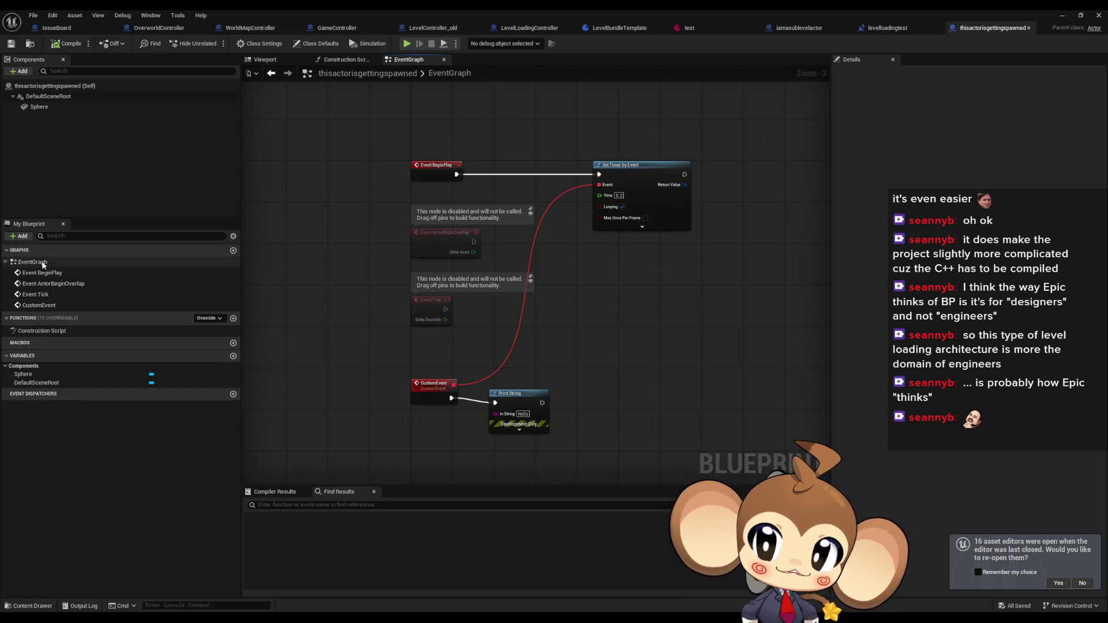
click(534, 24)
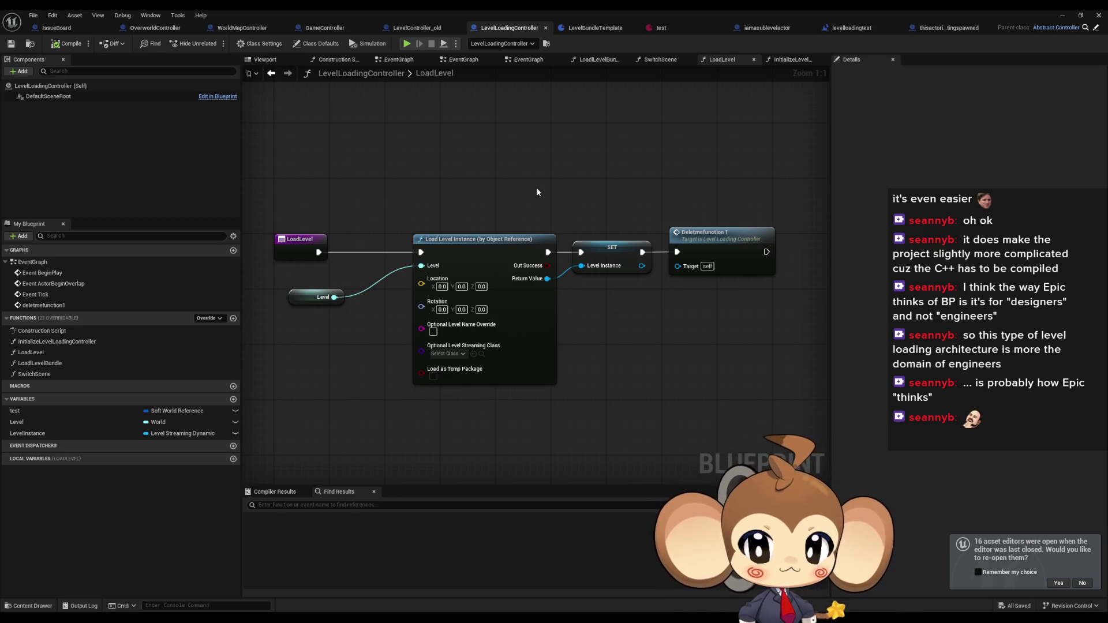
In LevelLoadingController's EventGraph, add a Delay node with a duration of 3.0
double_click(34, 263)
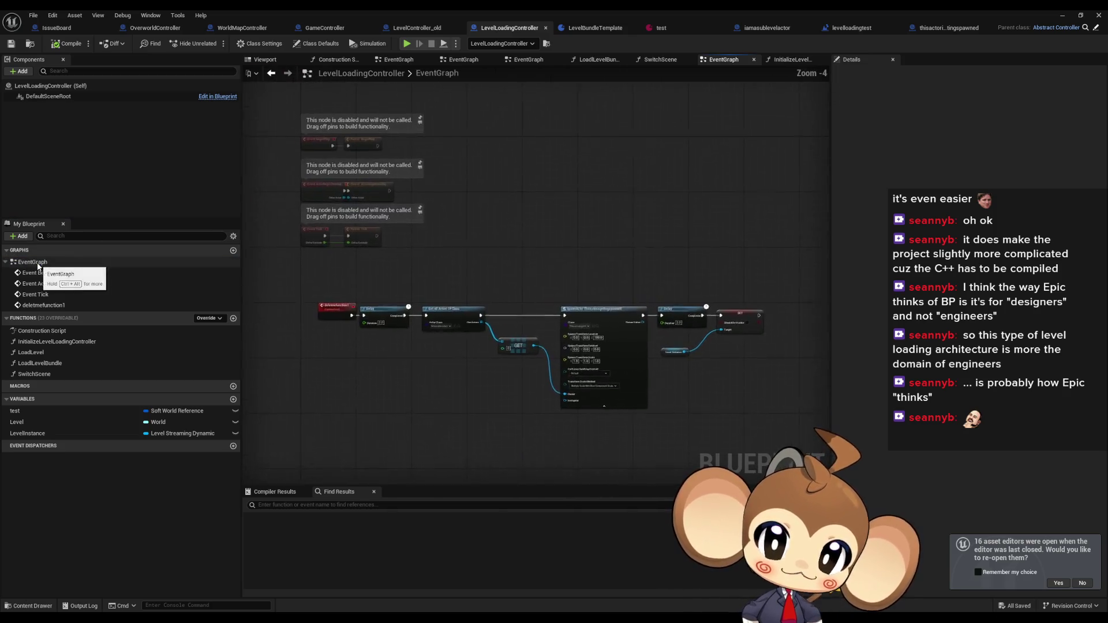
mouse_move(755, 346)
mouse_down()
mouse_move(615, 304)
mouse_move(557, 304)
mouse_move(590, 280)
mouse_up()
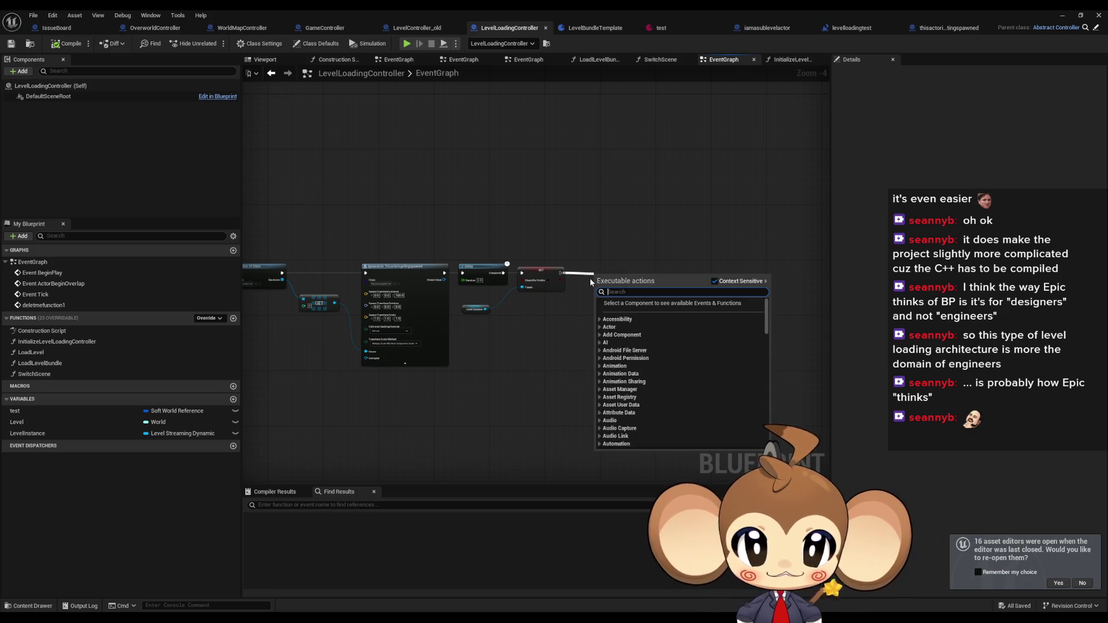
text(d)
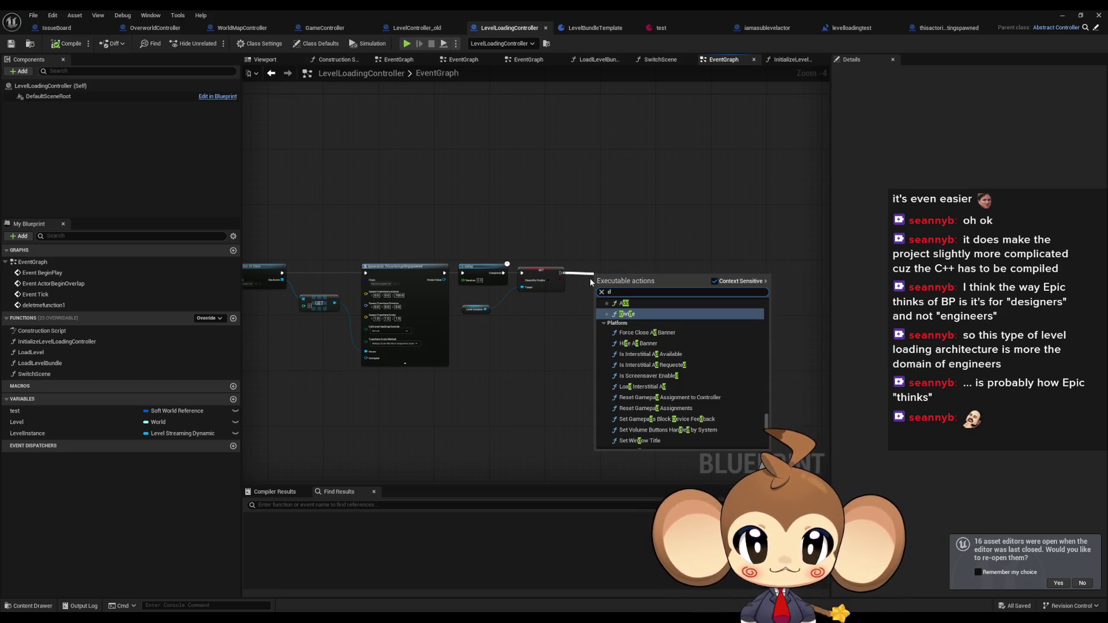
text(e)
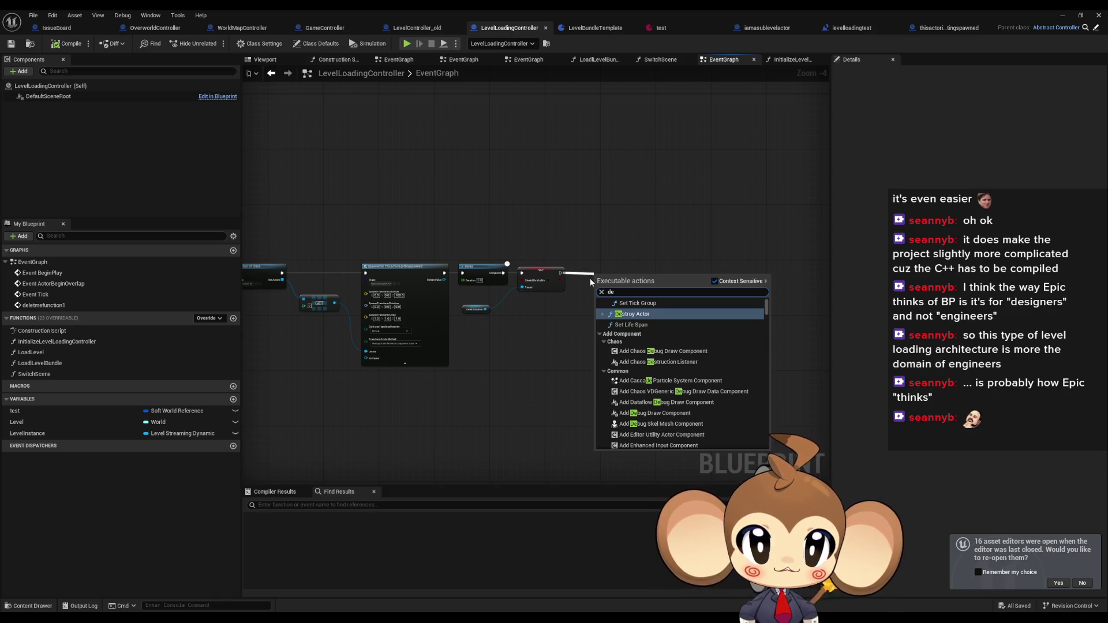
text(ley)
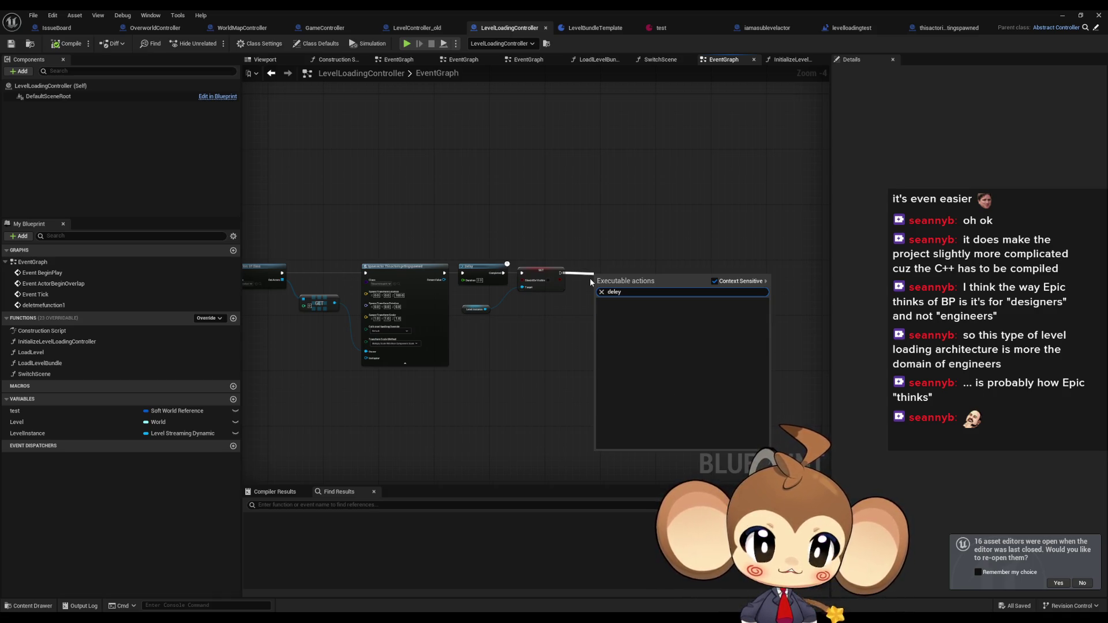
key(BackSpace)
key(BackSpace)
text(ay)
key(Return)
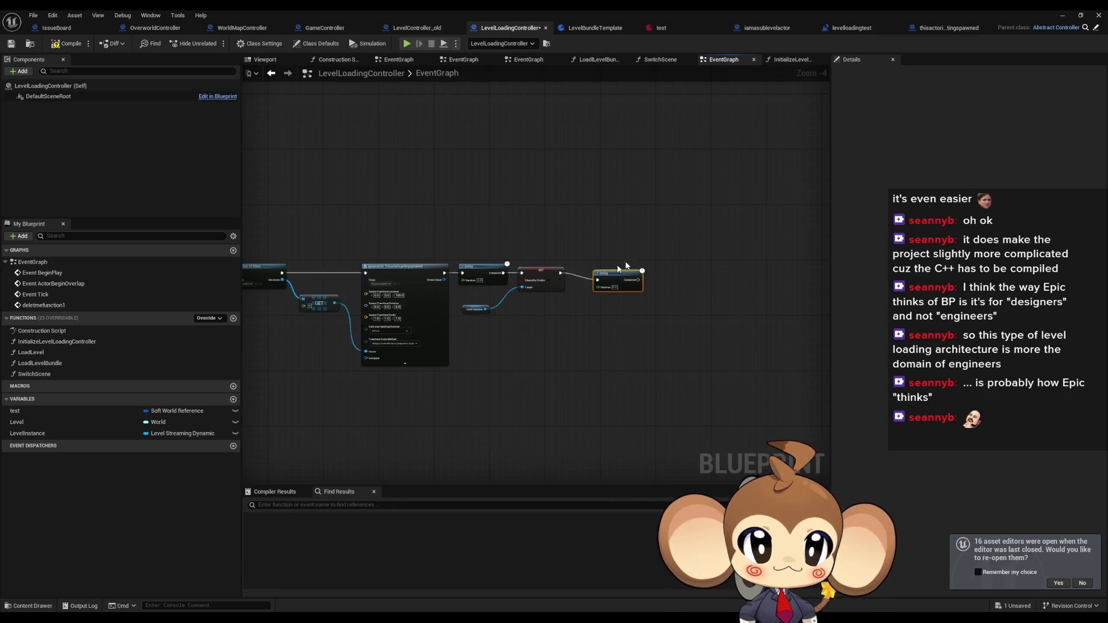
scroll(594, 277, up, 4)
click(629, 278)
text(3)
drag(628, 272, 594, 260)
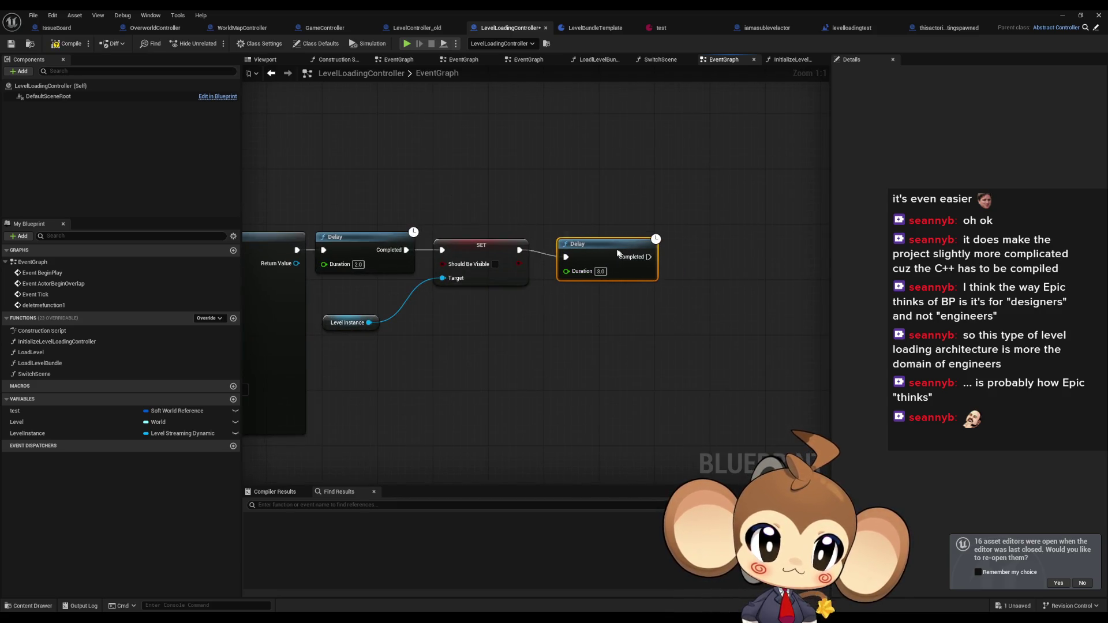
Copy the Level Instance node and add a Set Should Be Loaded node beside it
click(427, 333)
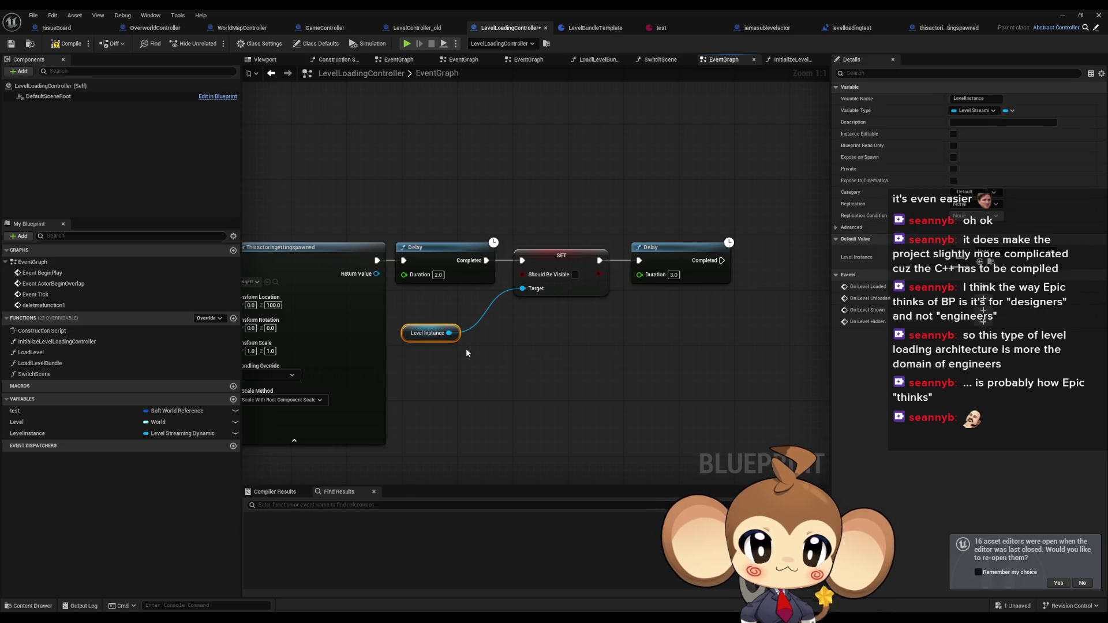
scroll(465, 348, down, 3)
drag(492, 364, 759, 342)
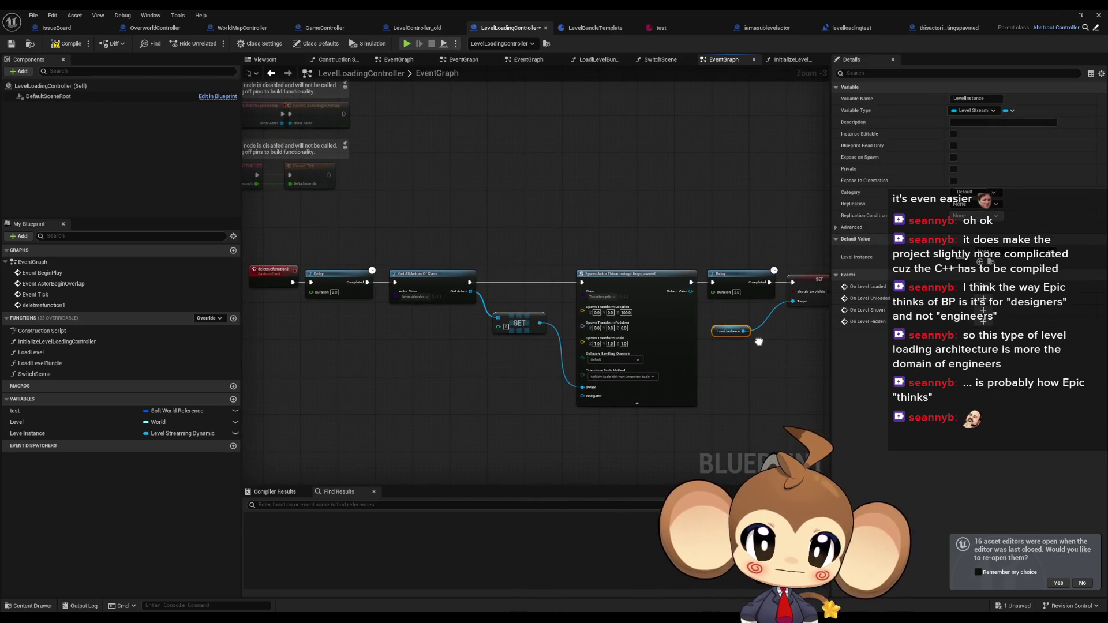
scroll(759, 341, up, 3)
key(ctrl+c)
key(ctrl+v)
drag(659, 323, 709, 328)
text(should be)
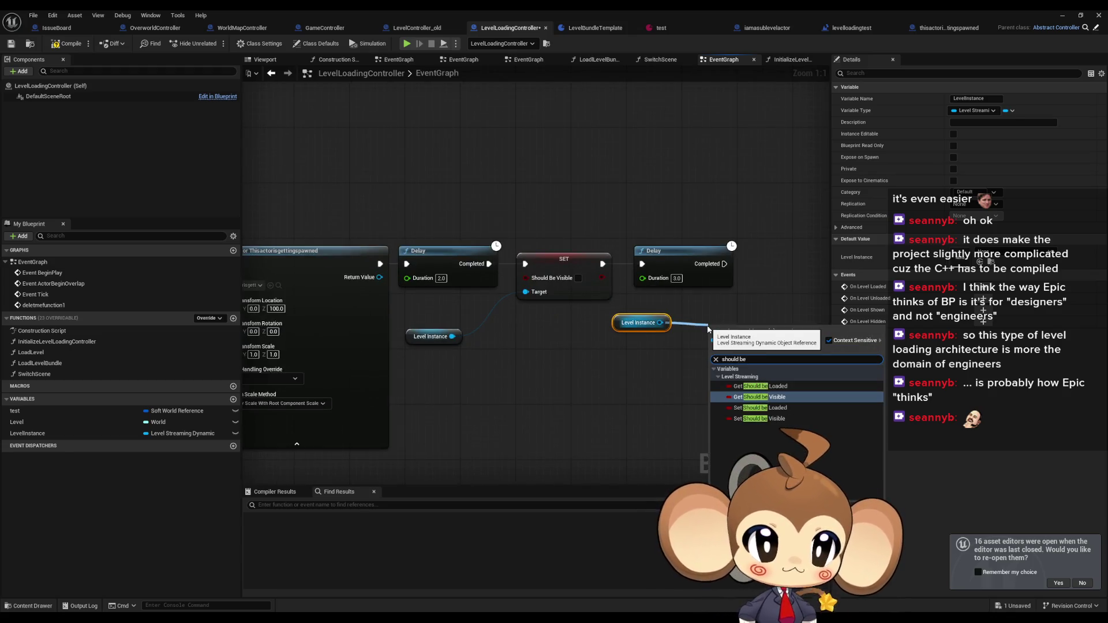
click(760, 407)
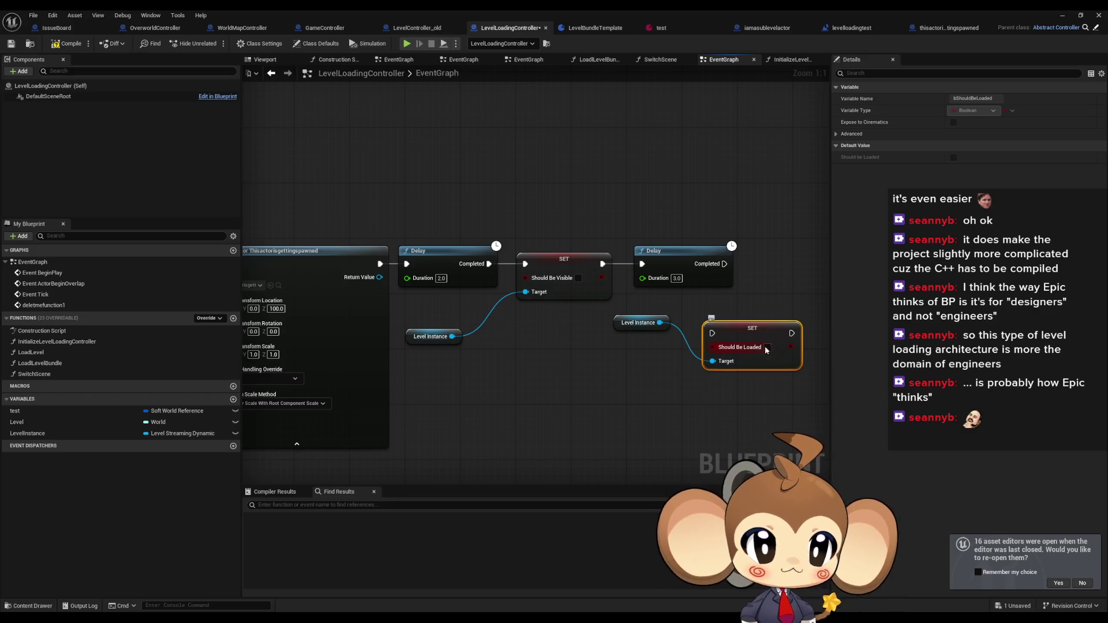
mouse_move(764, 345)
mouse_down()
mouse_move(821, 290)
mouse_move(781, 263)
mouse_up()
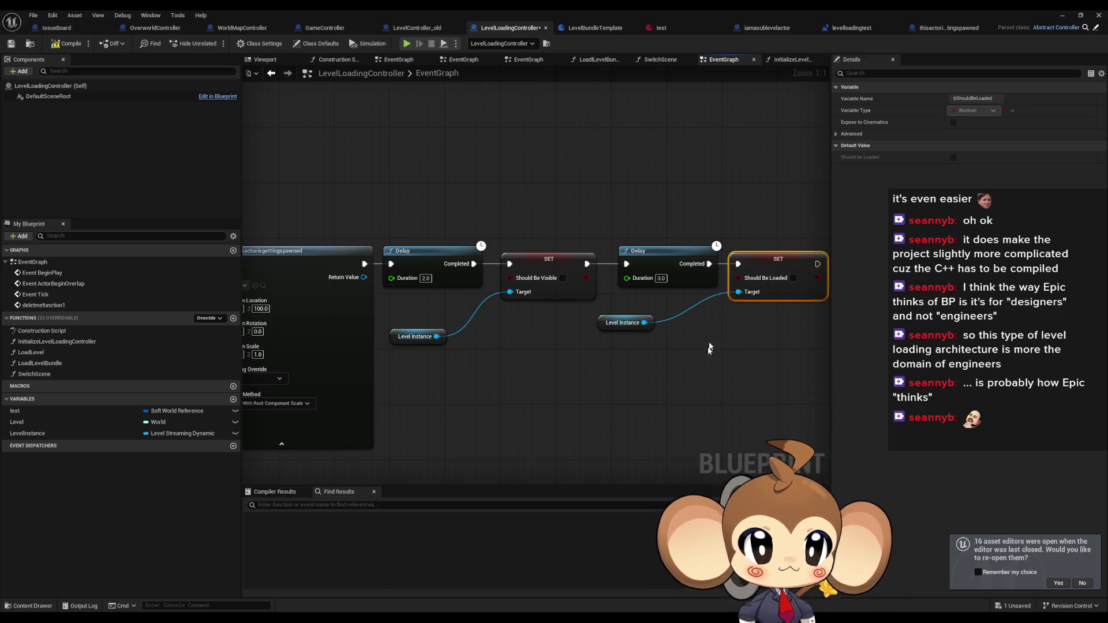
click(612, 354)
drag(614, 329, 670, 321)
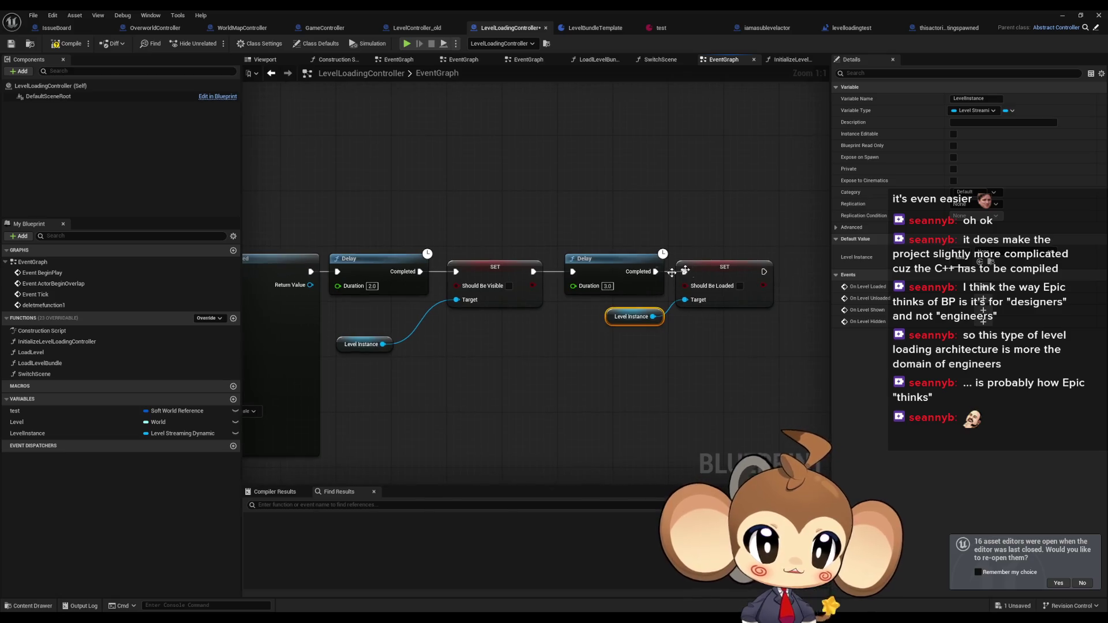
drag(573, 310, 695, 337)
drag(693, 297, 797, 295)
Duplicate the Delay node and set the copy's duration to 1.0
click(462, 268)
key(ctrl+c)
key(ctrl+v)
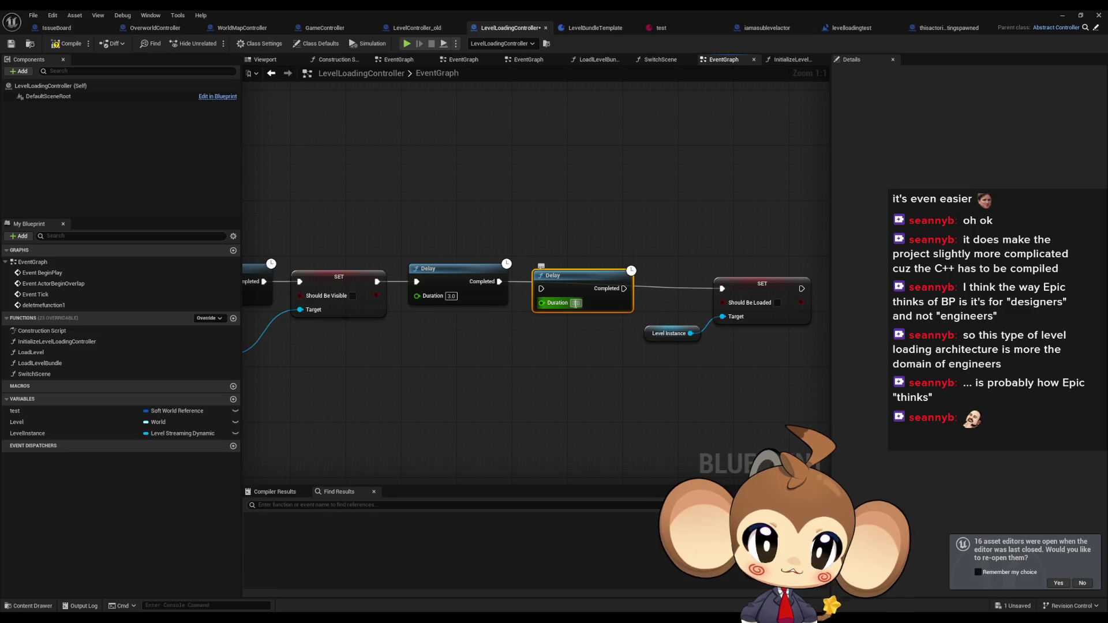
text(1)
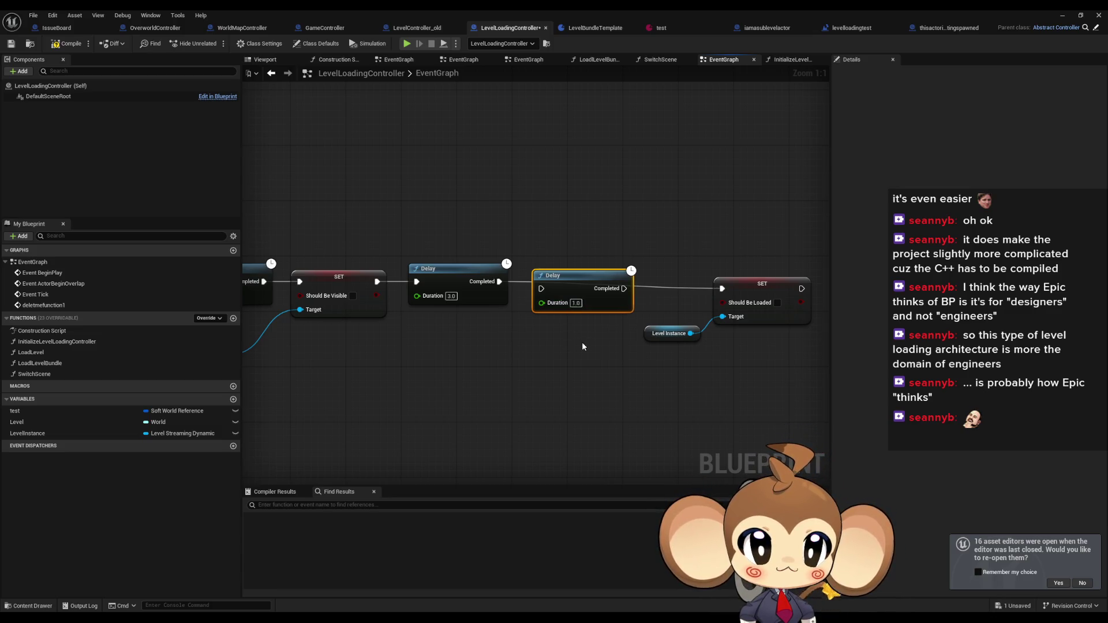
drag(591, 280, 633, 274)
Paste a Level Instance with Should Be Visible checked between the 3.0 and 1.0 Delays, wire it, and save
drag(270, 337, 376, 320)
click(315, 338)
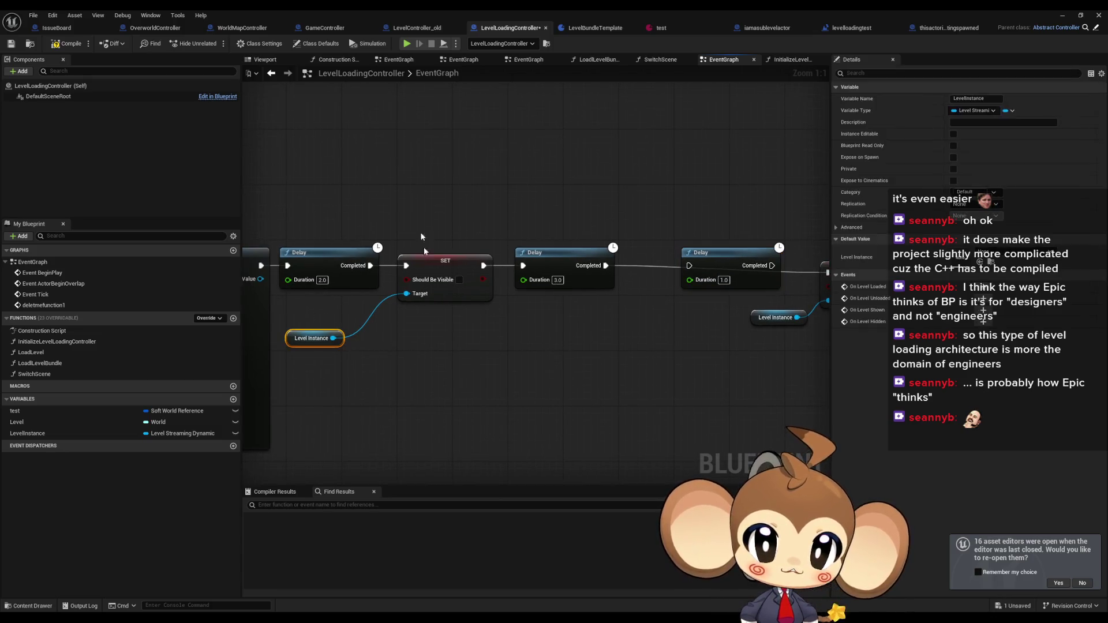
ctrl+click(445, 261)
key(ctrl+c)
key(ctrl+v)
click(714, 321)
mouse_move(701, 305)
mouse_down()
mouse_move(655, 313)
mouse_move(701, 285)
mouse_move(689, 266)
mouse_up()
click(709, 316)
mouse_move(606, 266)
mouse_down()
mouse_move(664, 283)
mouse_move(615, 315)
mouse_up()
drag(692, 300, 609, 316)
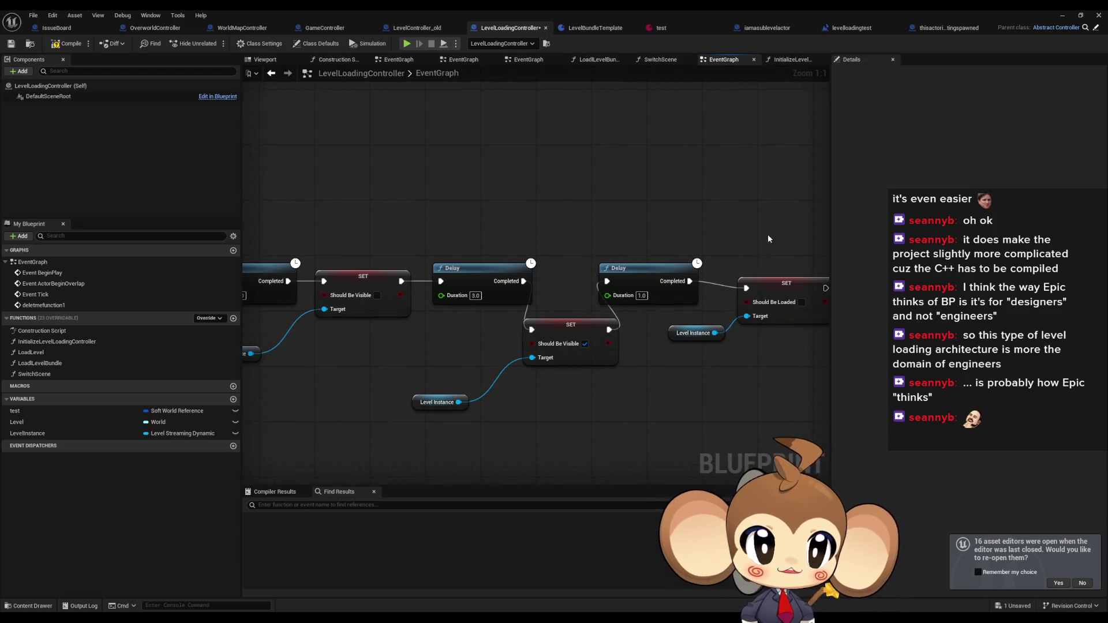
drag(753, 210, 710, 202)
click(11, 43)
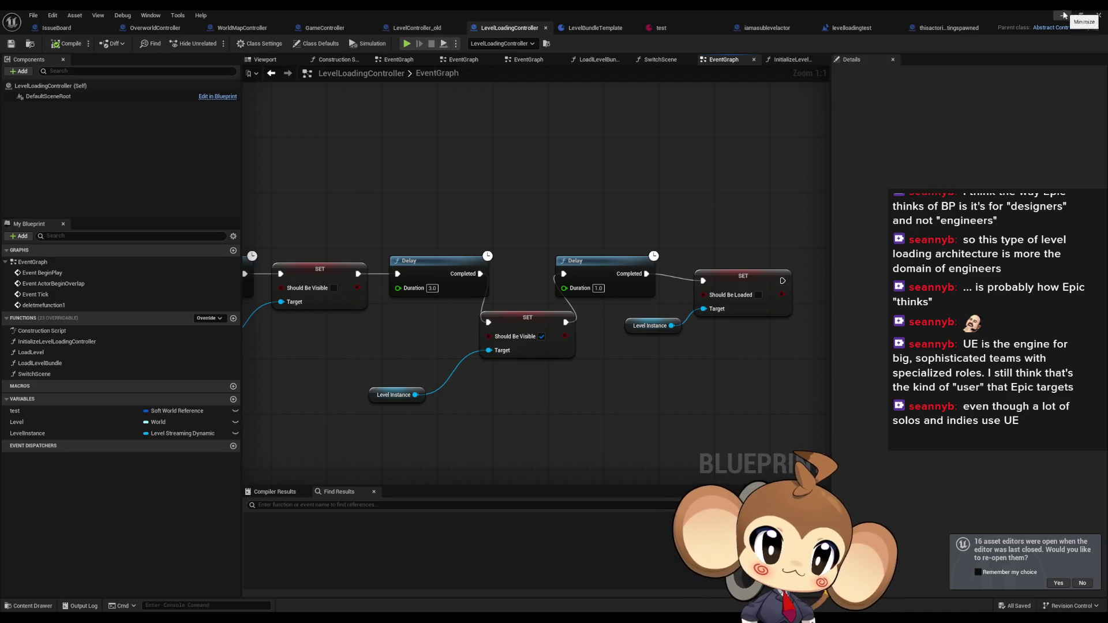
Close the LevelLoadingController editor, play-test levelloadingtest, inspect LevelLoadingController in the Outliner, then stop
click(1099, 15)
click(214, 43)
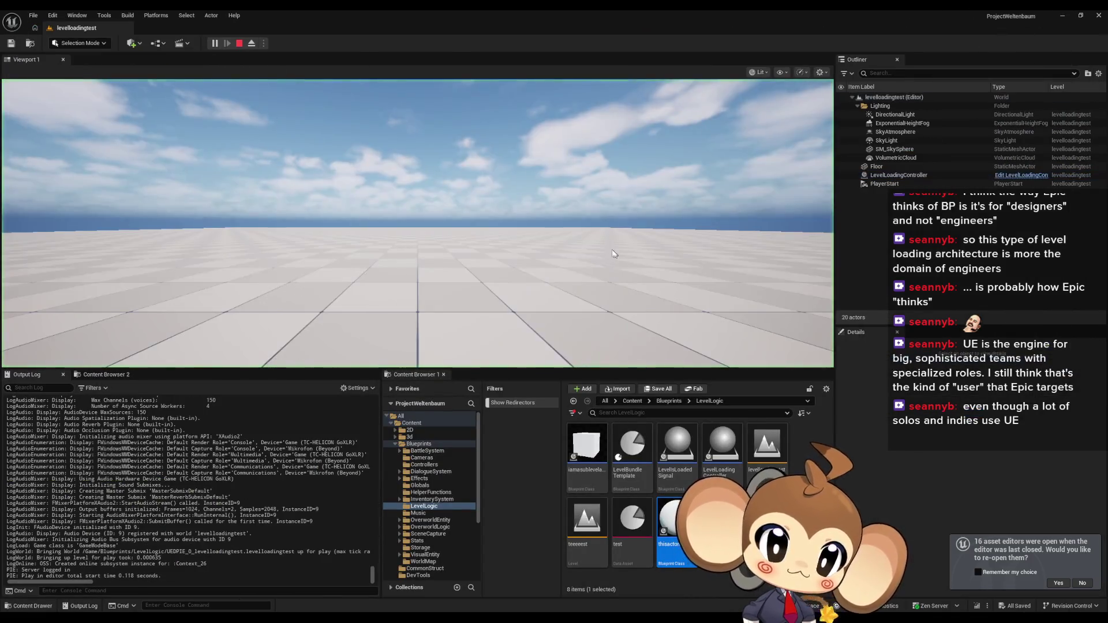
key(w)
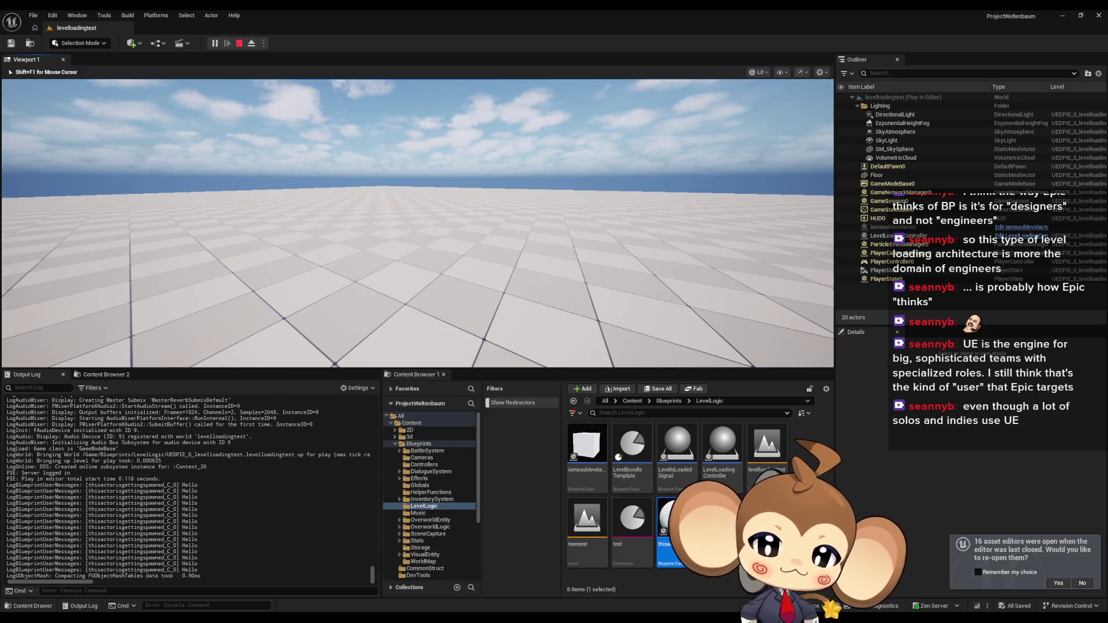
key(w)
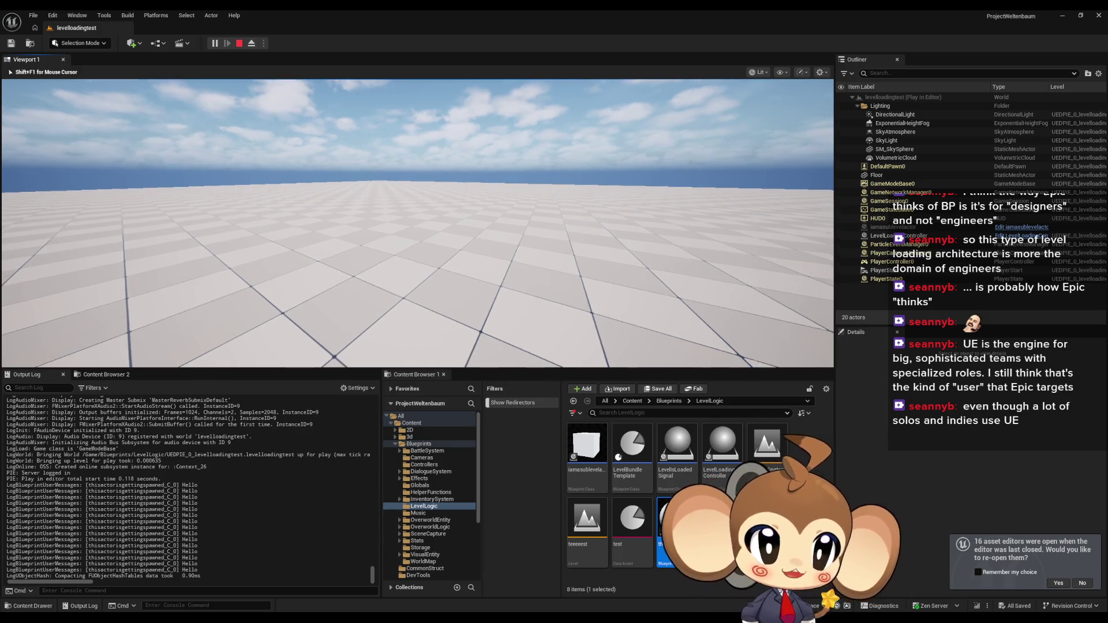
key(Left)
key(shift+F1)
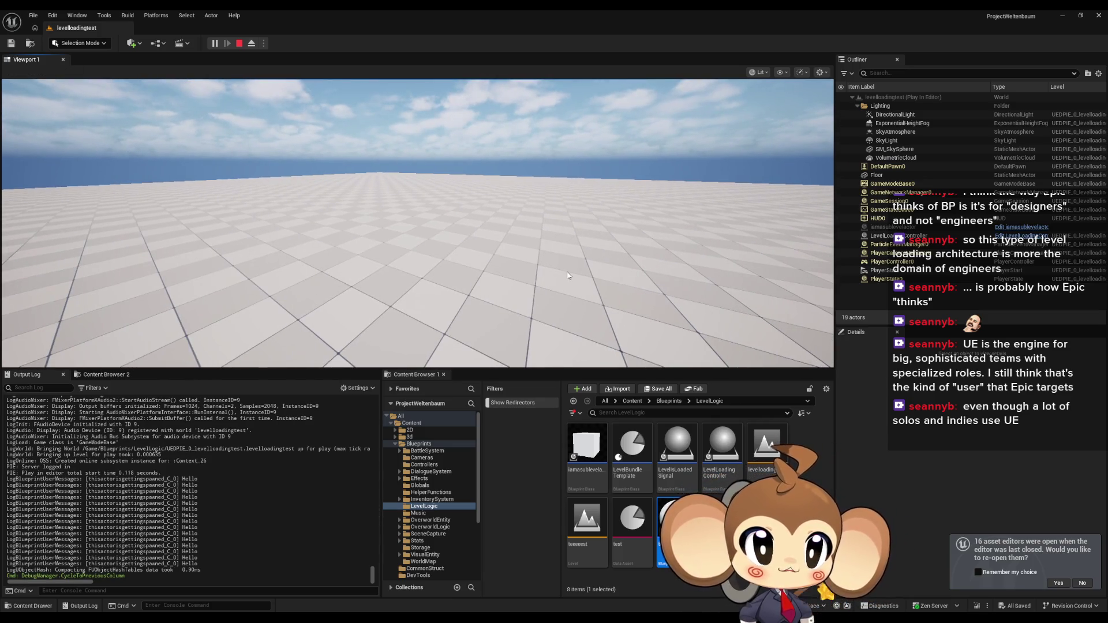
click(955, 228)
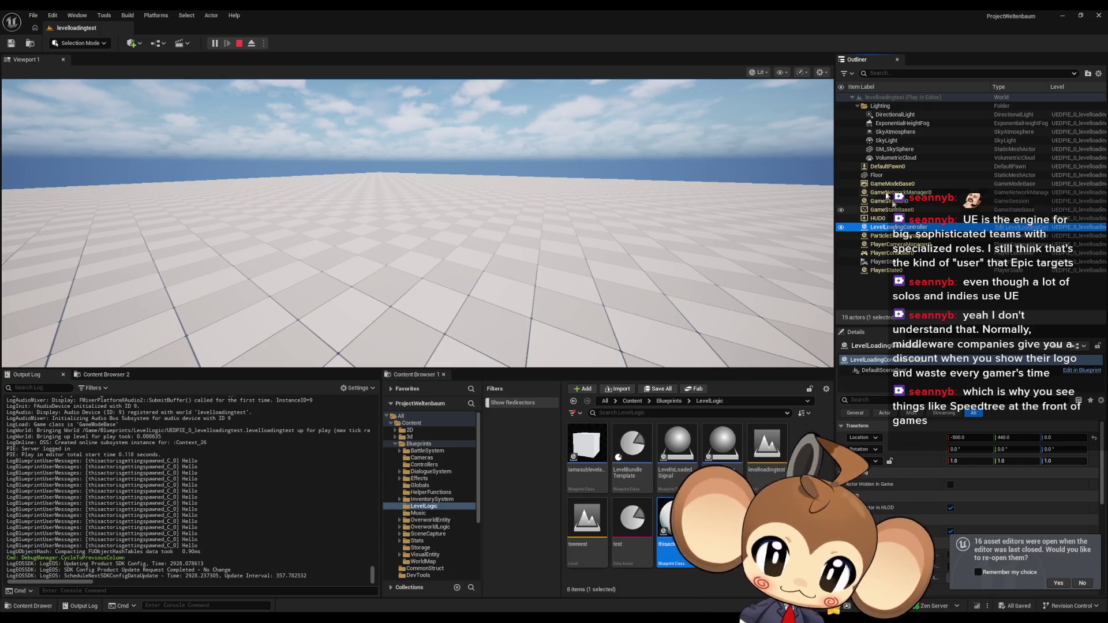
click(240, 44)
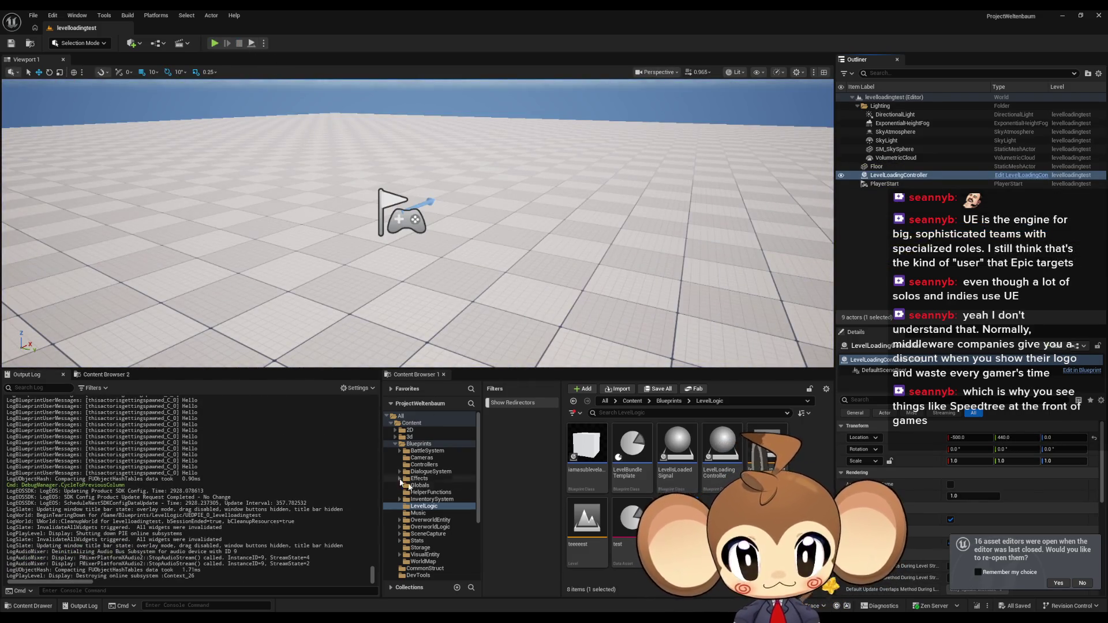
Reopen LevelLoadingController, view InitializeLevelLoadingController's graph, then open the LoadLevel function
mouse_move(491, 608)
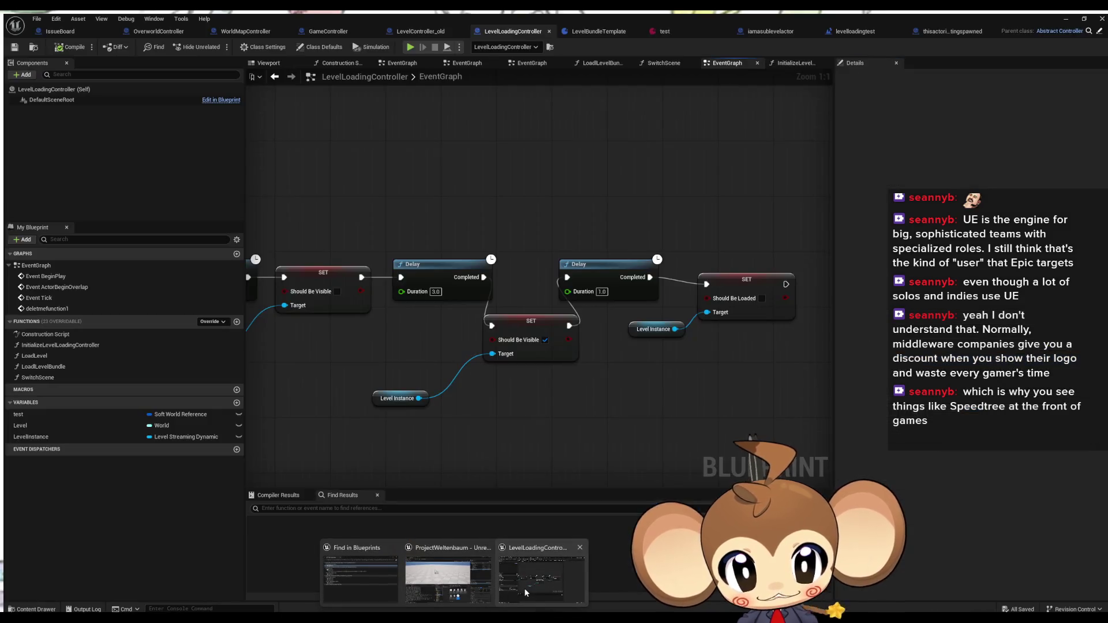
click(524, 587)
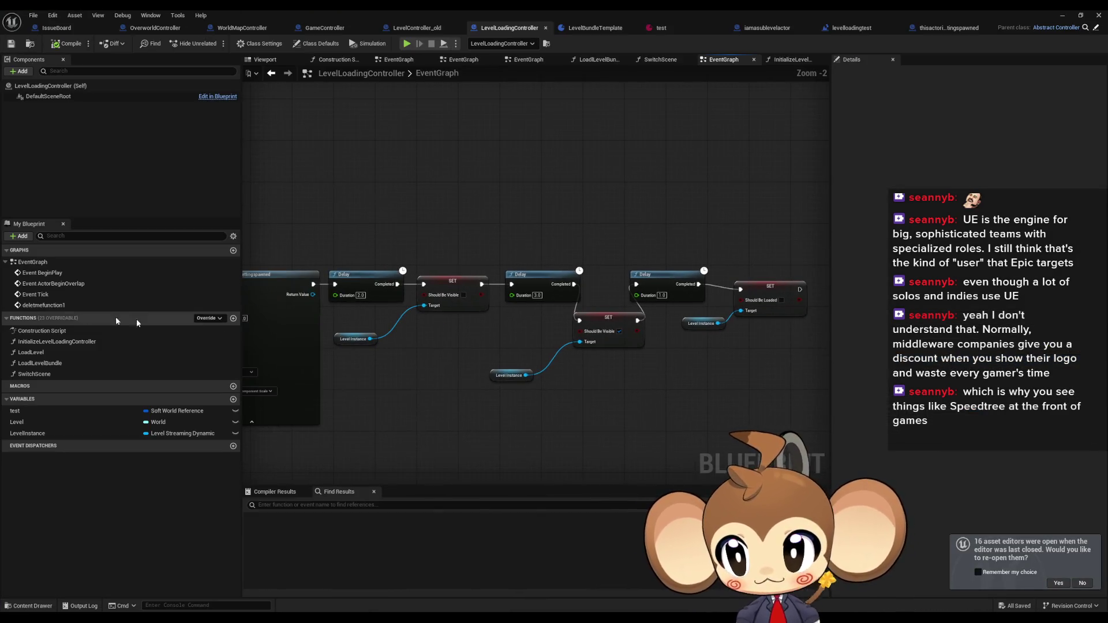
double_click(138, 342)
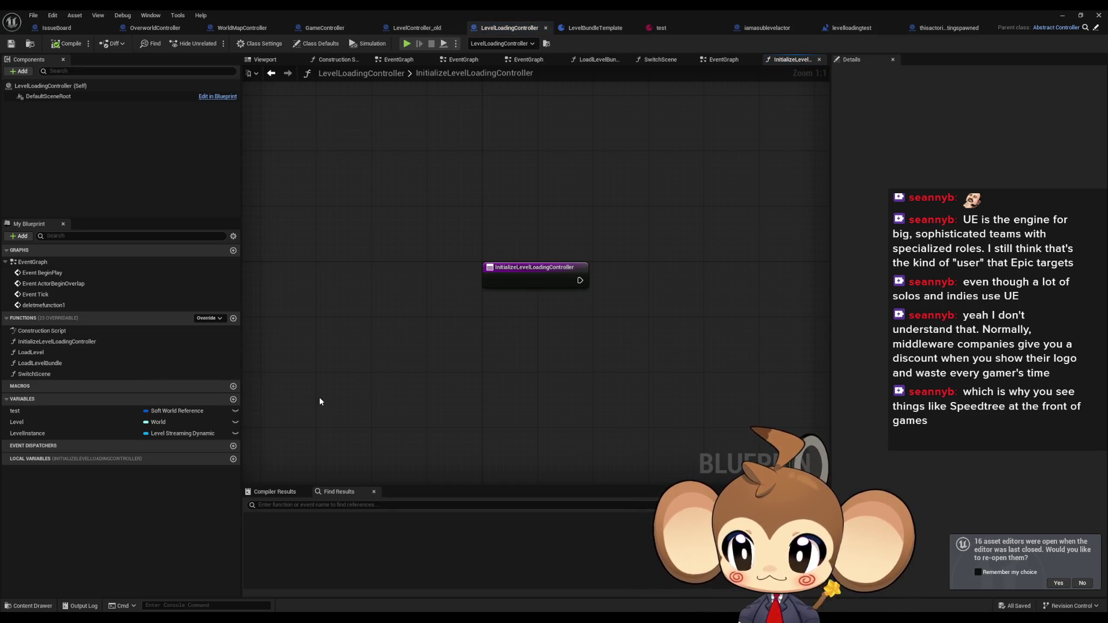
drag(511, 368, 474, 376)
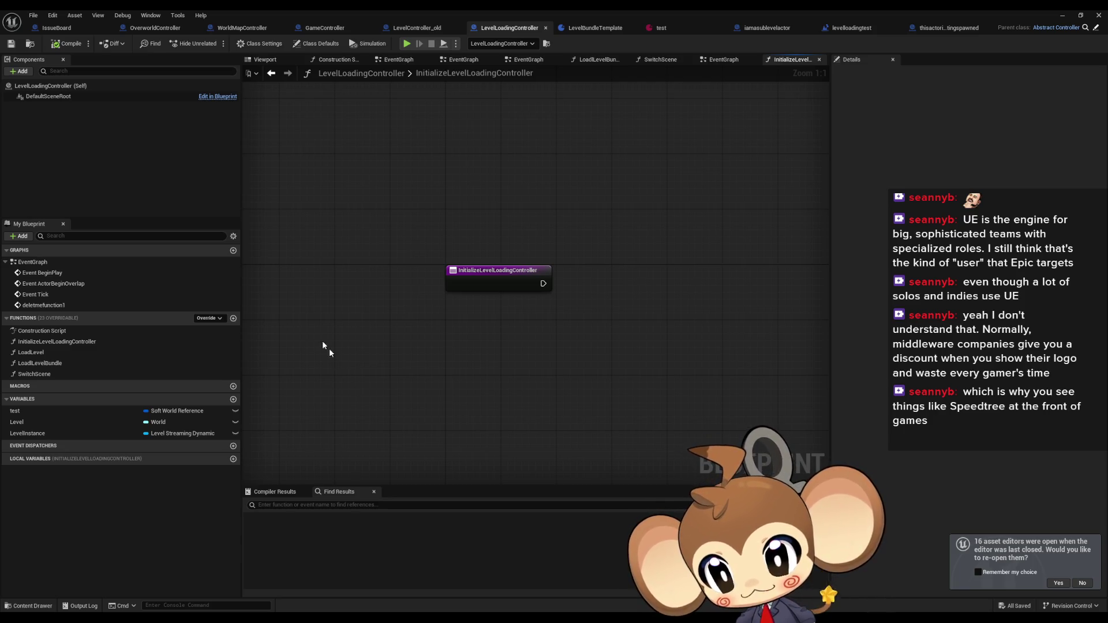
double_click(115, 352)
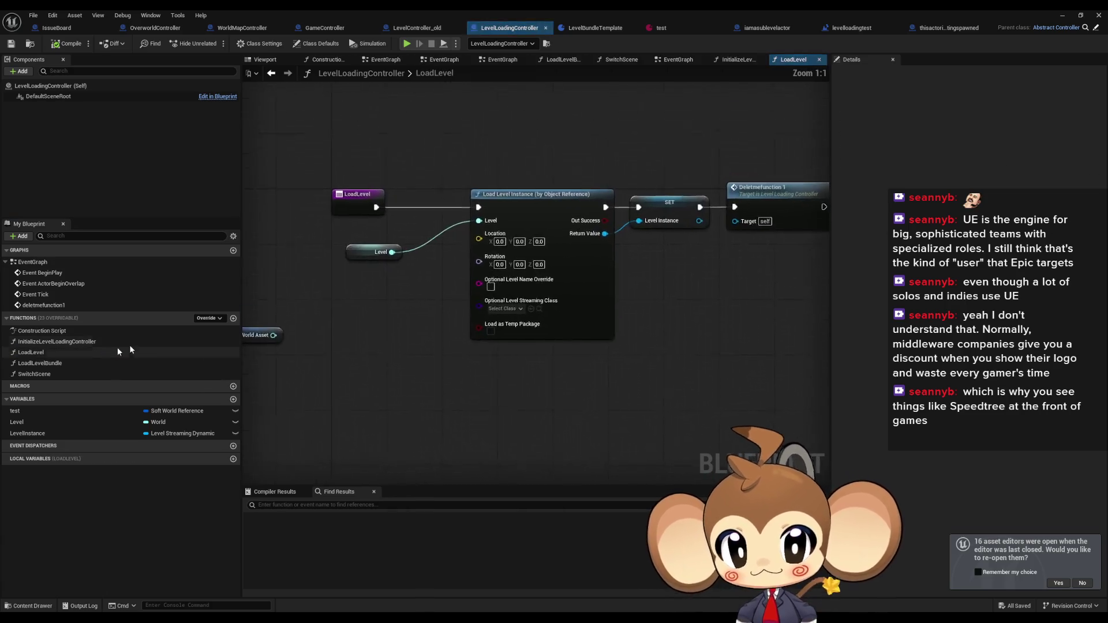
Switch to the LevelBundleTemplate Blueprint and select its World-typed Level variable
scroll(490, 329, down, 3)
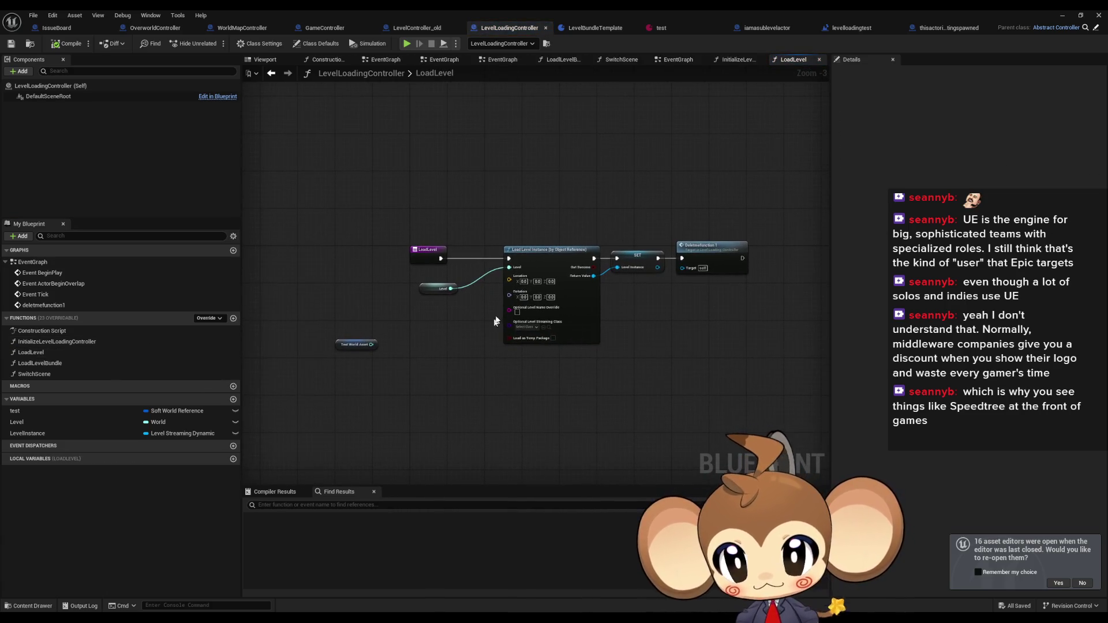
click(613, 28)
click(58, 158)
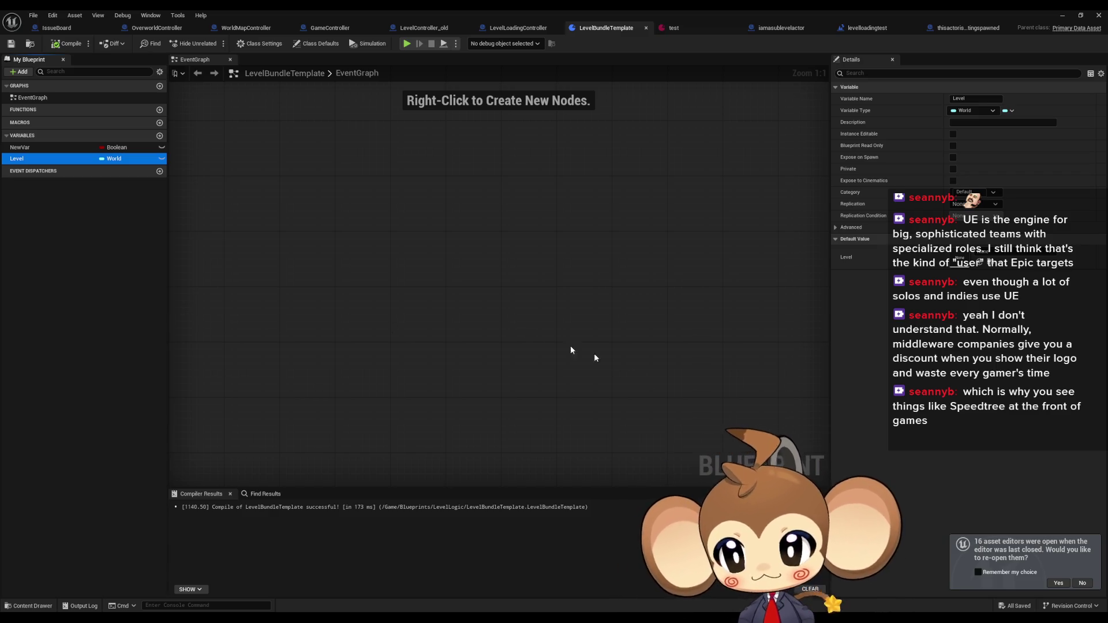
click(441, 297)
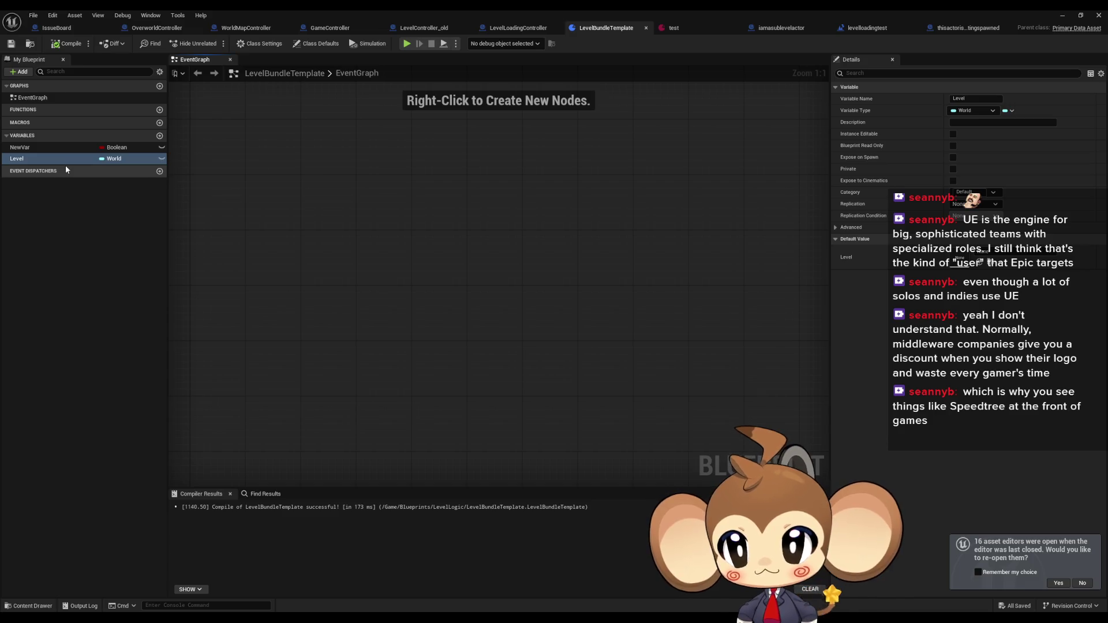
Create a Blueprint Structure named LevelStruct in the LevelLogic folder and open it
double_click(768, 12)
right_click(732, 471)
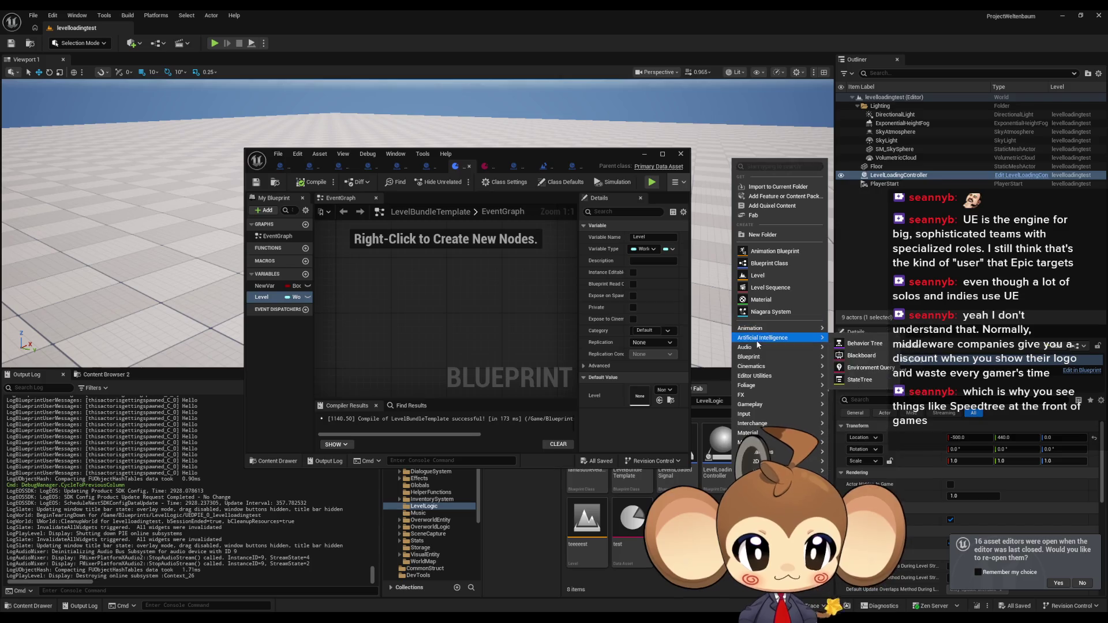
mouse_move(752, 358)
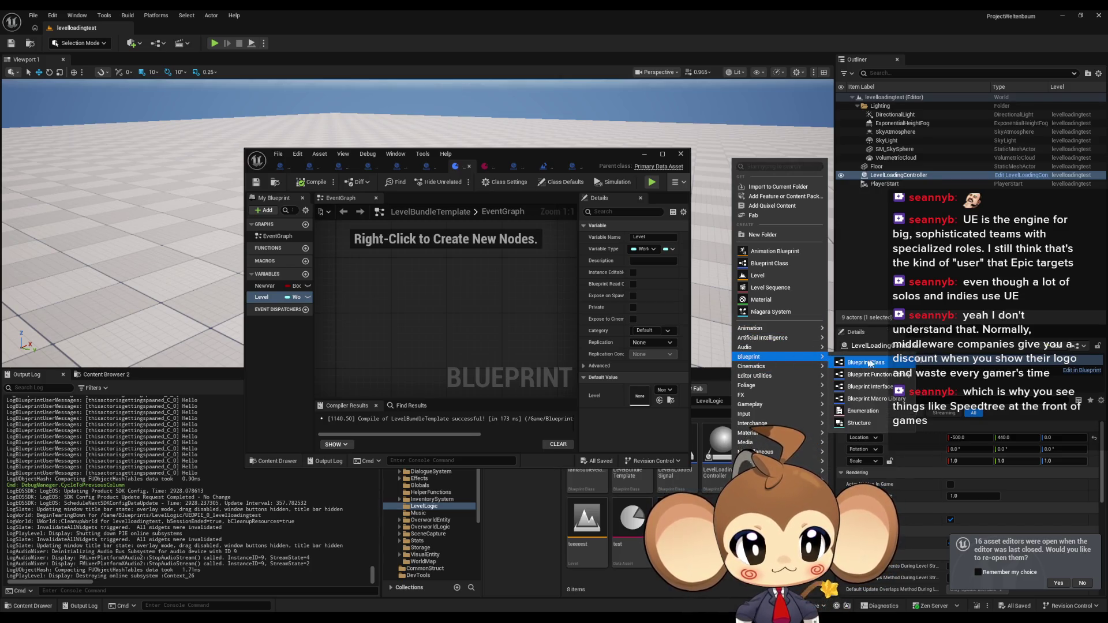
click(859, 423)
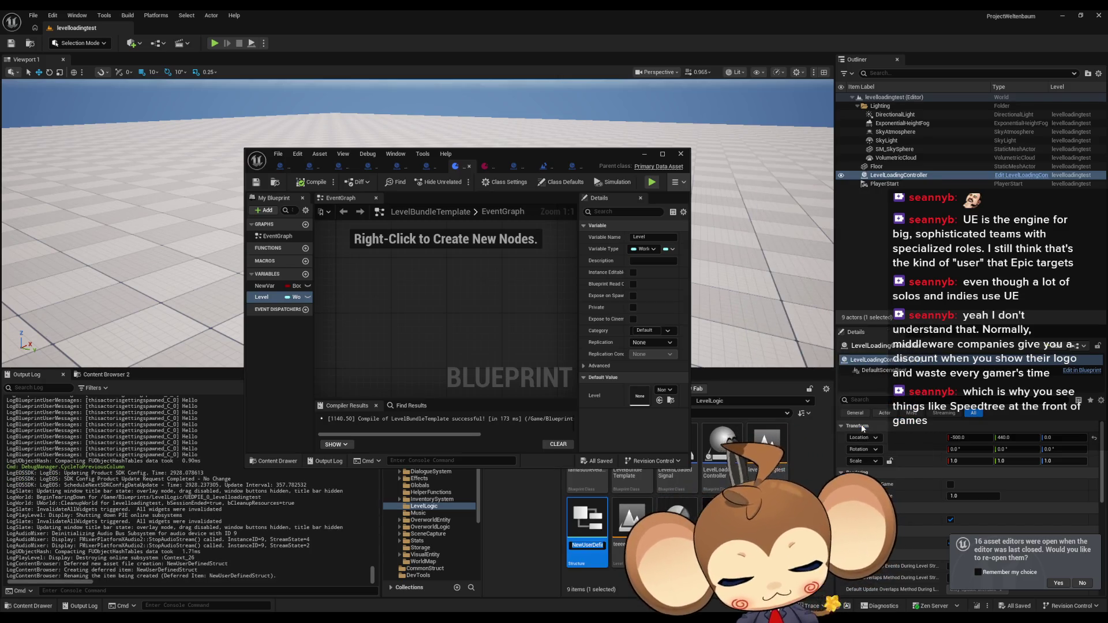
text(Level)
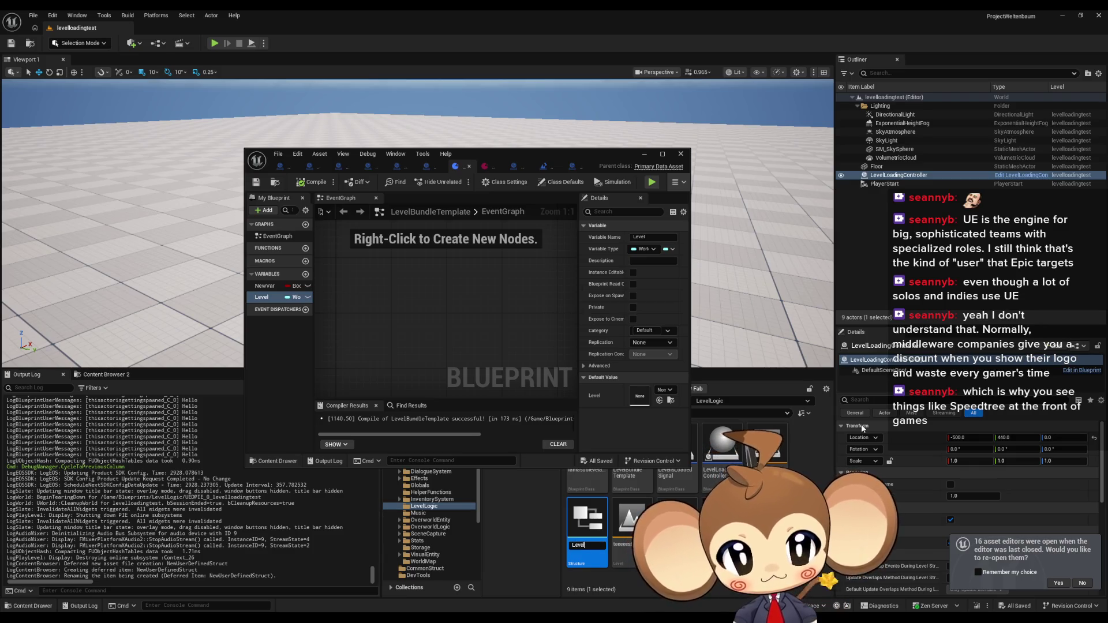
text(B)
key(BackSpace)
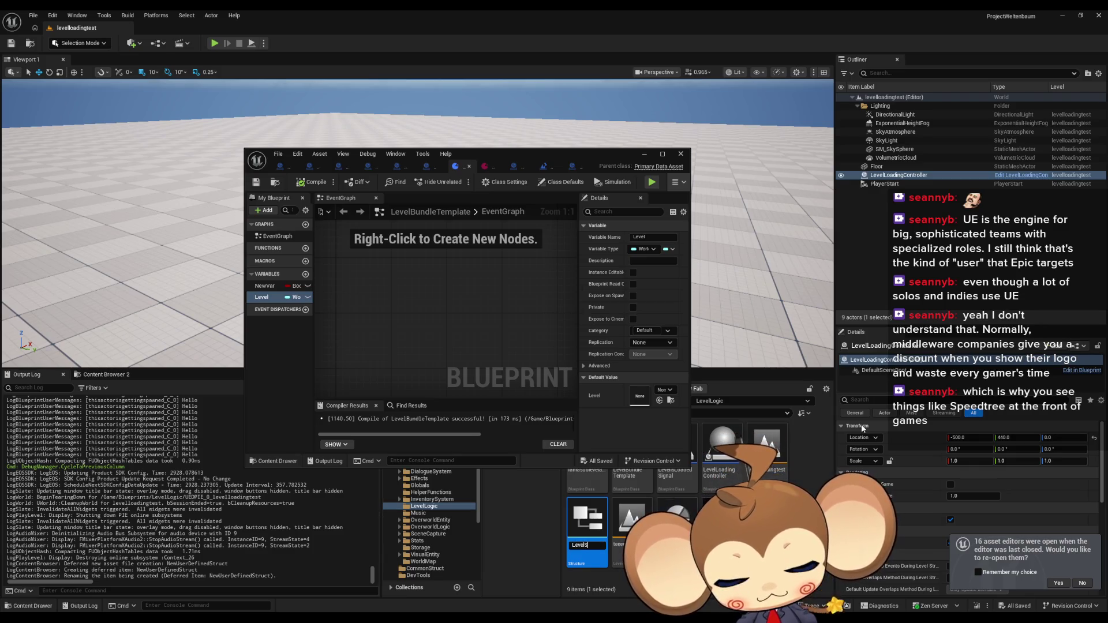
text(Struct)
key(Return)
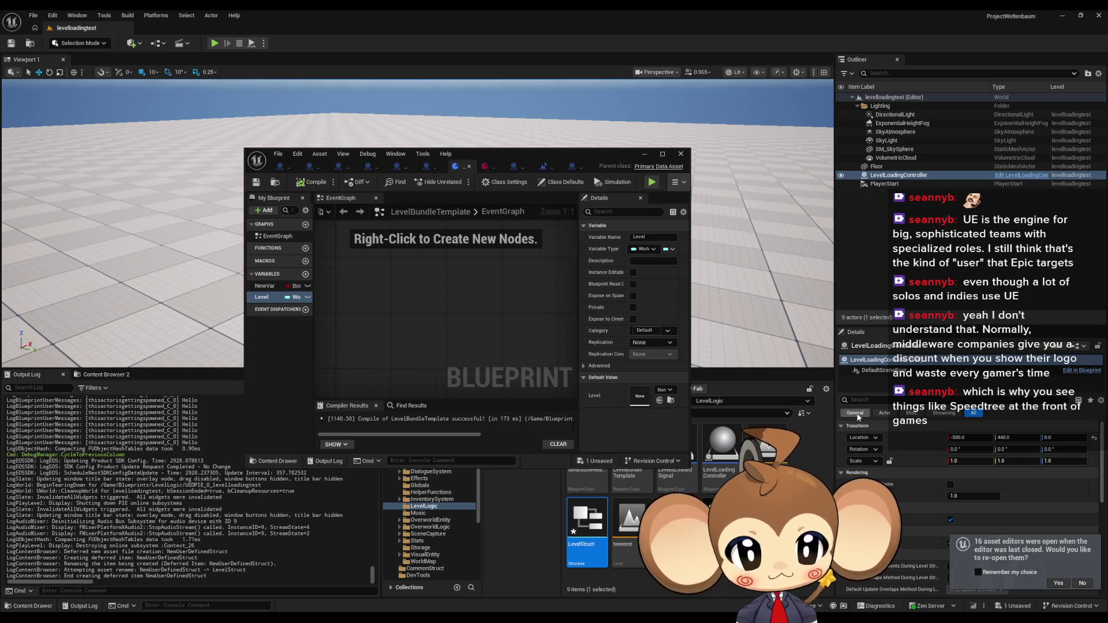
double_click(587, 518)
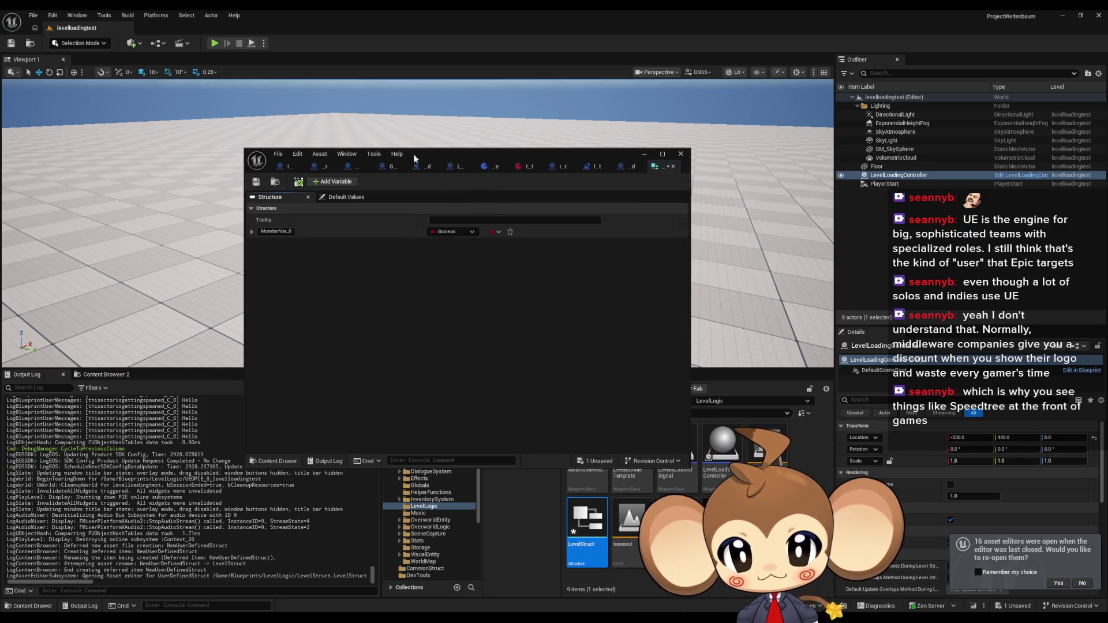
Search MemberVar_0's type list for 'world', then close it leaving the type Boolean
drag(462, 154, 524, 105)
click(509, 185)
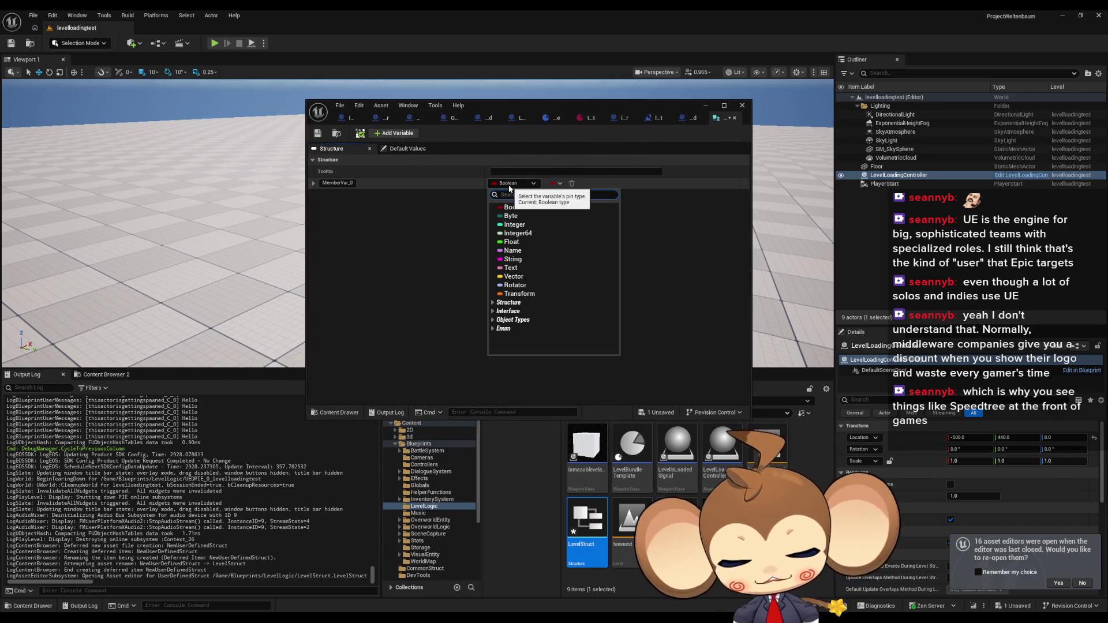
text(world)
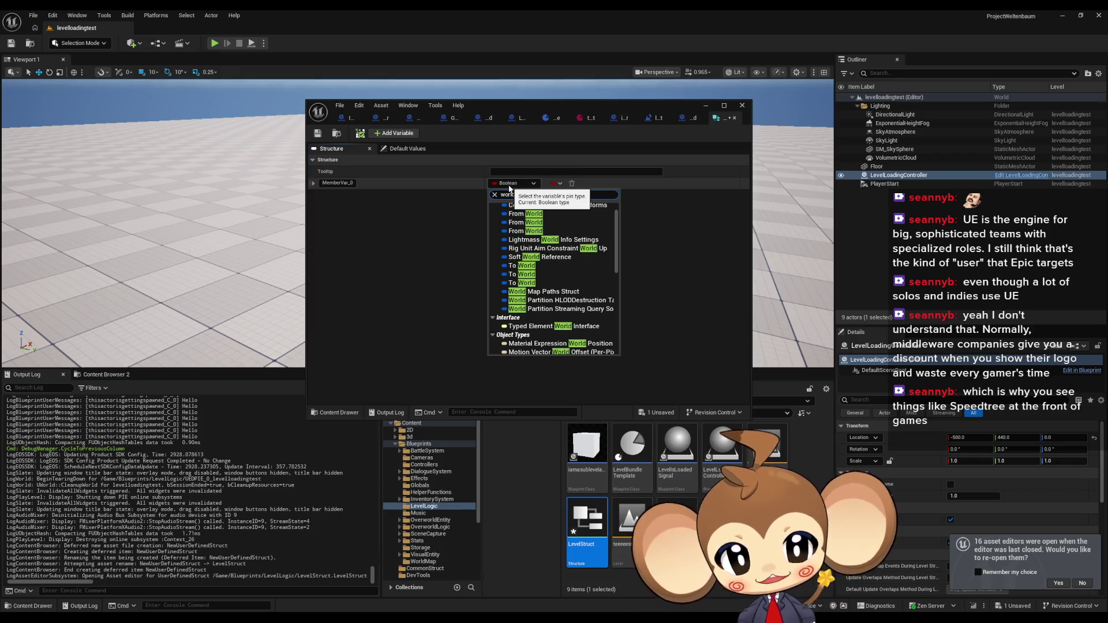
scroll(601, 261, up, 1)
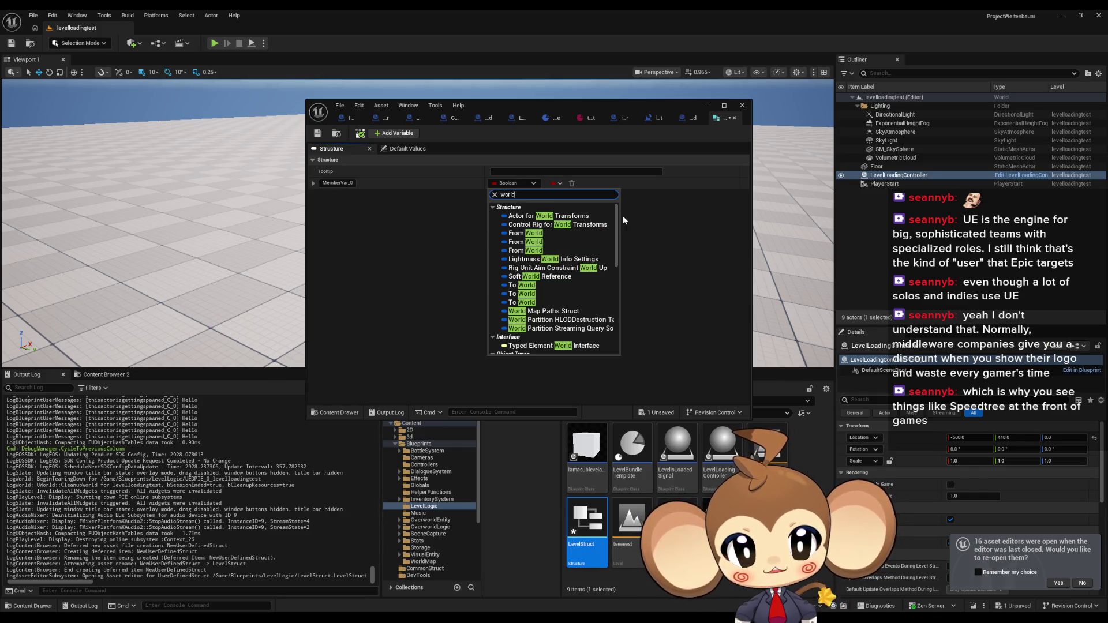
mouse_move(616, 221)
mouse_down()
mouse_move(592, 308)
mouse_move(583, 218)
mouse_up()
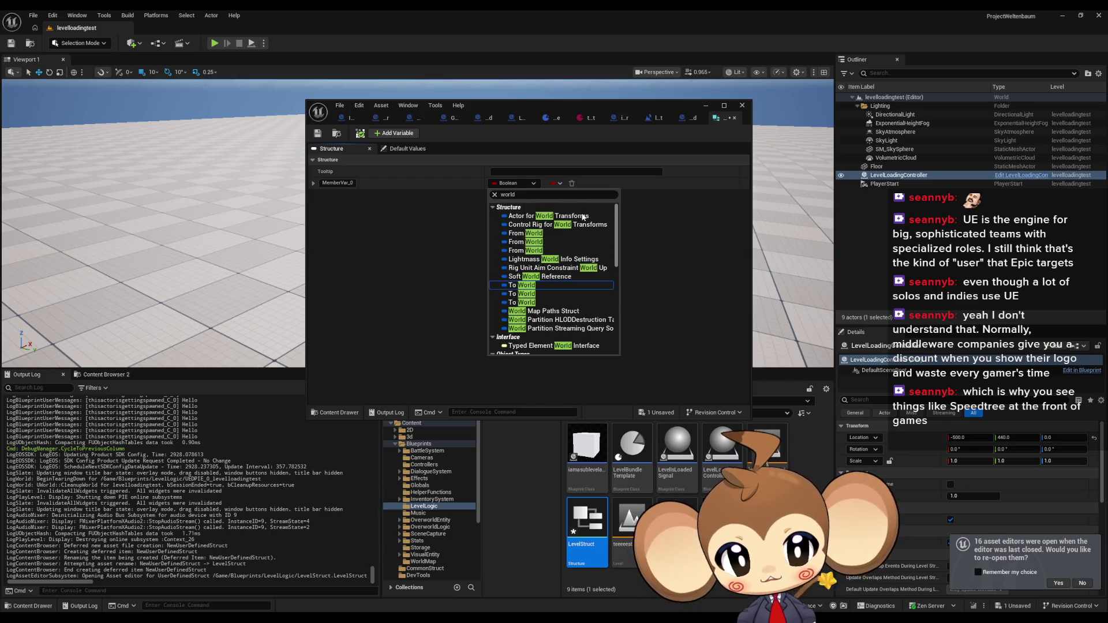
click(406, 213)
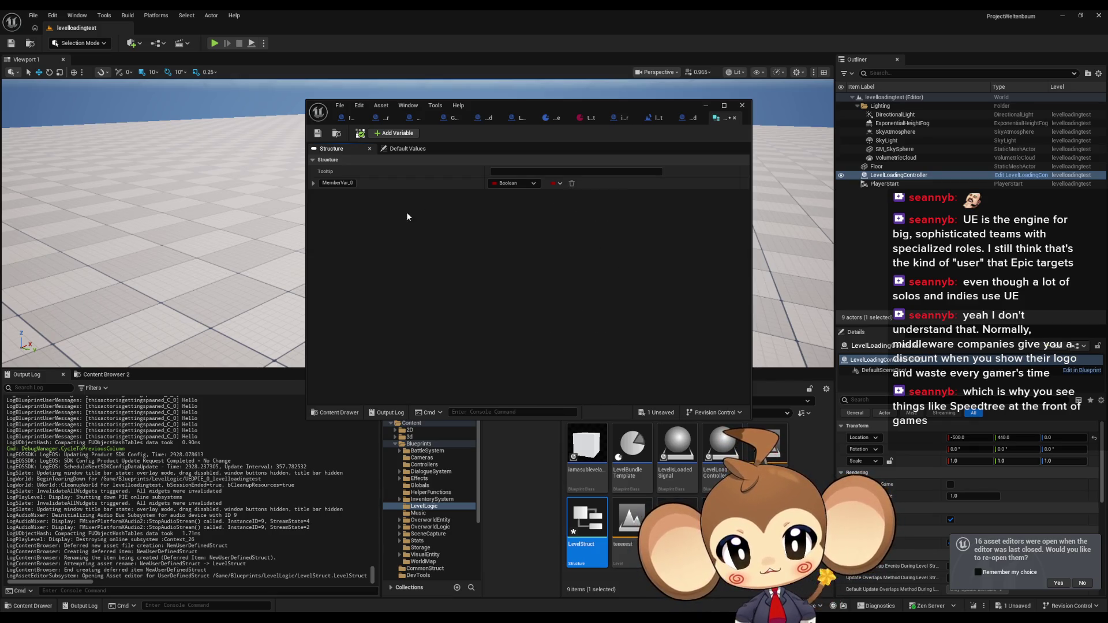
click(578, 96)
Maximize the structure editor, browse the open asset tabs, and reselect LevelBundleTemplate's Level variable
double_click(570, 106)
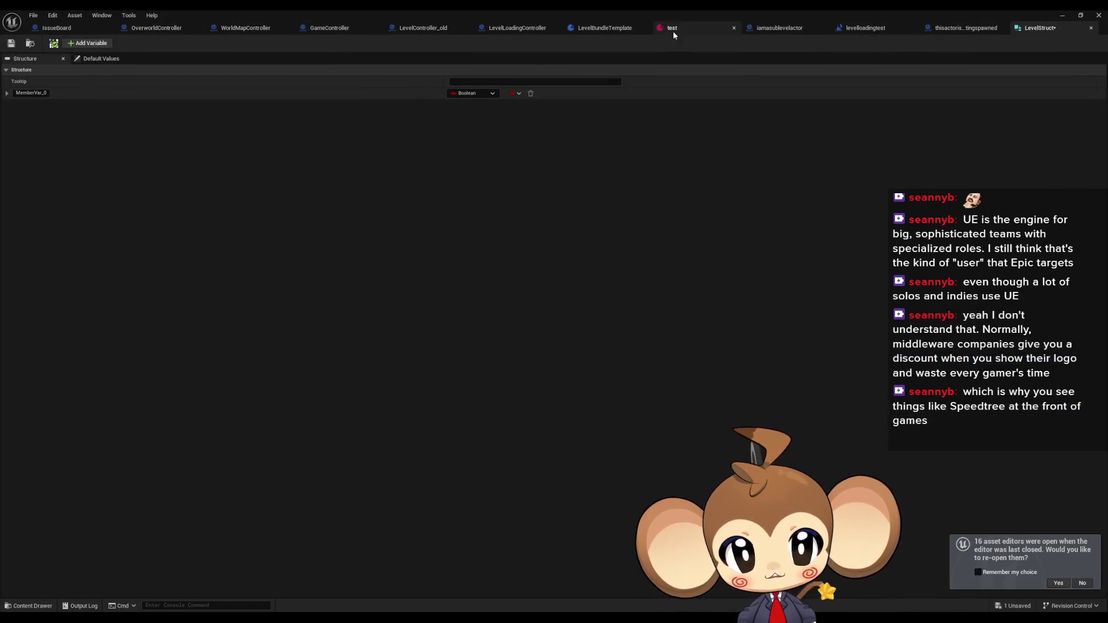
click(702, 28)
click(780, 29)
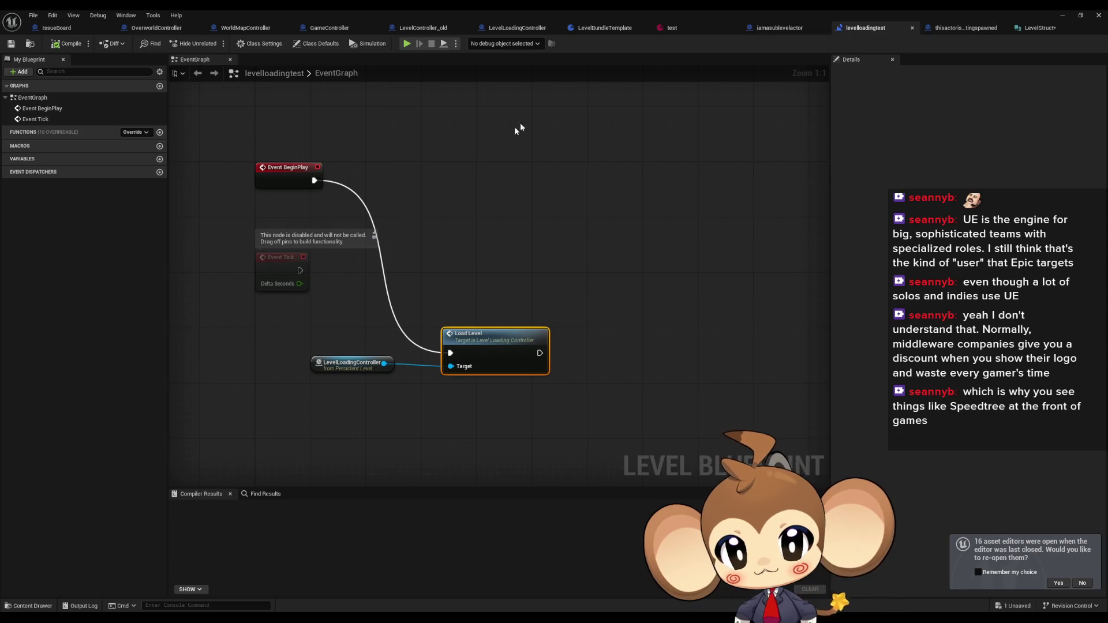
click(785, 27)
click(664, 28)
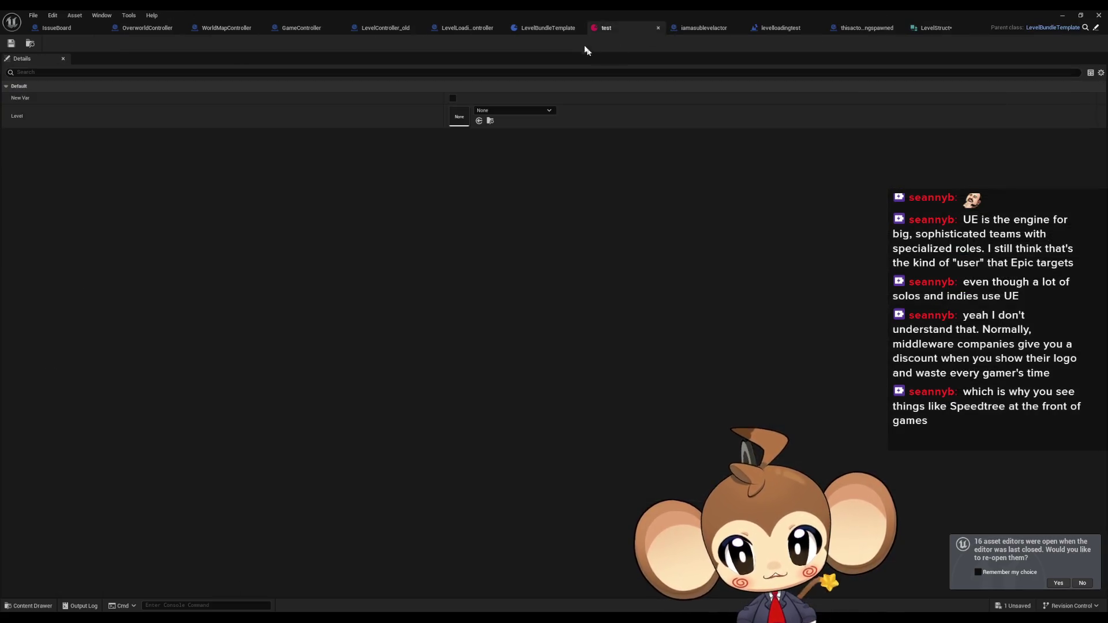
click(558, 28)
click(73, 240)
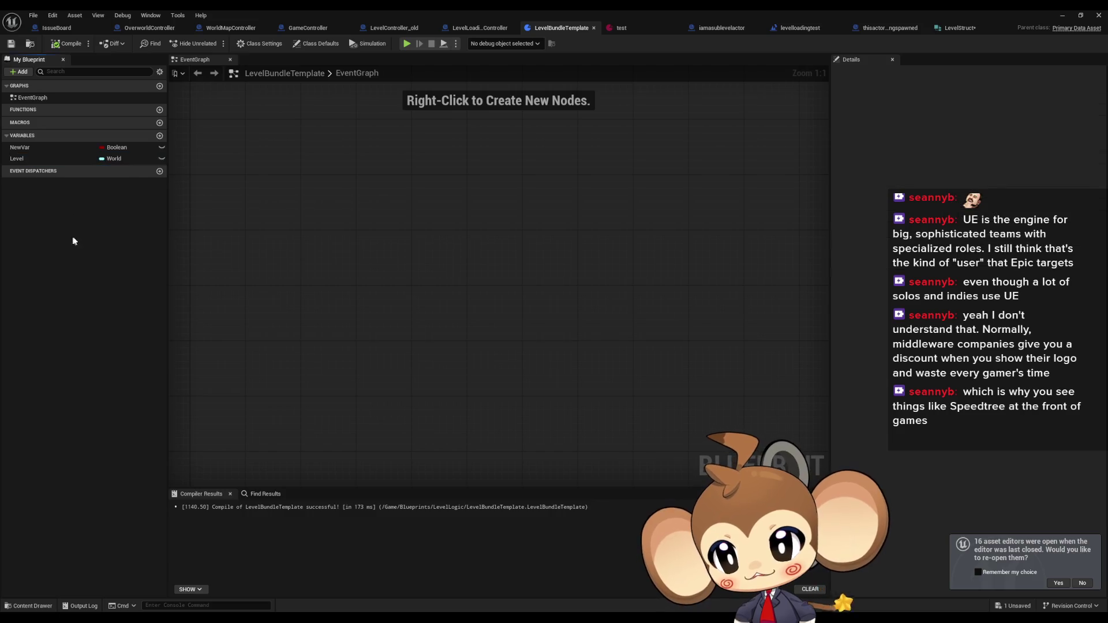
click(44, 159)
Open and close LevelStruct's member type list, then return to the LevelBundleTemplate Blueprint
click(958, 27)
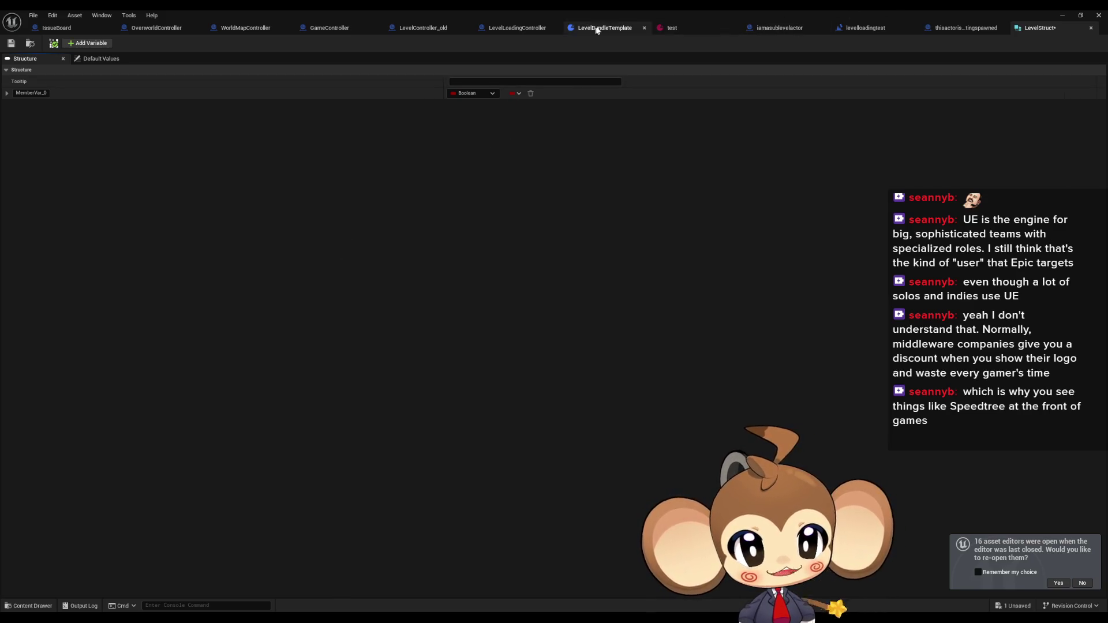
click(463, 94)
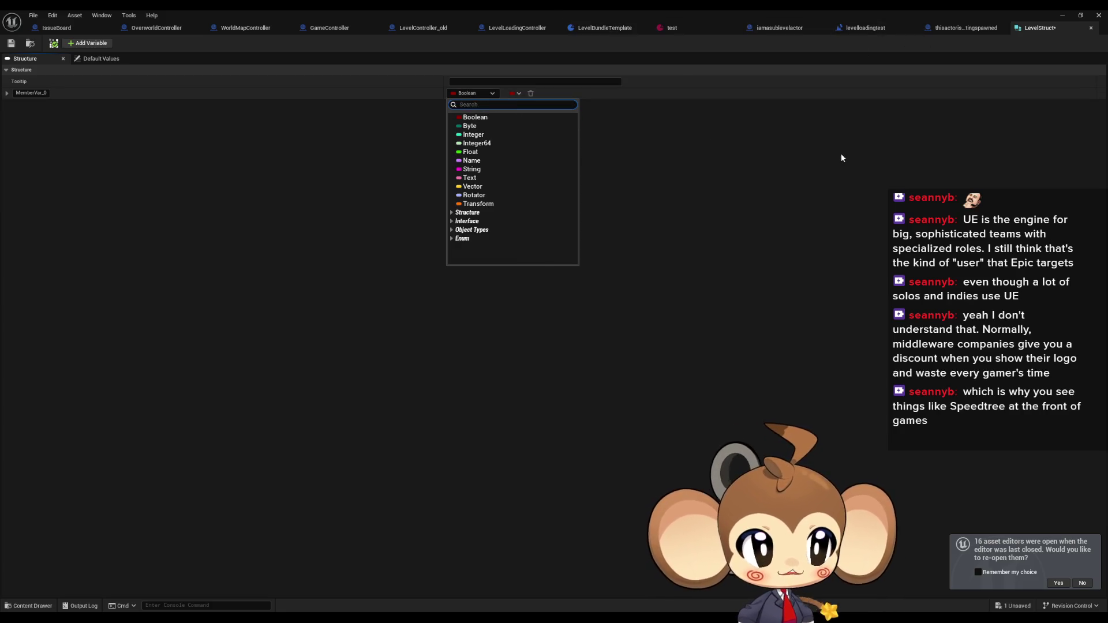
click(805, 165)
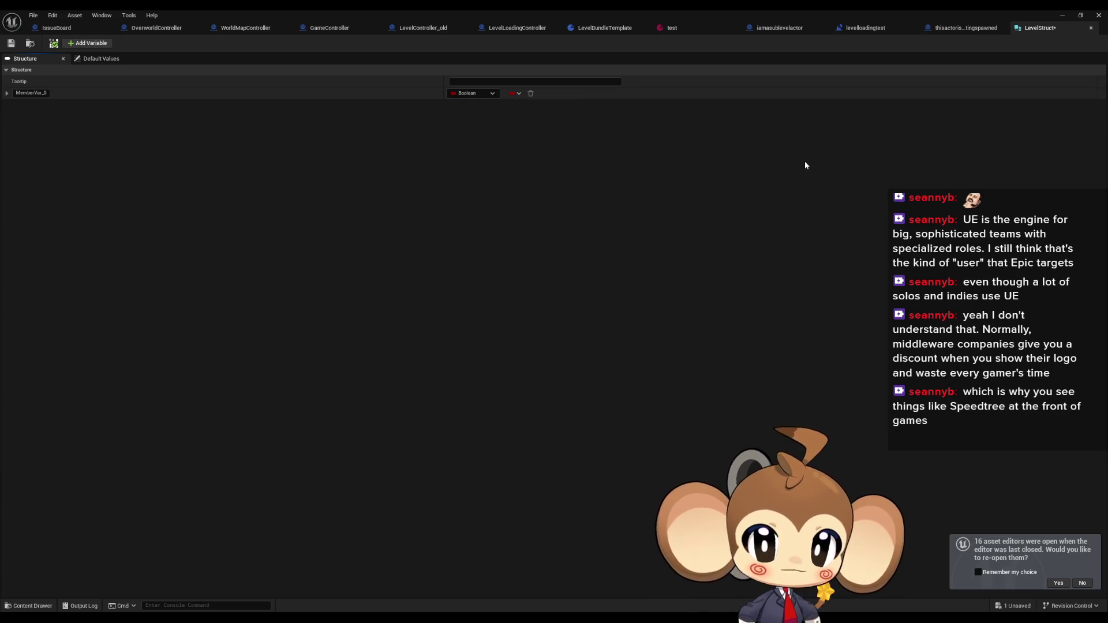
click(853, 26)
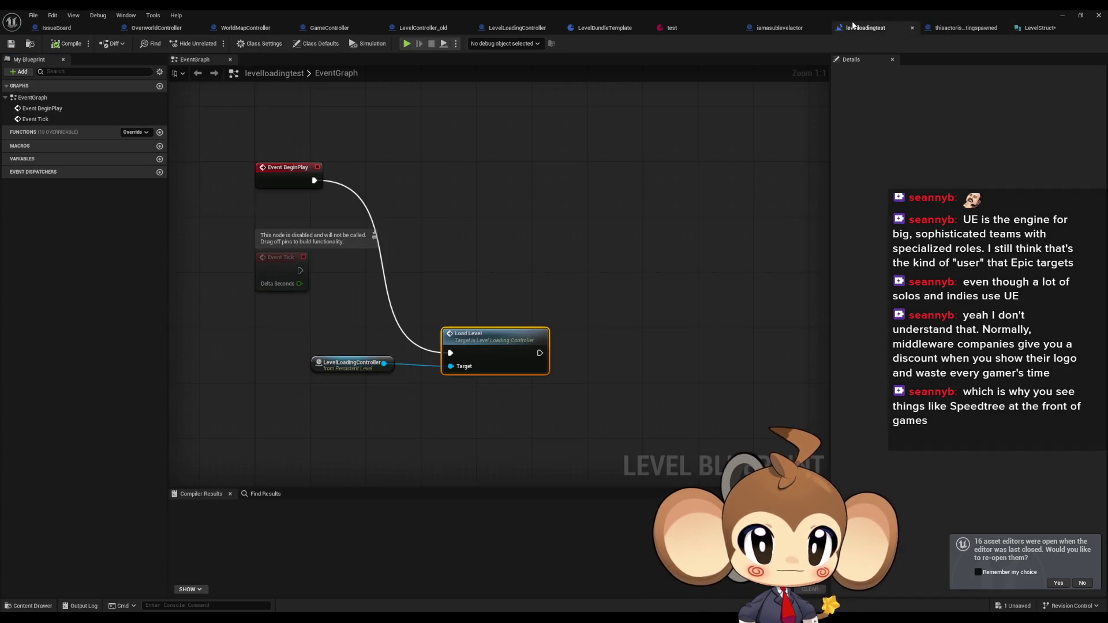
click(780, 28)
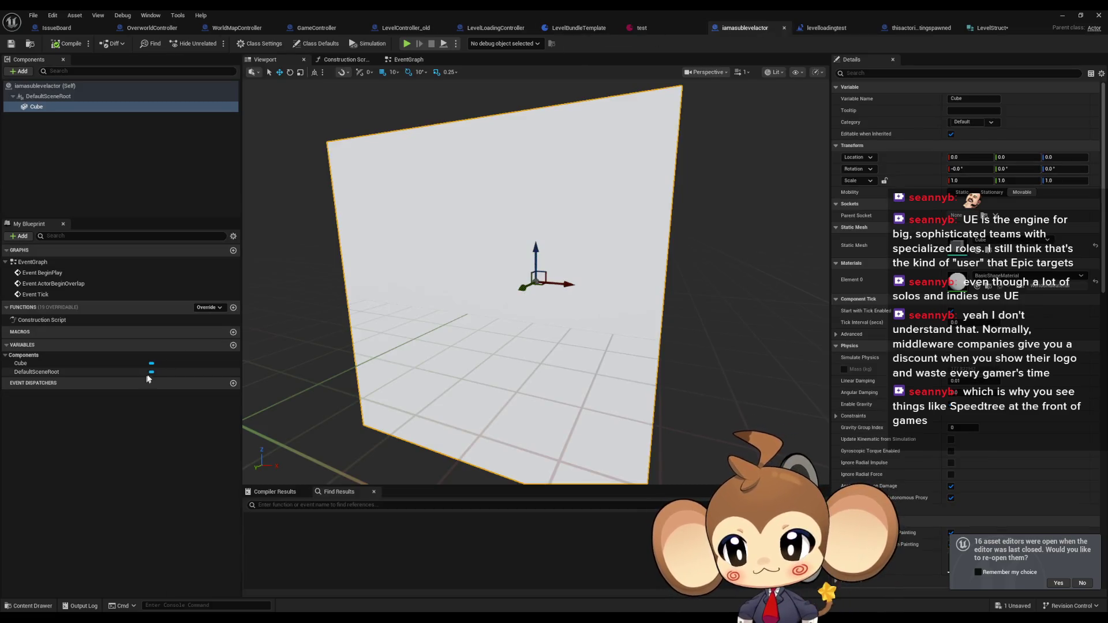
click(574, 28)
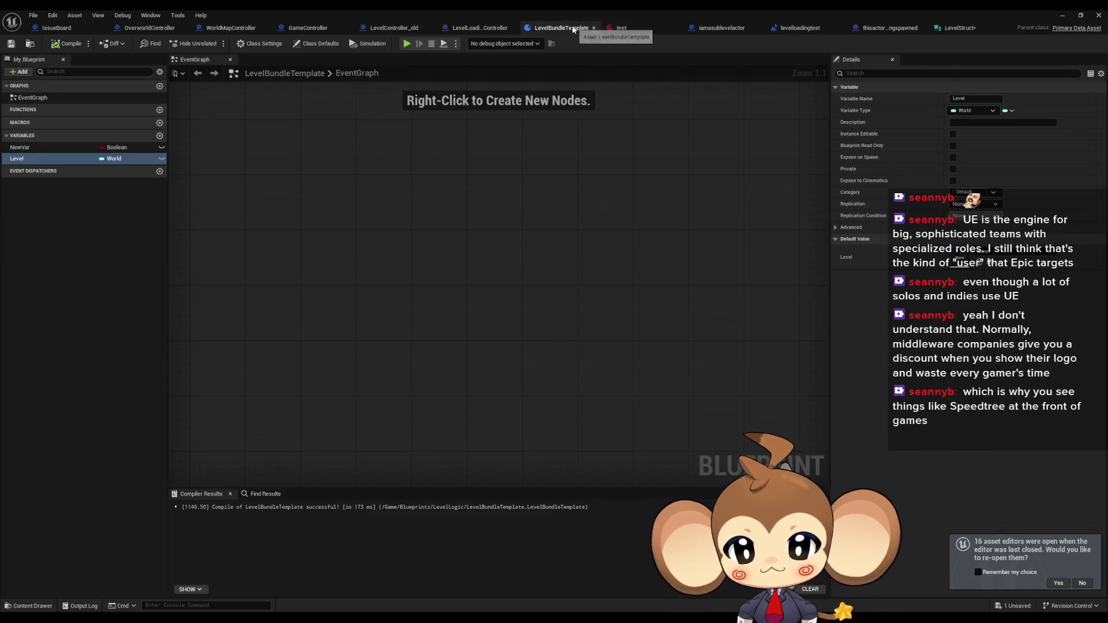
click(79, 210)
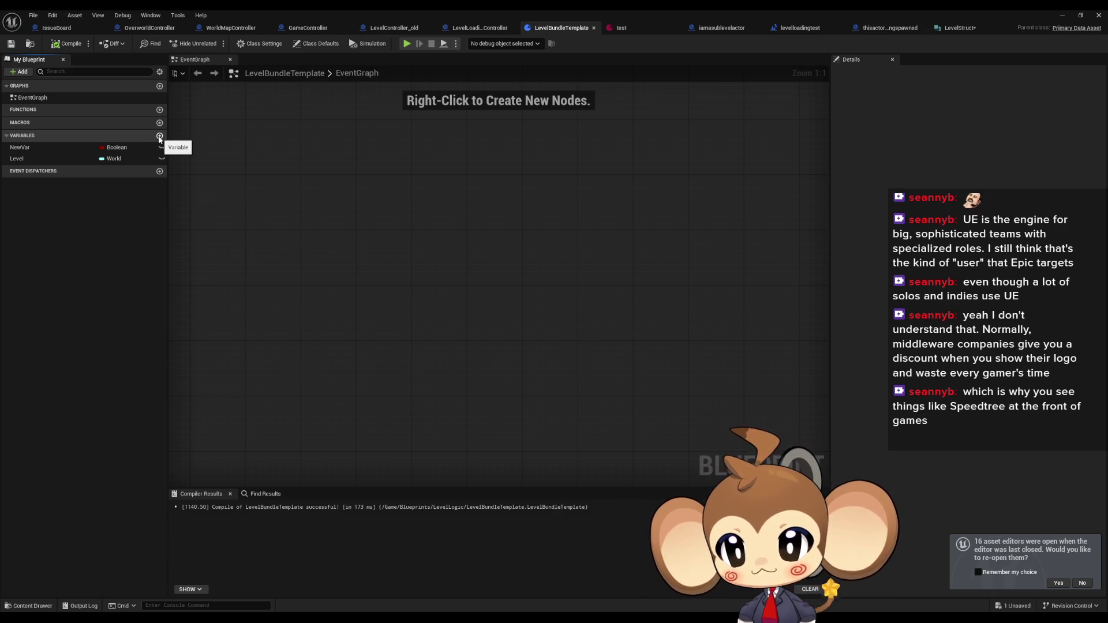
Add a new variable and toggle Level between a World array and a single World value
click(159, 136)
click(113, 158)
click(118, 161)
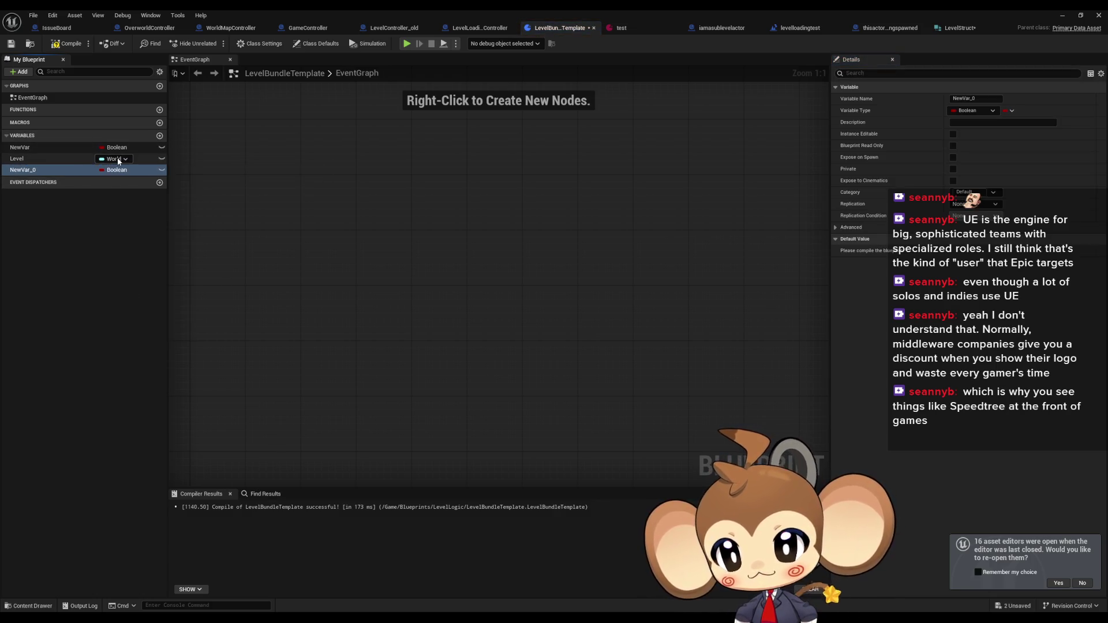
click(115, 159)
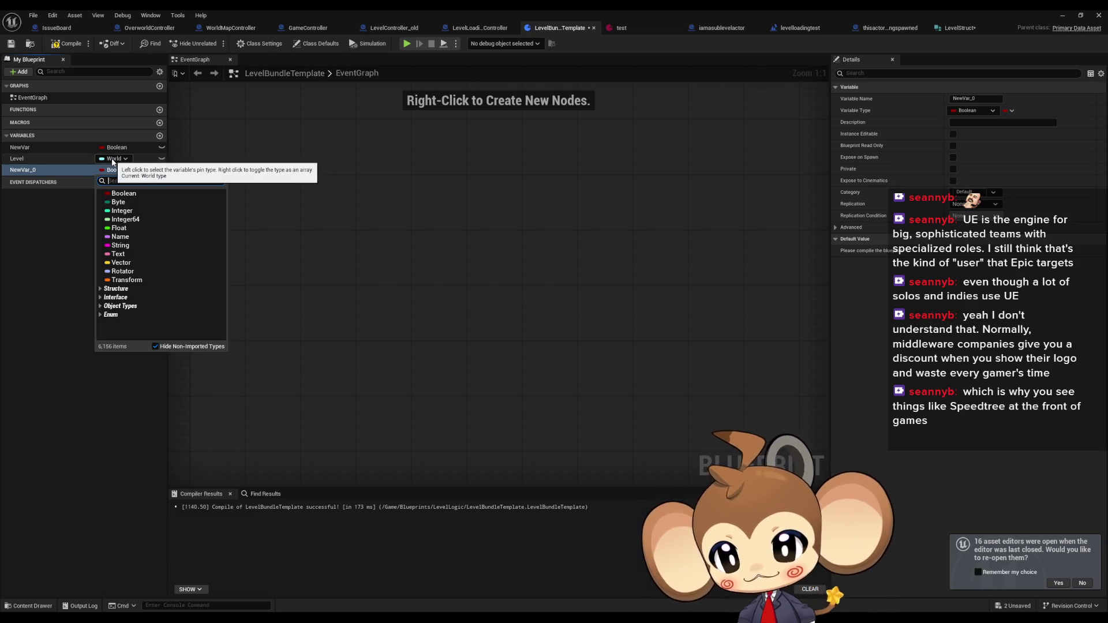
right_click(113, 159)
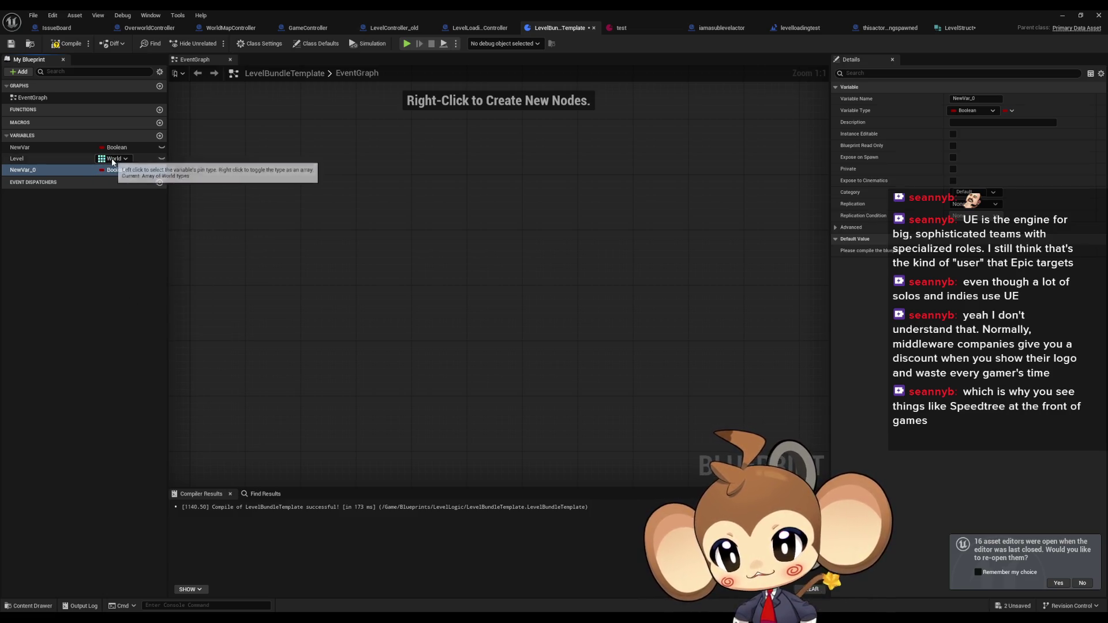
right_click(112, 160)
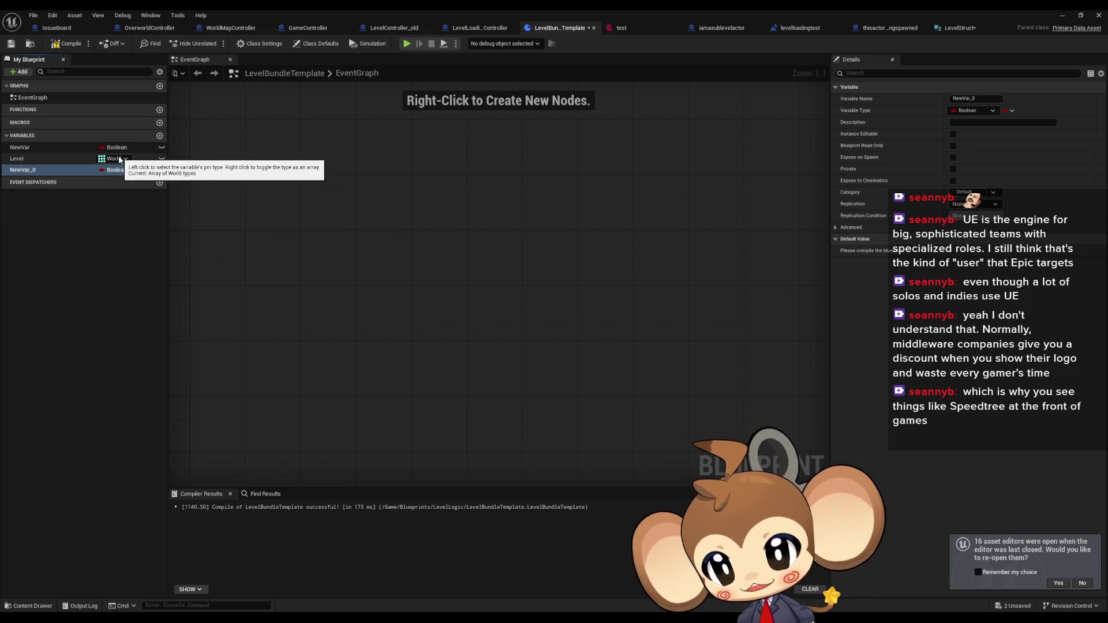
right_click(102, 160)
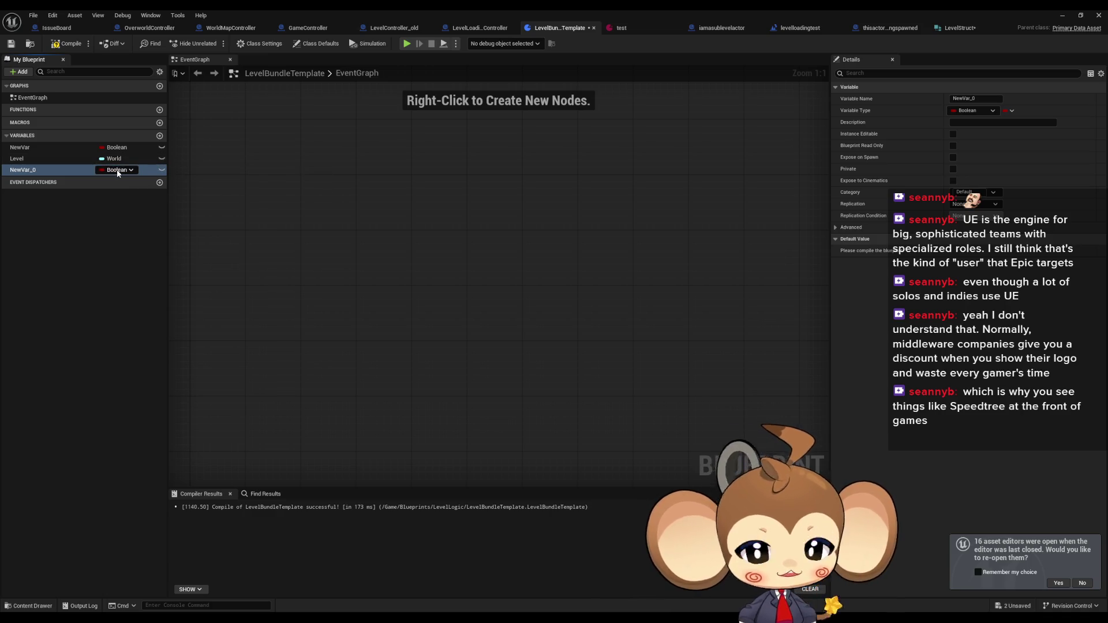
Set NewVar_0's type to To World Space using a 'world' type search
click(114, 171)
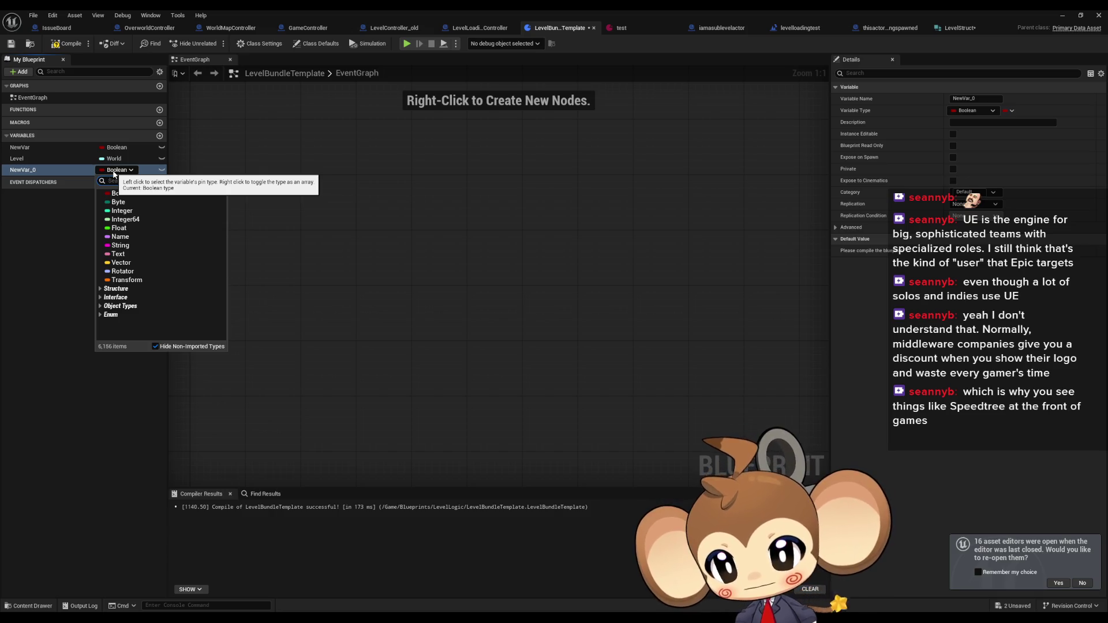
text(world)
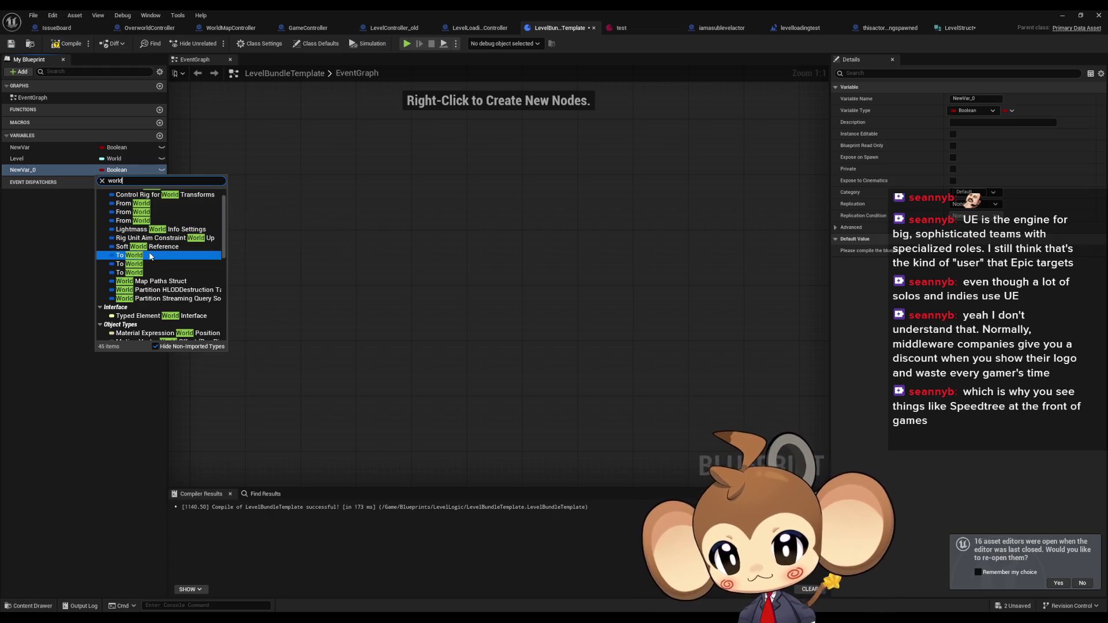
click(149, 269)
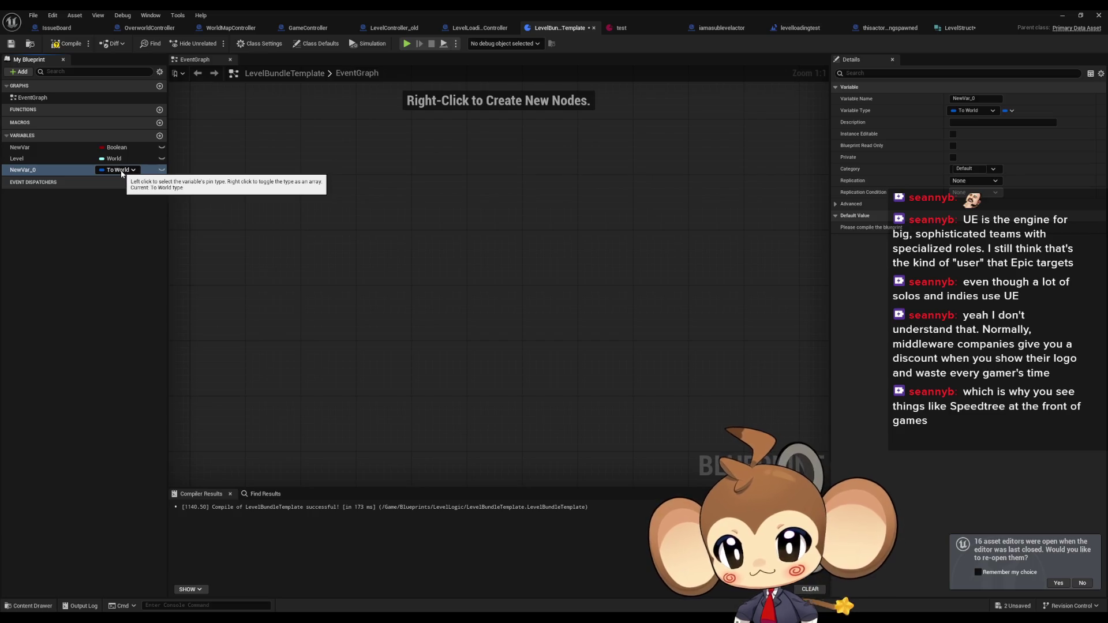
click(121, 172)
text(world)
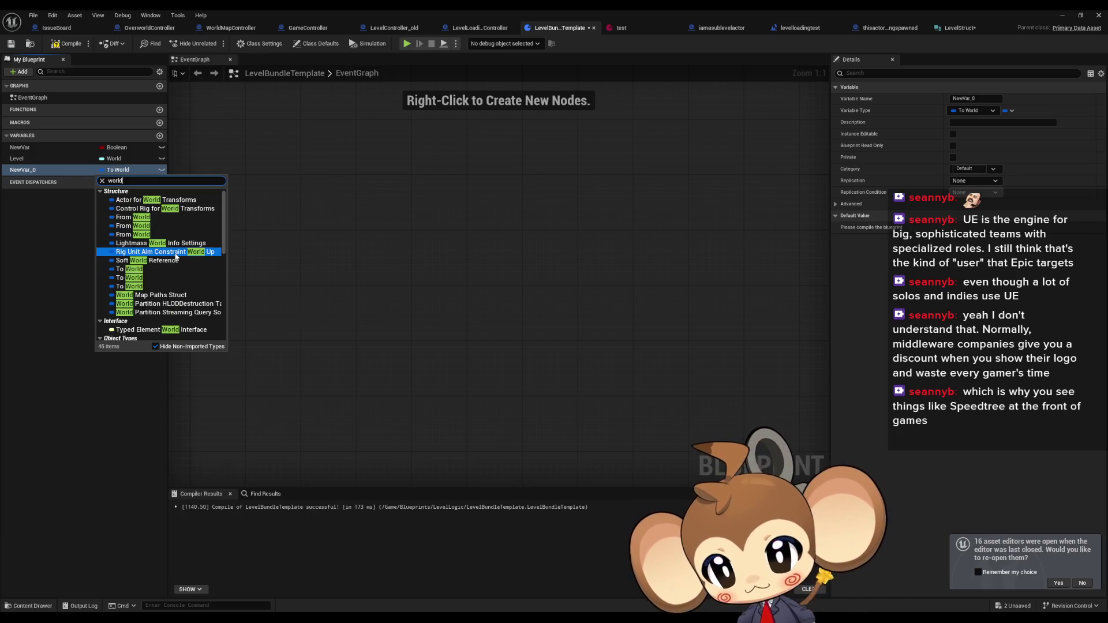
click(101, 202)
mouse_move(151, 229)
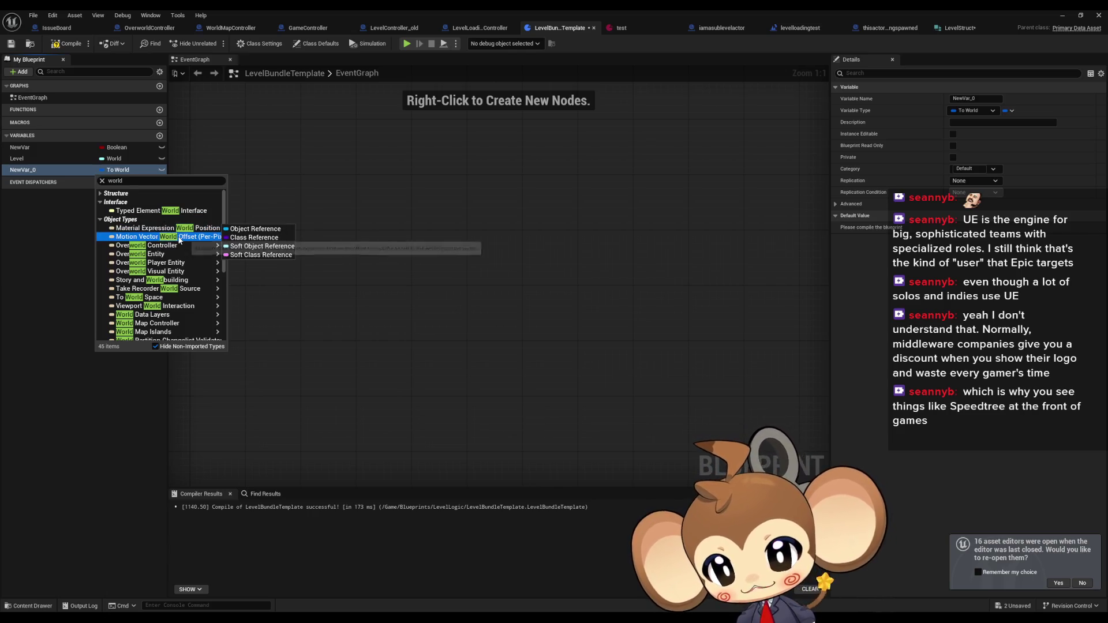
mouse_move(158, 258)
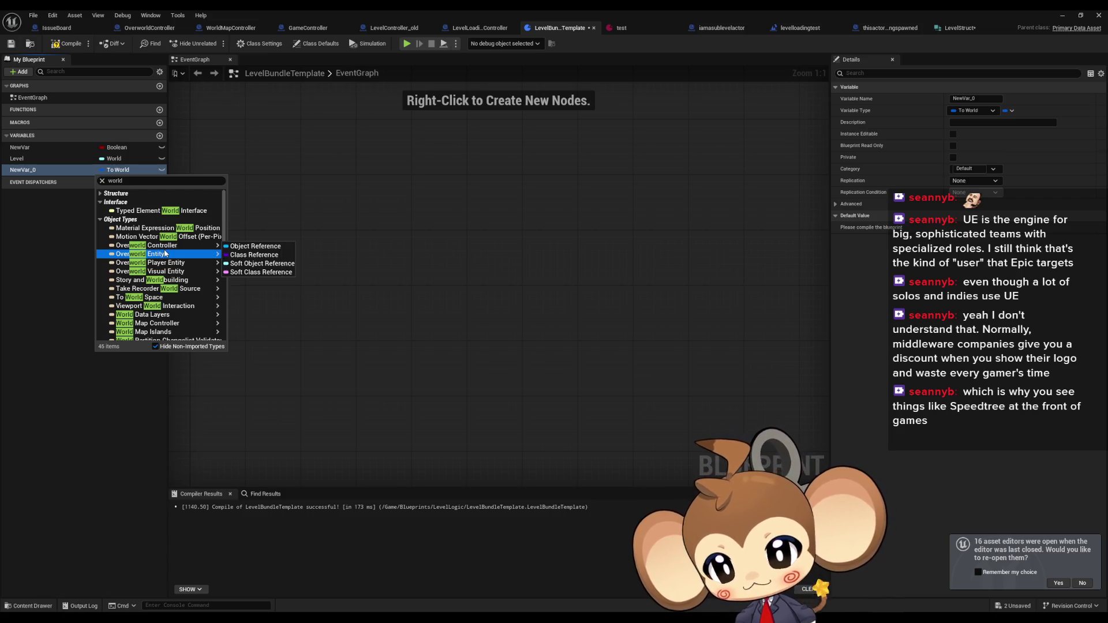
scroll(165, 256, down, 1)
mouse_move(163, 284)
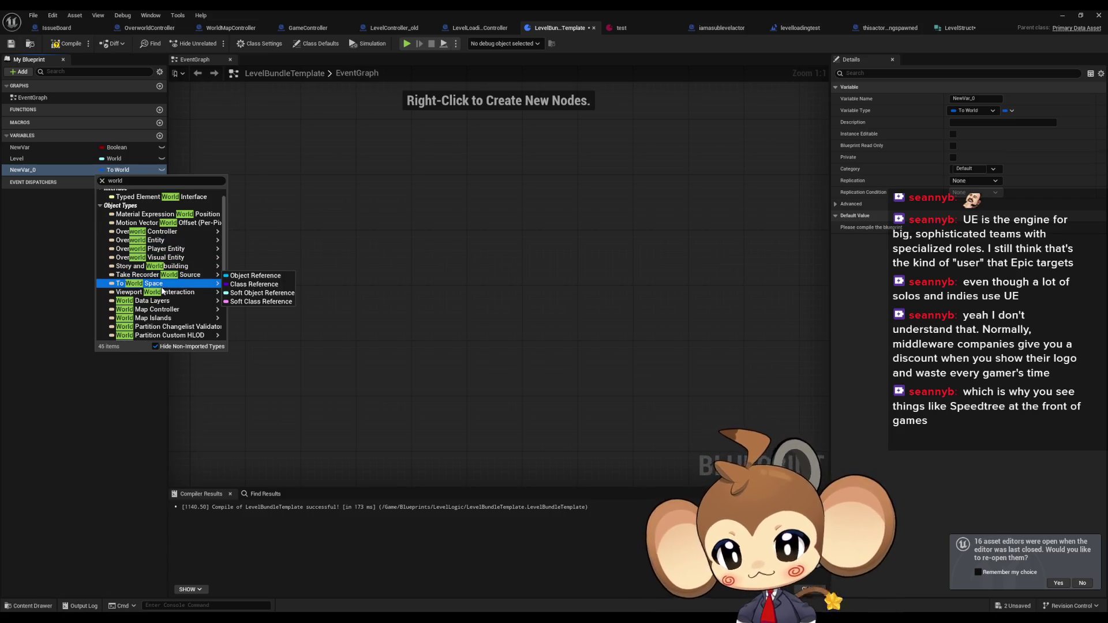
click(170, 284)
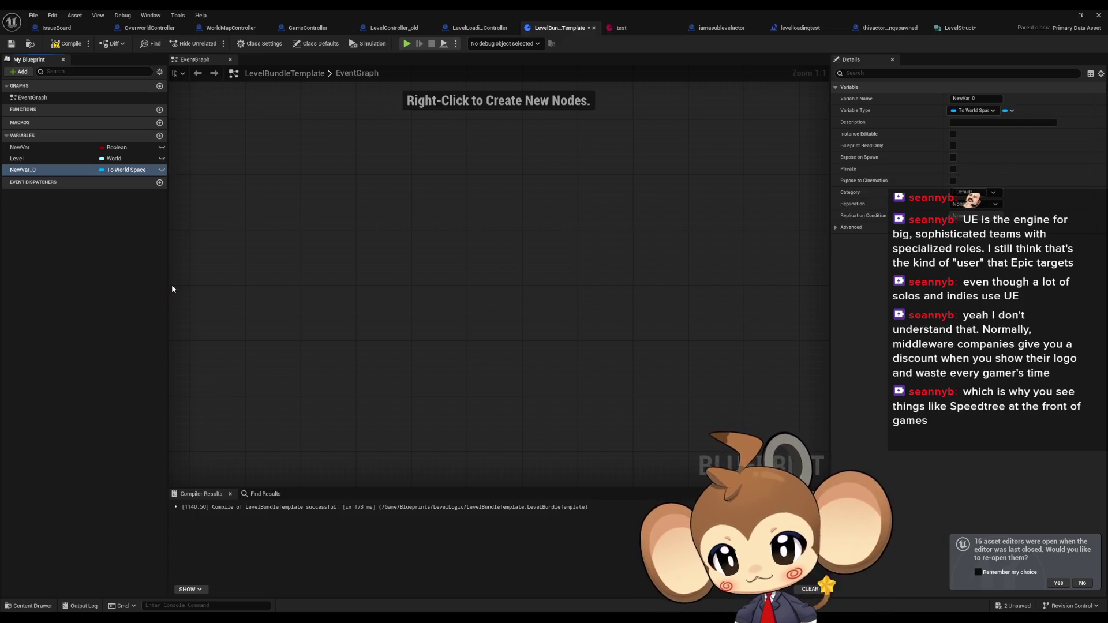
Add a variable named world and search its type list for 'world'
click(160, 137)
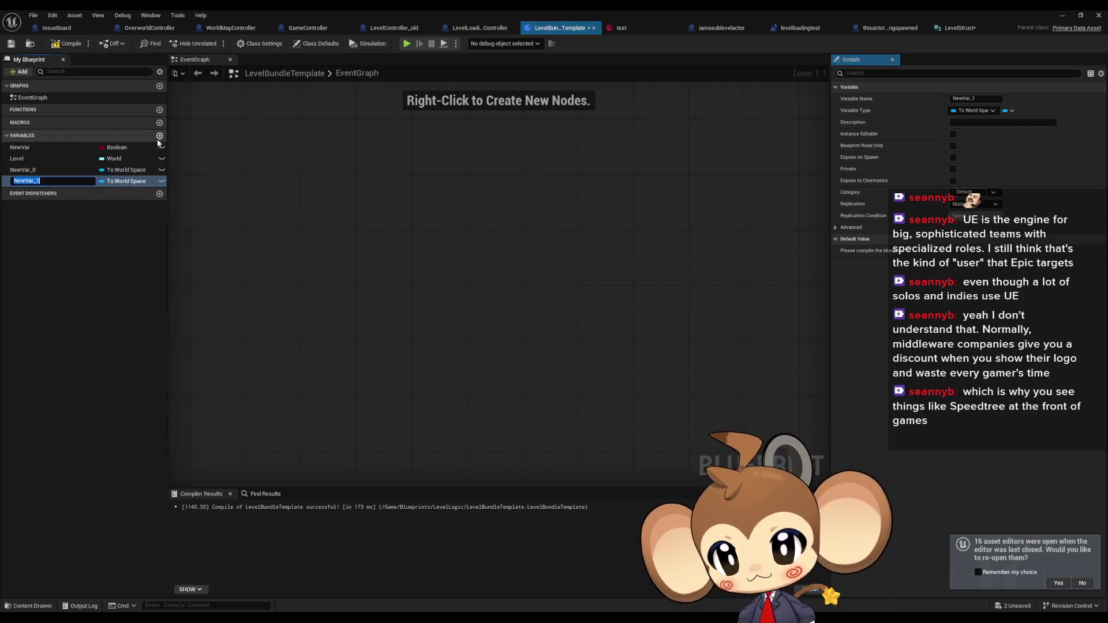
text(world)
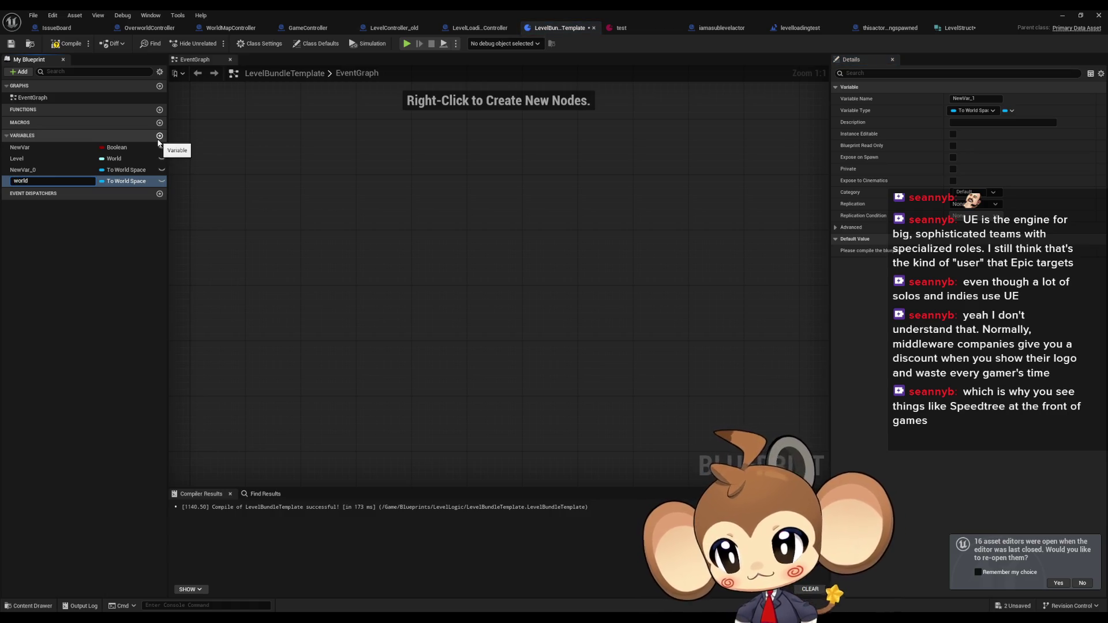
key(Return)
click(137, 181)
text(w)
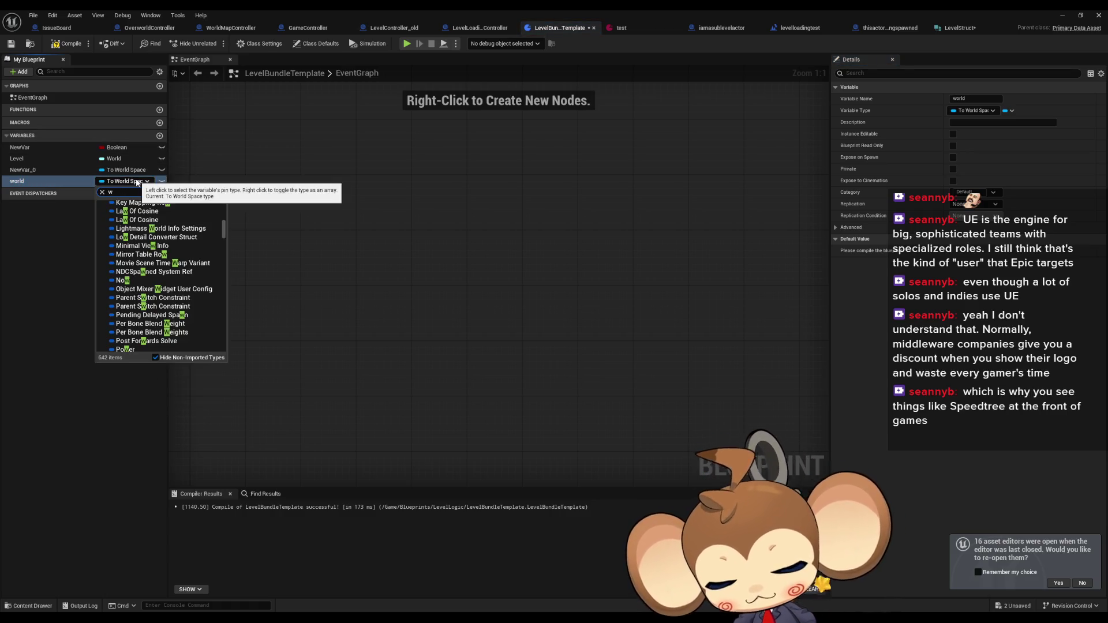
text(orld)
scroll(157, 289, down, 4)
mouse_move(157, 297)
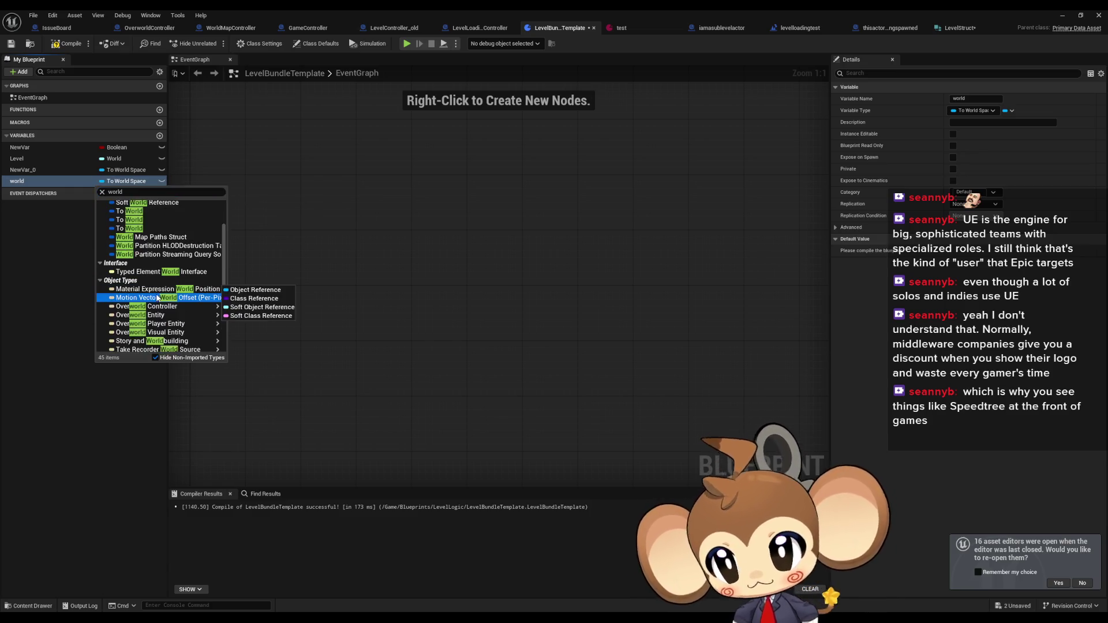
scroll(157, 298, down, 5)
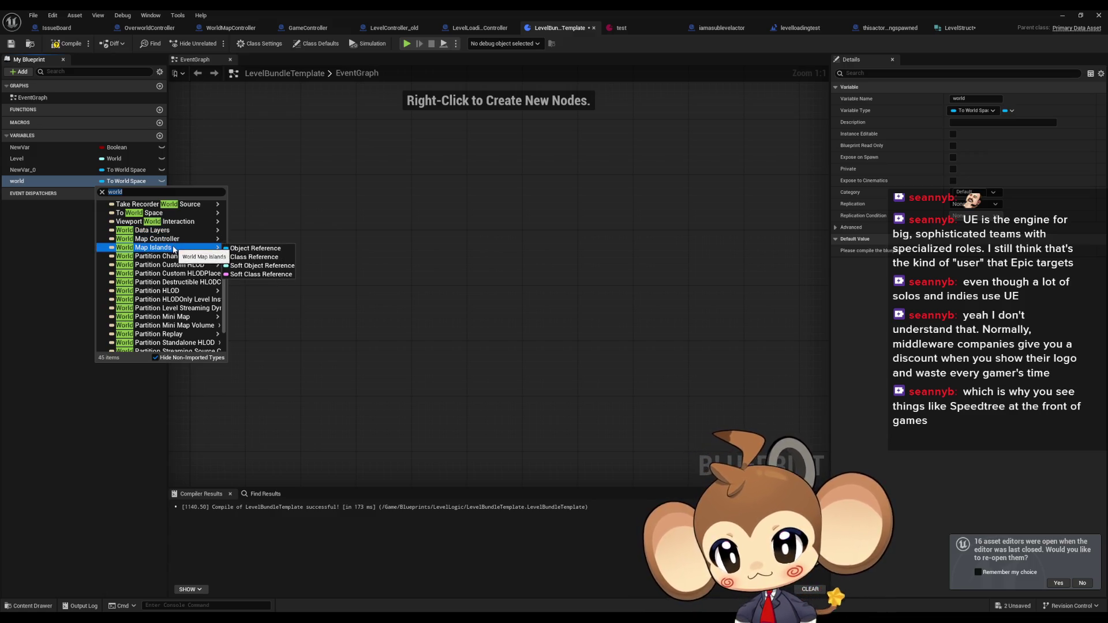
scroll(174, 261, down, 1)
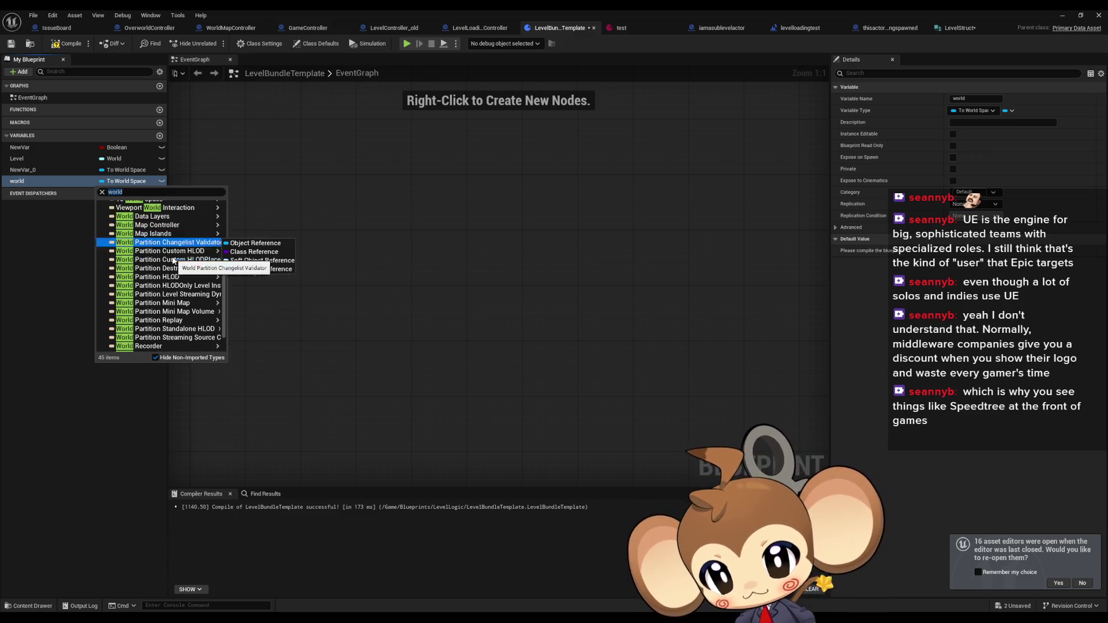
scroll(178, 259, down, 1)
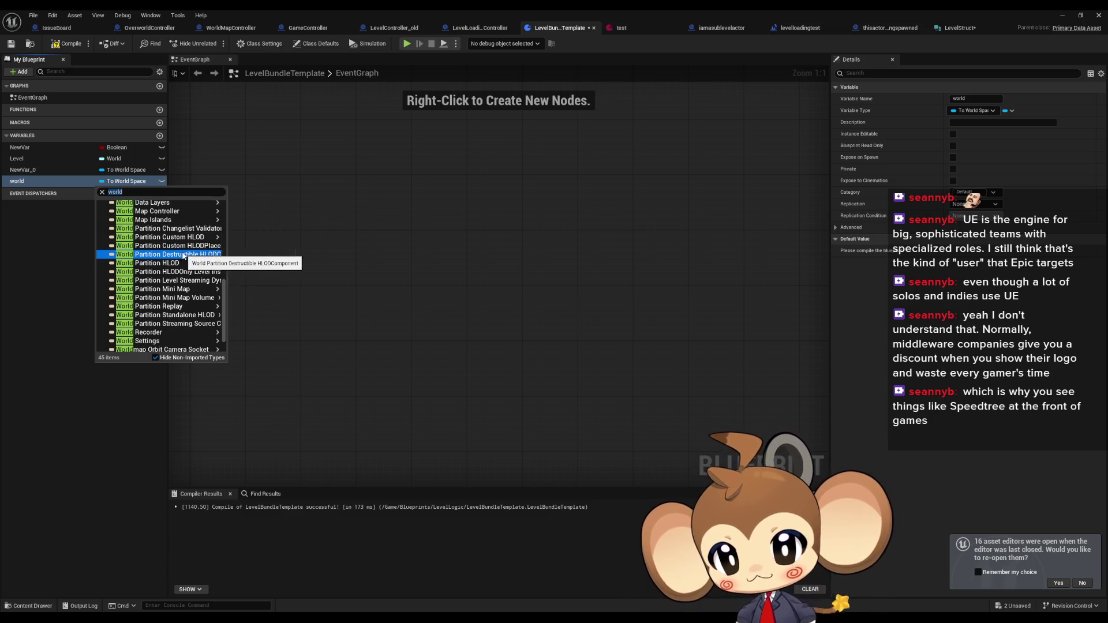
scroll(184, 255, down, 2)
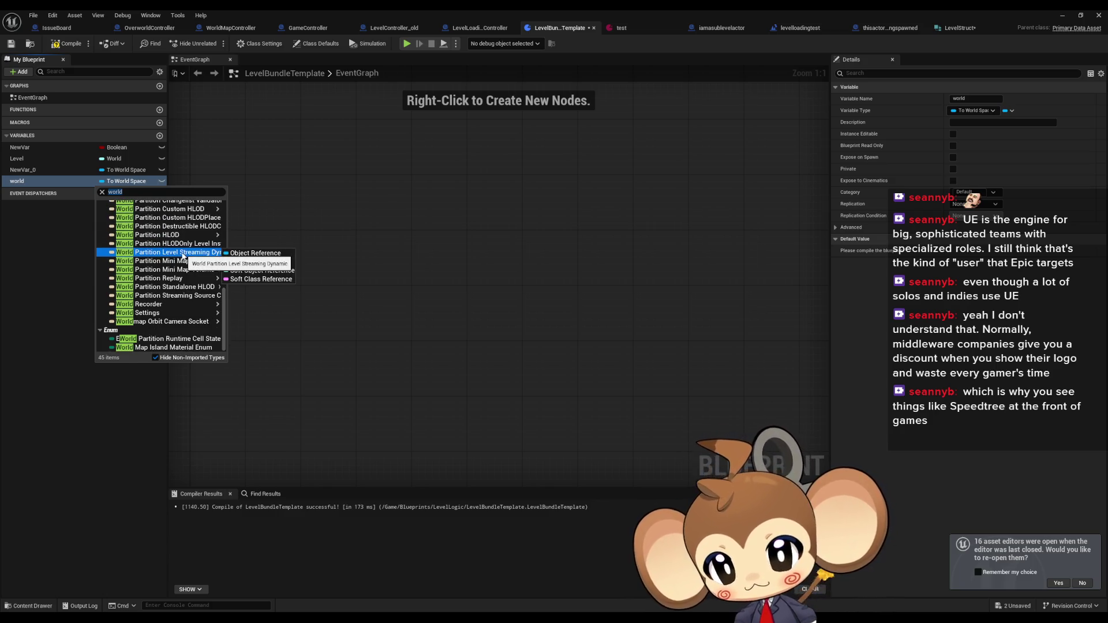
scroll(153, 347, up, 4)
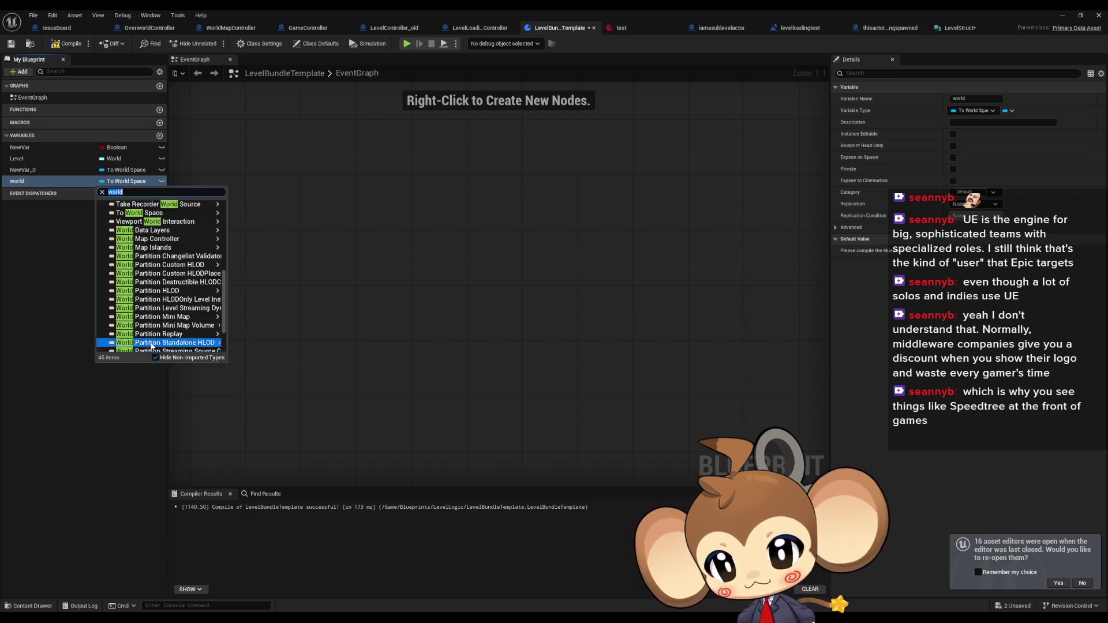
scroll(152, 346, up, 8)
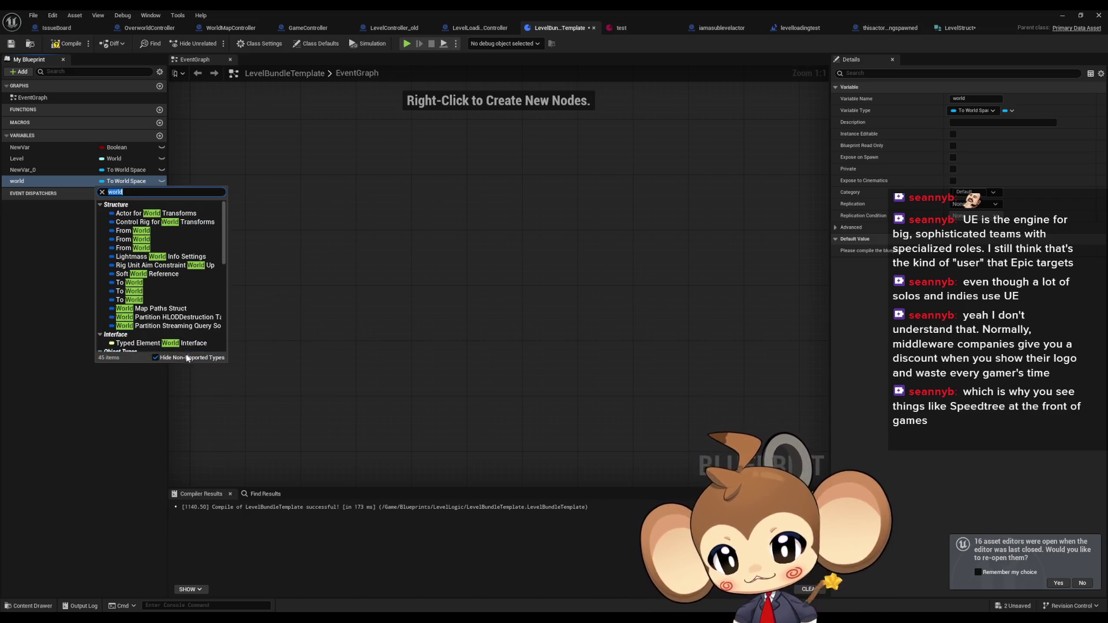
Include non-imported types in the list, scroll through them, and close it unchanged
click(155, 358)
scroll(184, 308, down, 5)
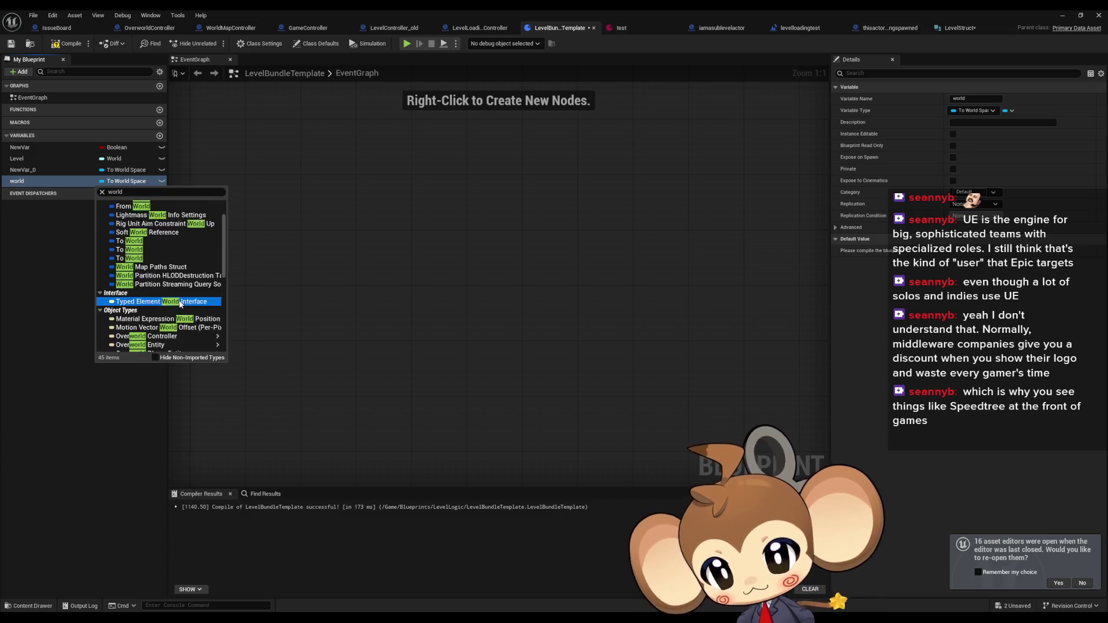
scroll(183, 309, down, 10)
scroll(186, 306, up, 10)
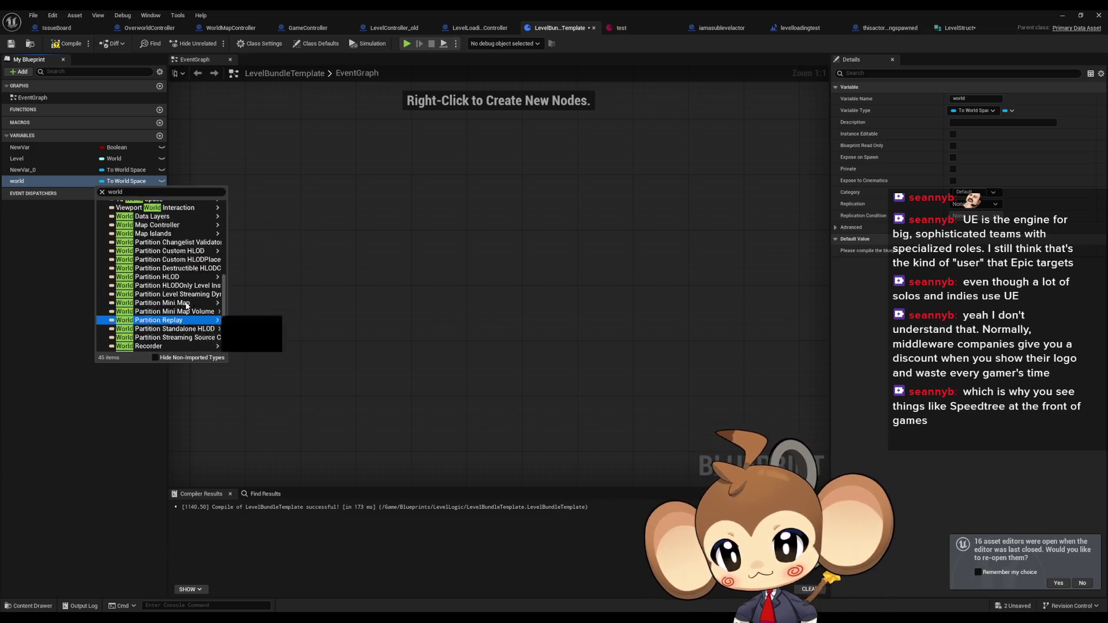
scroll(185, 306, up, 5)
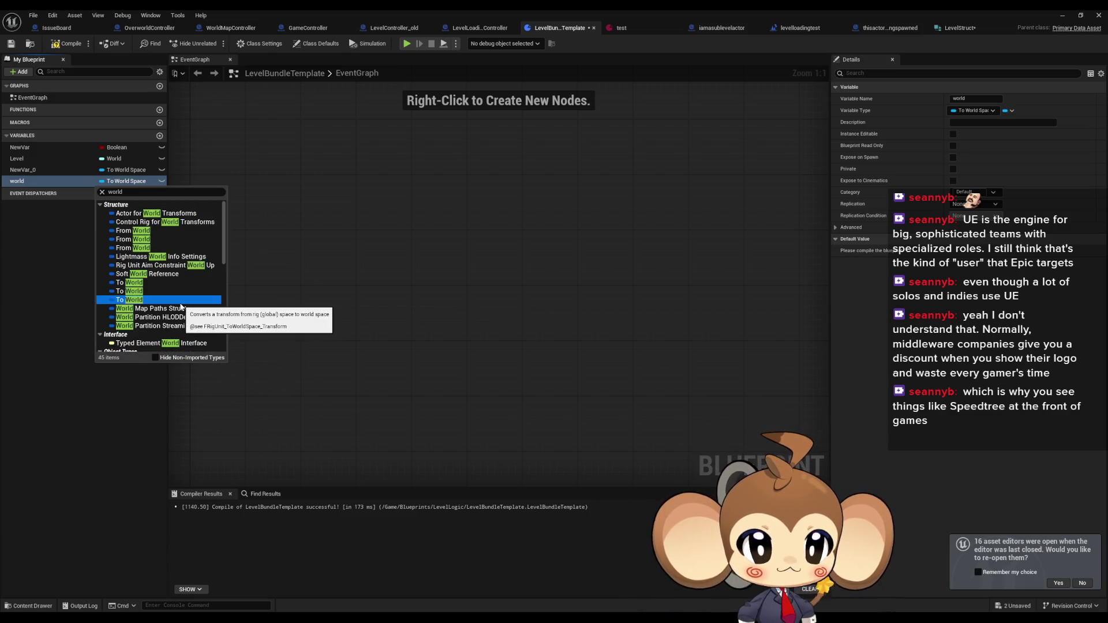
click(446, 273)
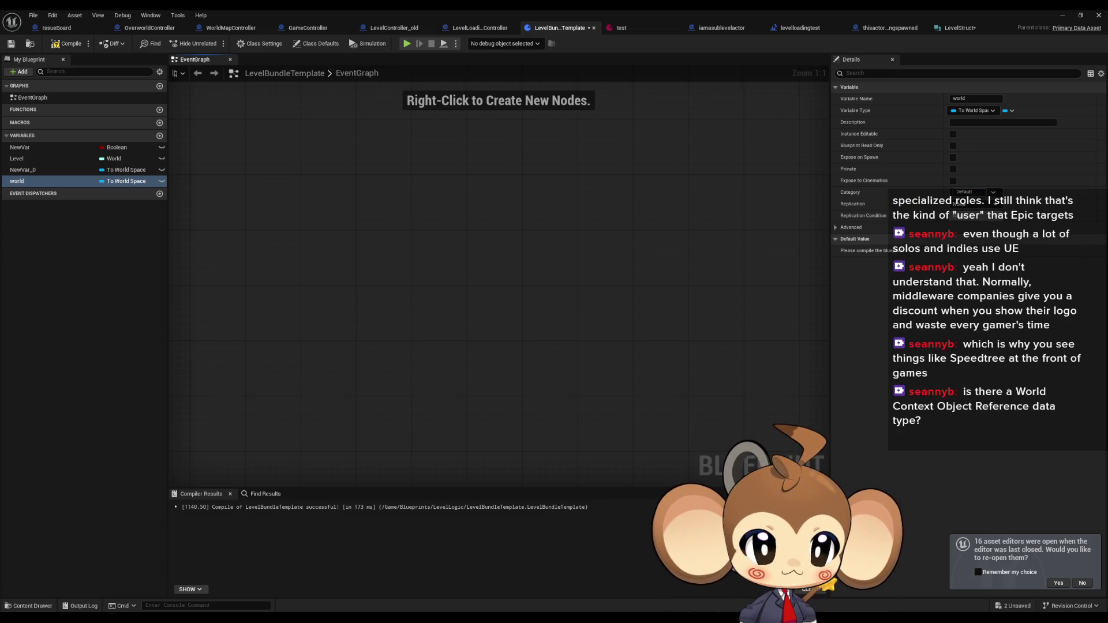
Reopen the world variable's type search, type 'w', and dismiss it without choosing
click(124, 182)
text(world con)
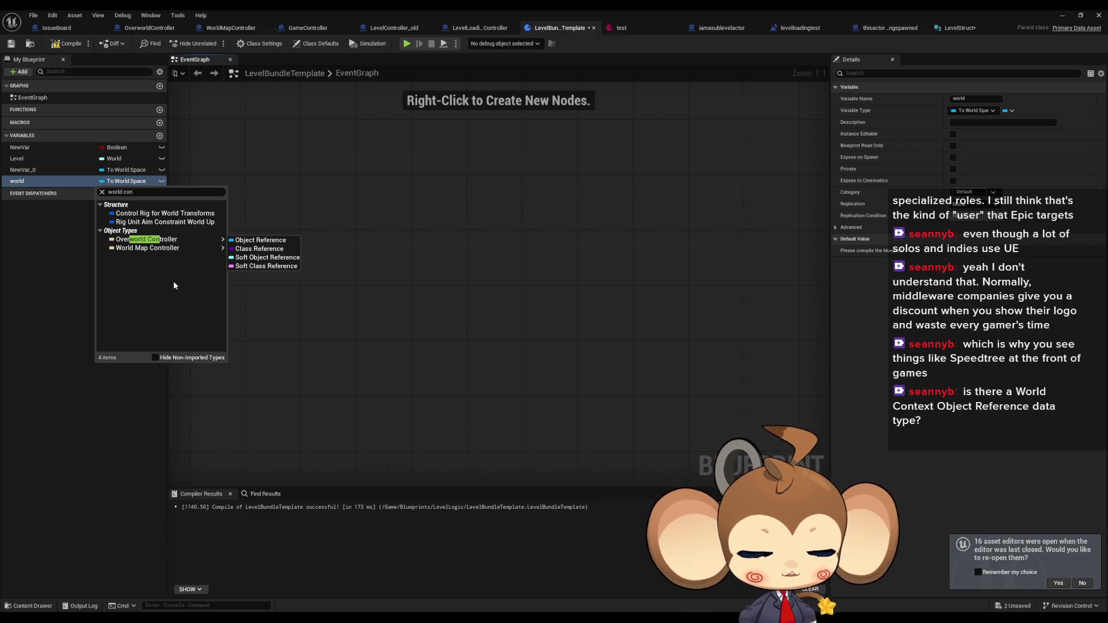
click(145, 192)
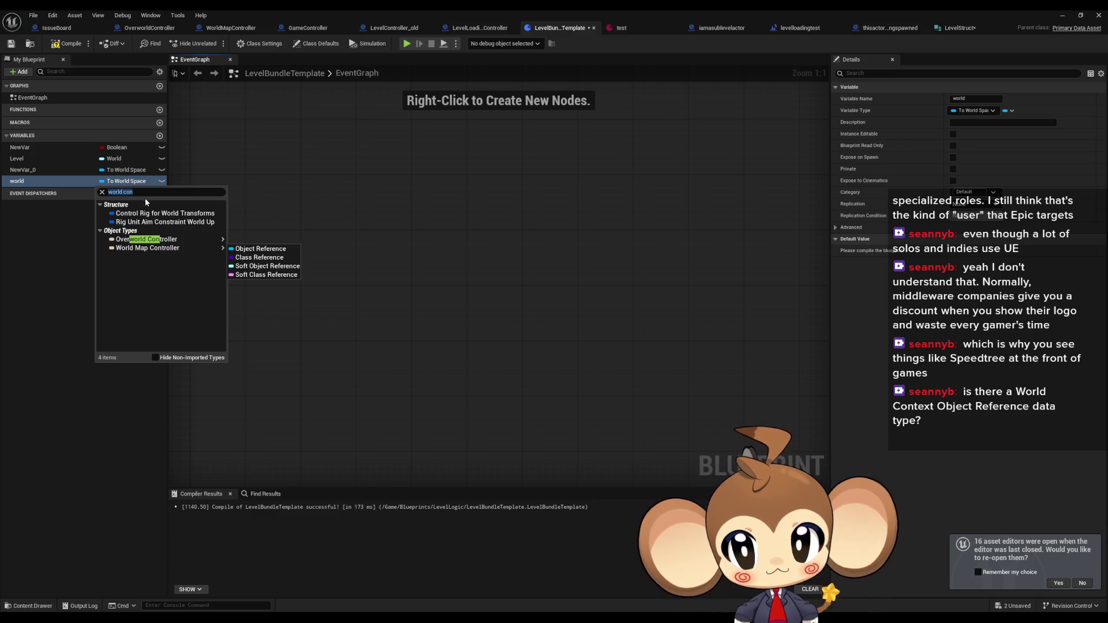
key(Down)
key(Down)
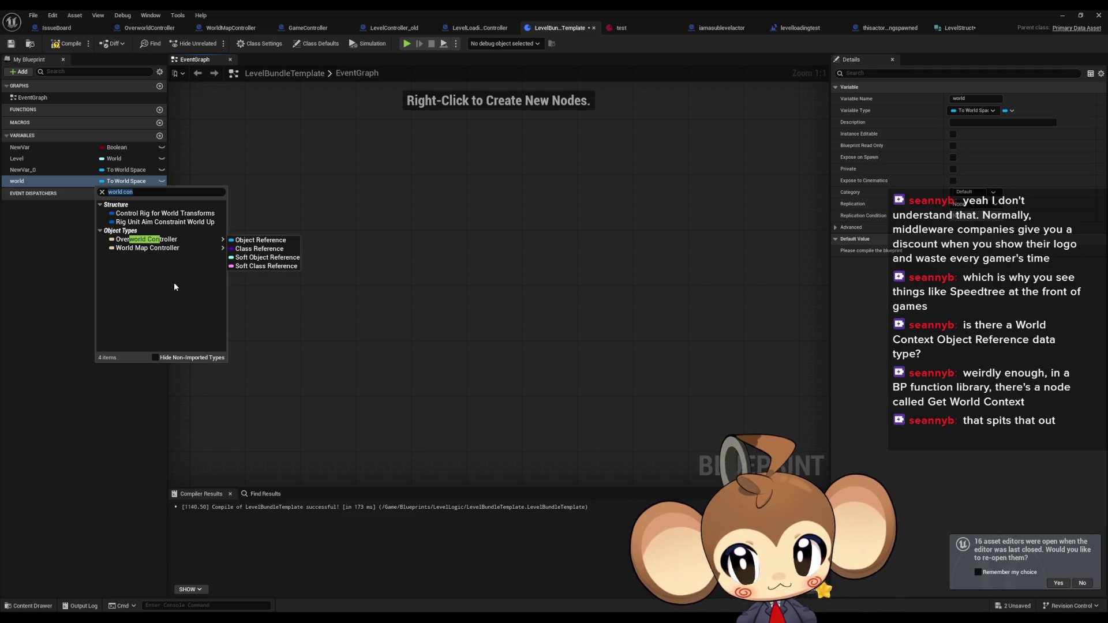
key(Escape)
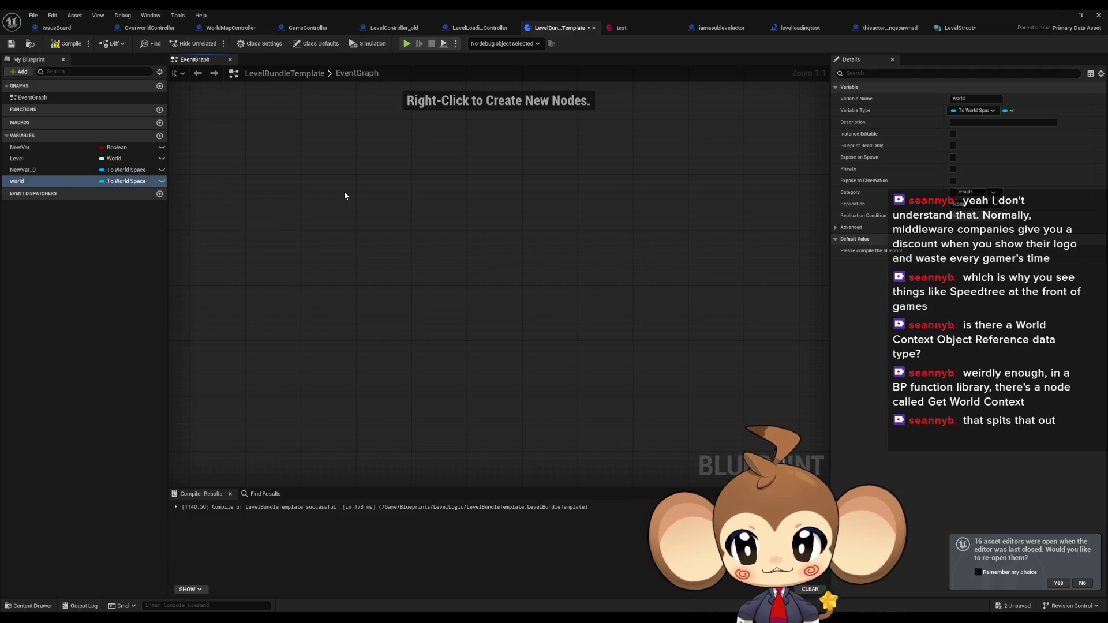
Inspect the Level variable's settings, then return to LevelLoadingController's LoadLevel graph
click(23, 158)
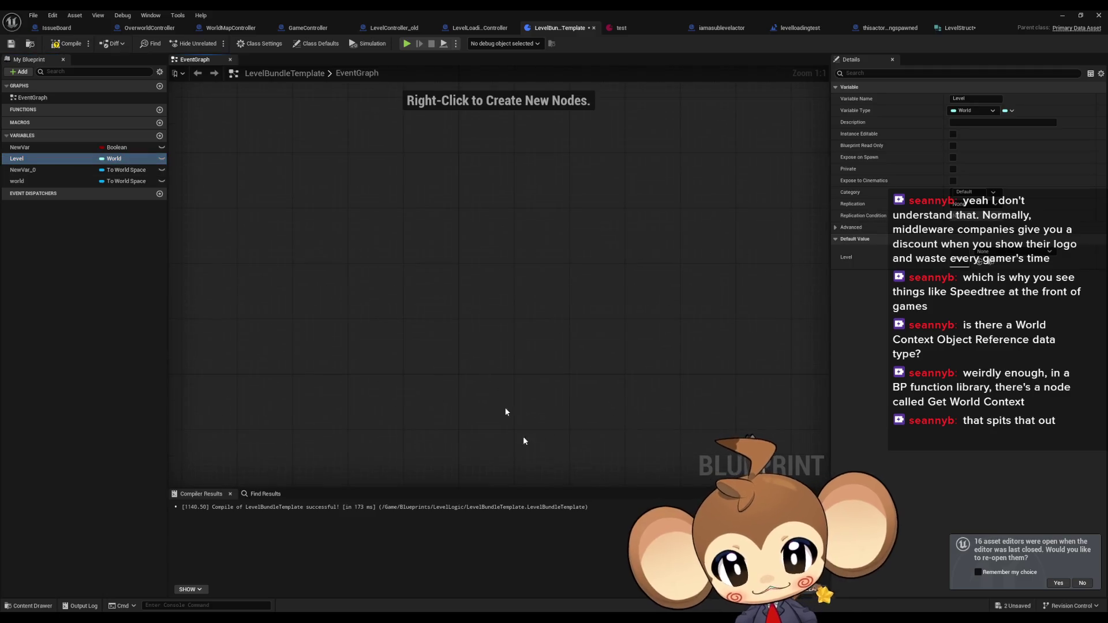
scroll(385, 285, down, 5)
scroll(403, 312, down, 1)
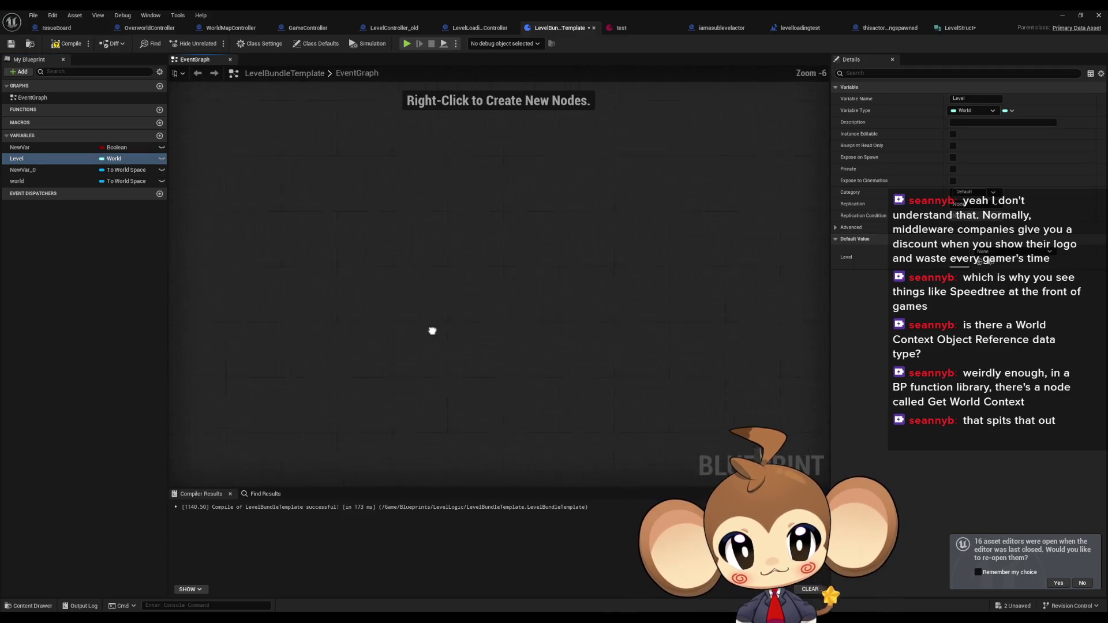
click(479, 27)
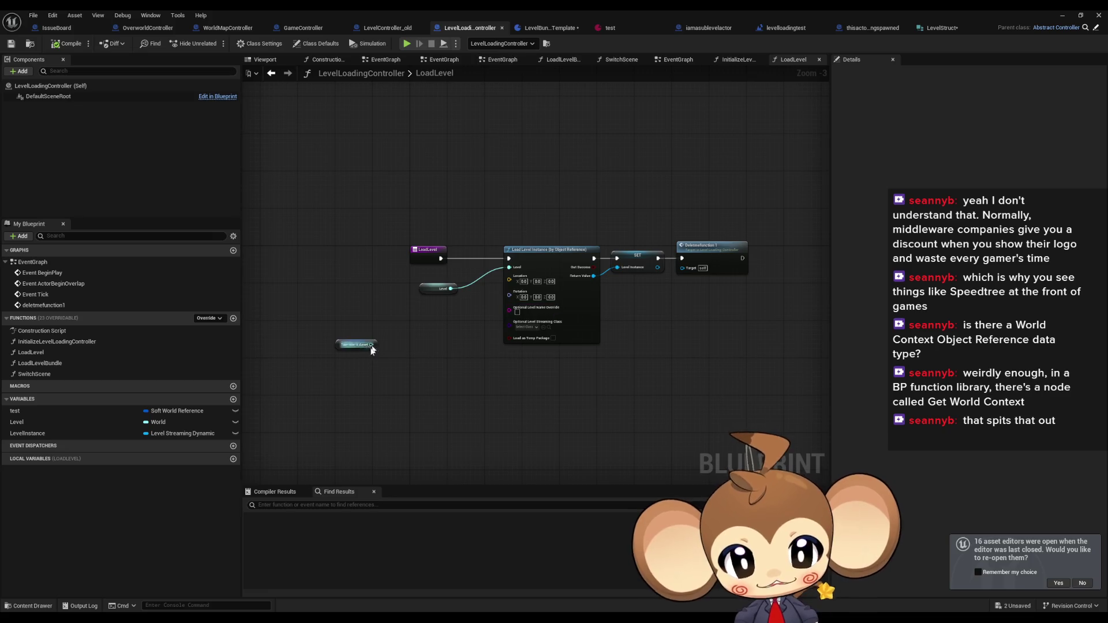
scroll(471, 294, up, 3)
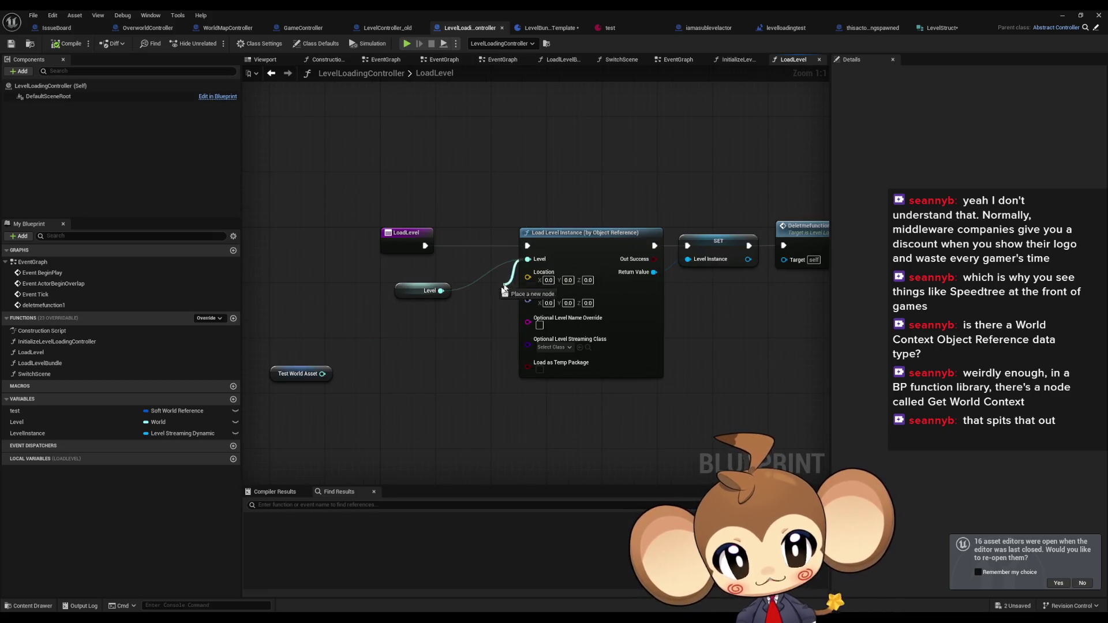
Search the Level pin's actions for 'prom', confirm Level is a World type, then open LevelBundleTemplate
drag(528, 259, 428, 334)
text(prom)
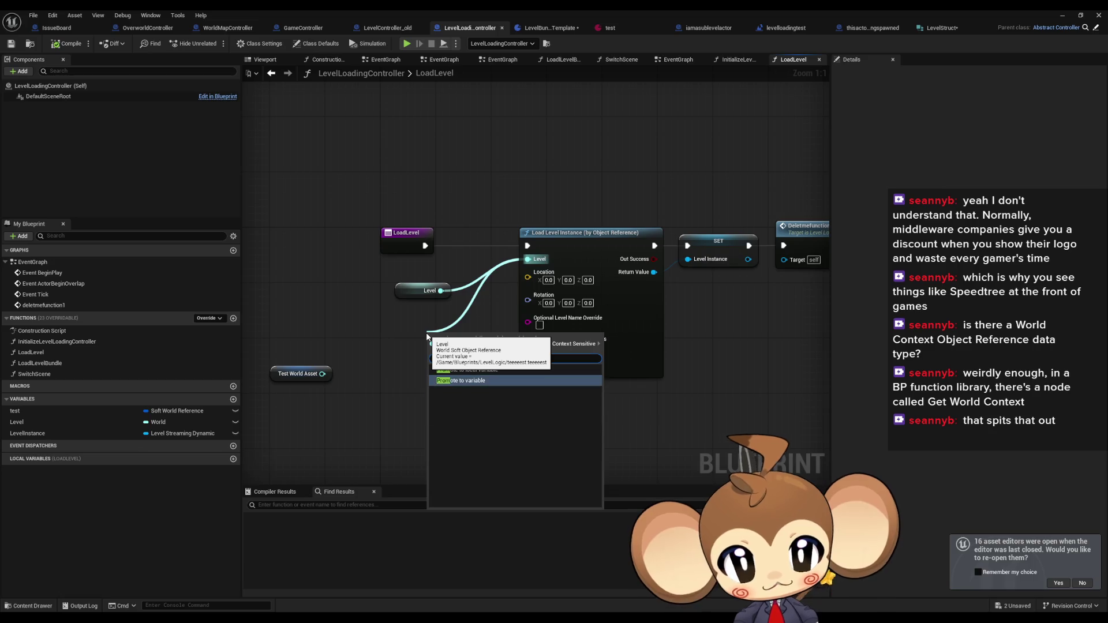
key(Escape)
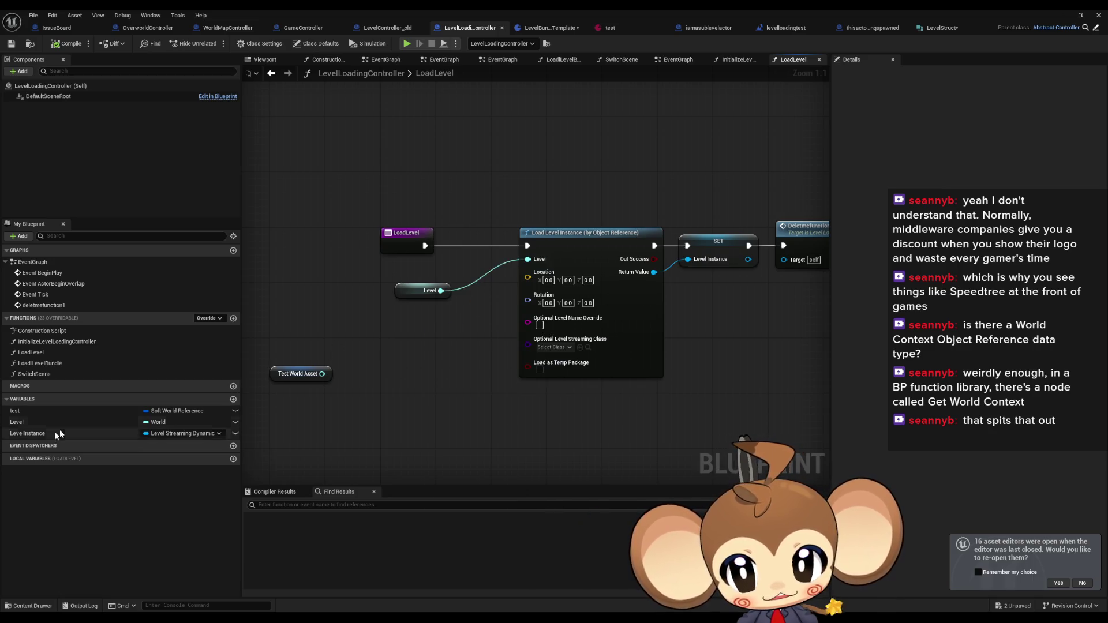
click(23, 428)
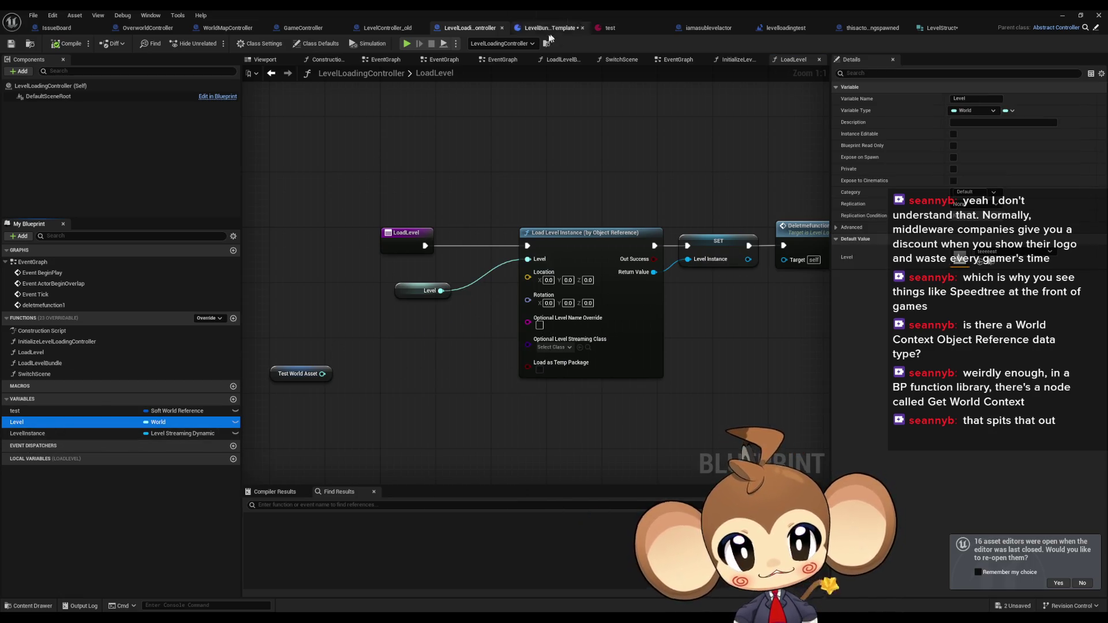
click(552, 28)
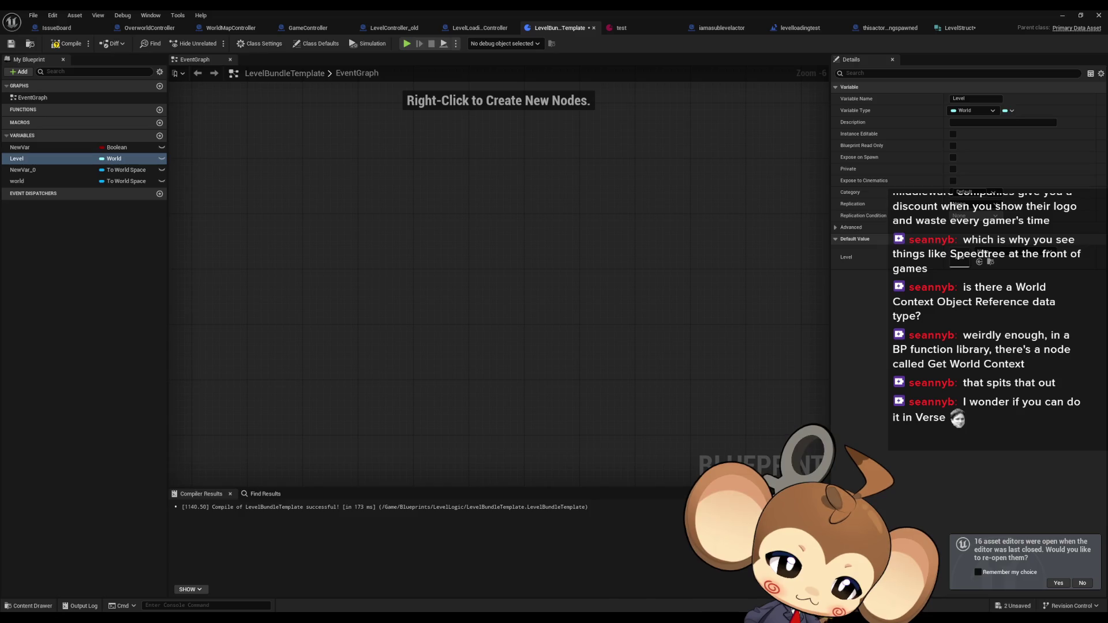
Bring the 'Unable to create a World Soft Object Reference Variable' forum thread over the editor
mouse_move(1107, 156)
mouse_down()
mouse_move(590, 157)
mouse_move(575, 176)
mouse_up()
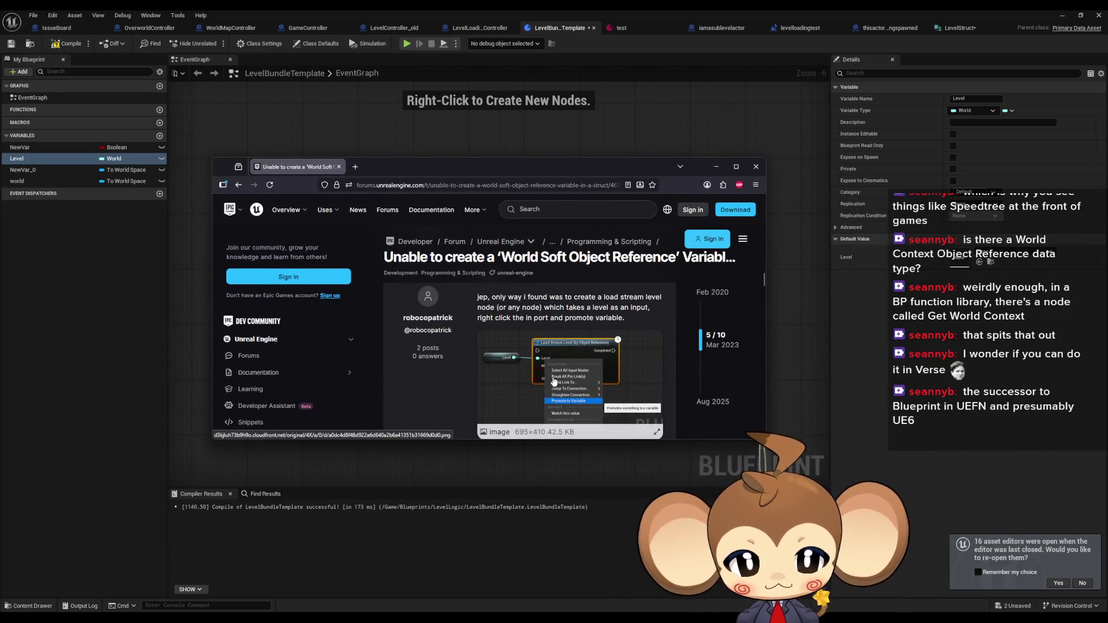
Maximize and read through the World Soft Object Reference forum thread, then minimize the browser
scroll(583, 396, down, 3)
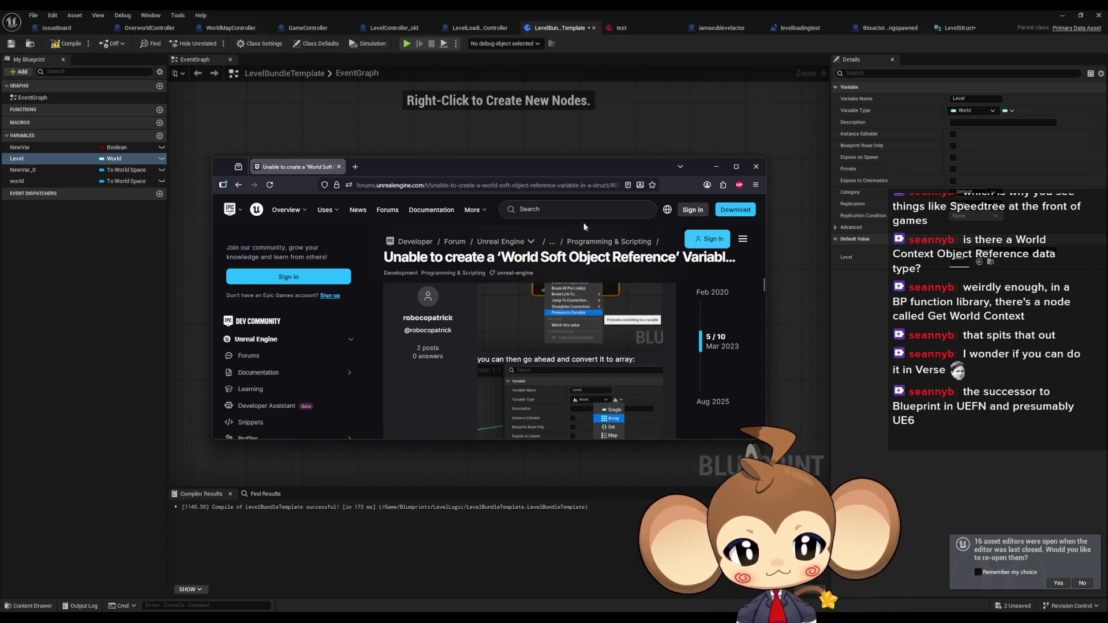
double_click(549, 165)
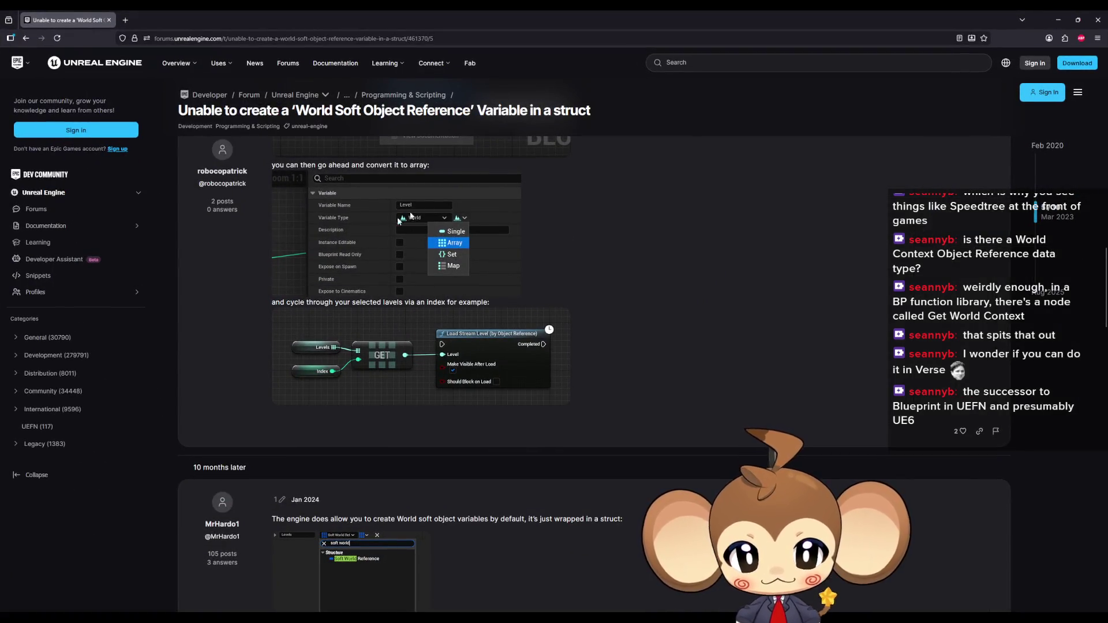
scroll(507, 327, up, 5)
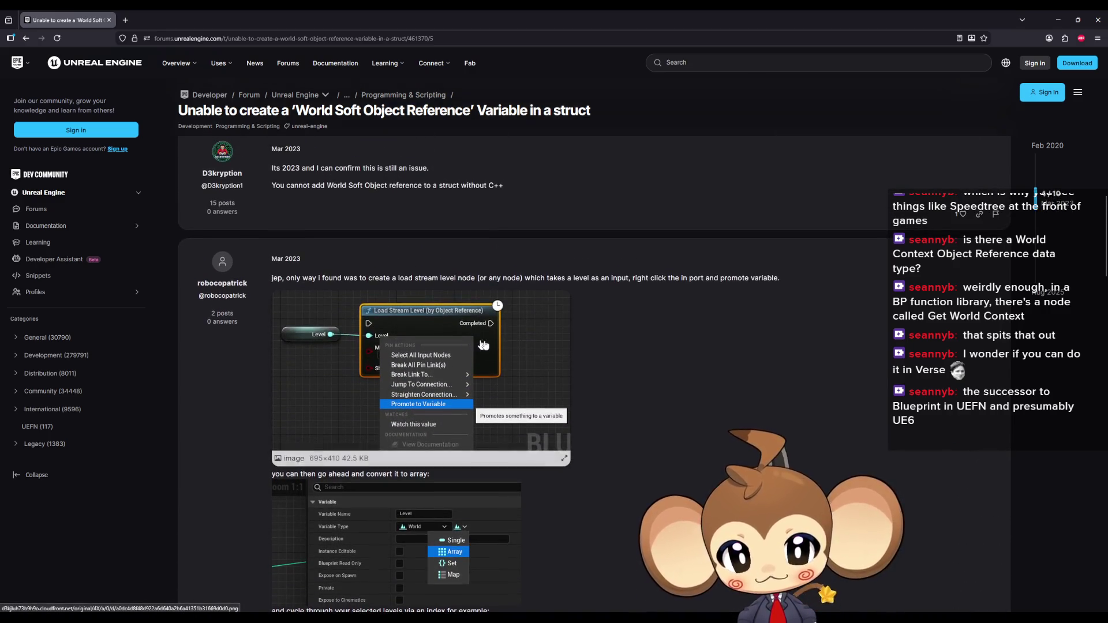
scroll(652, 379, down, 5)
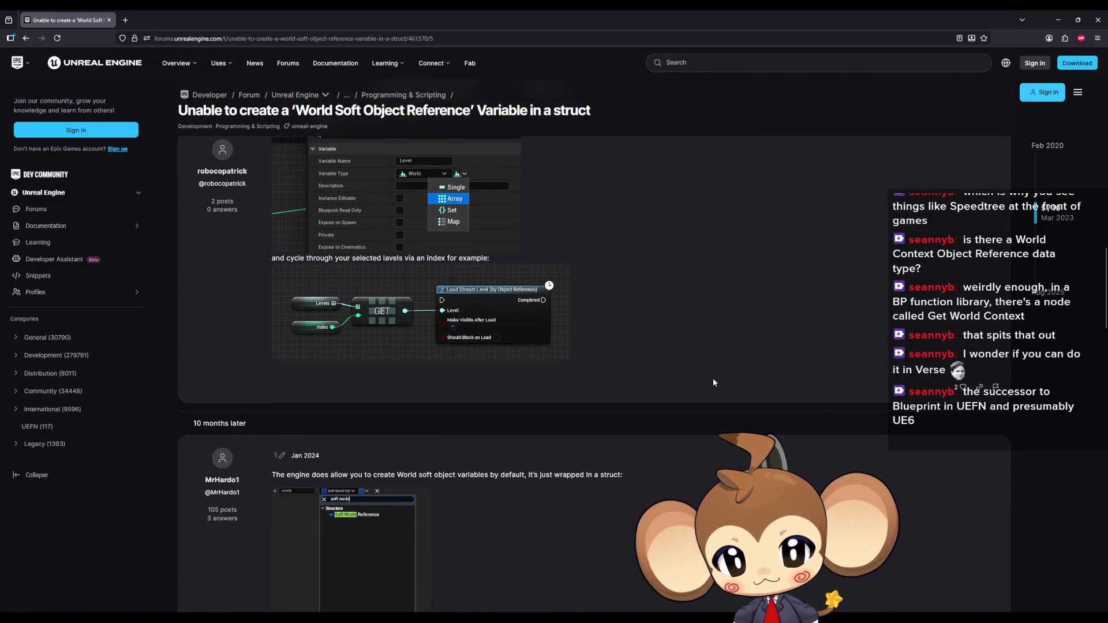
scroll(524, 437, down, 2)
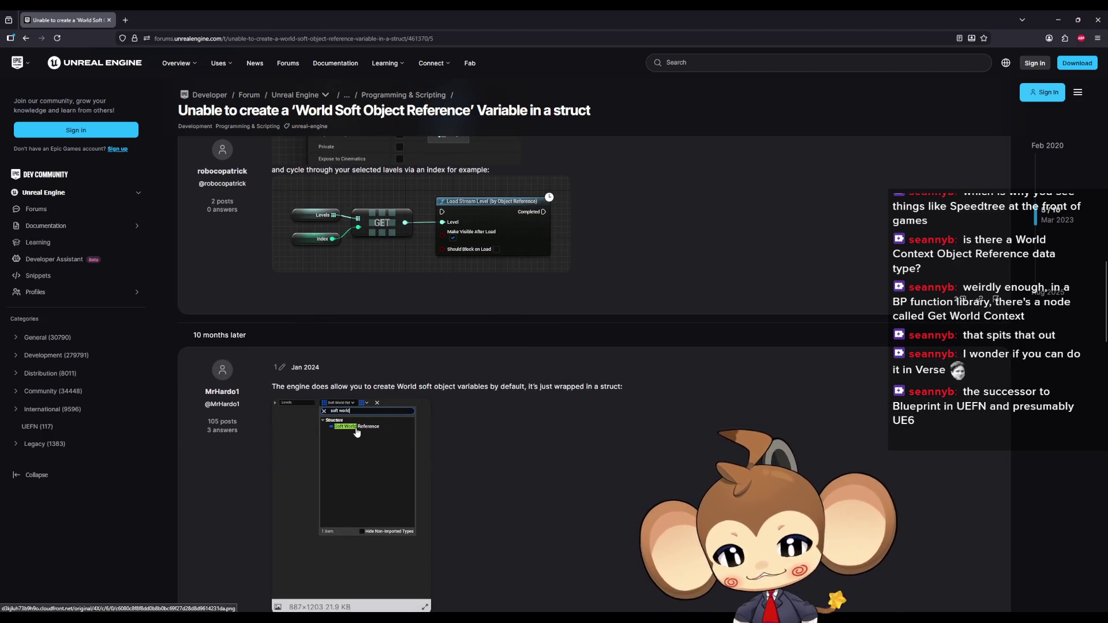
scroll(363, 435, down, 1)
scroll(364, 435, down, 1)
scroll(370, 360, down, 2)
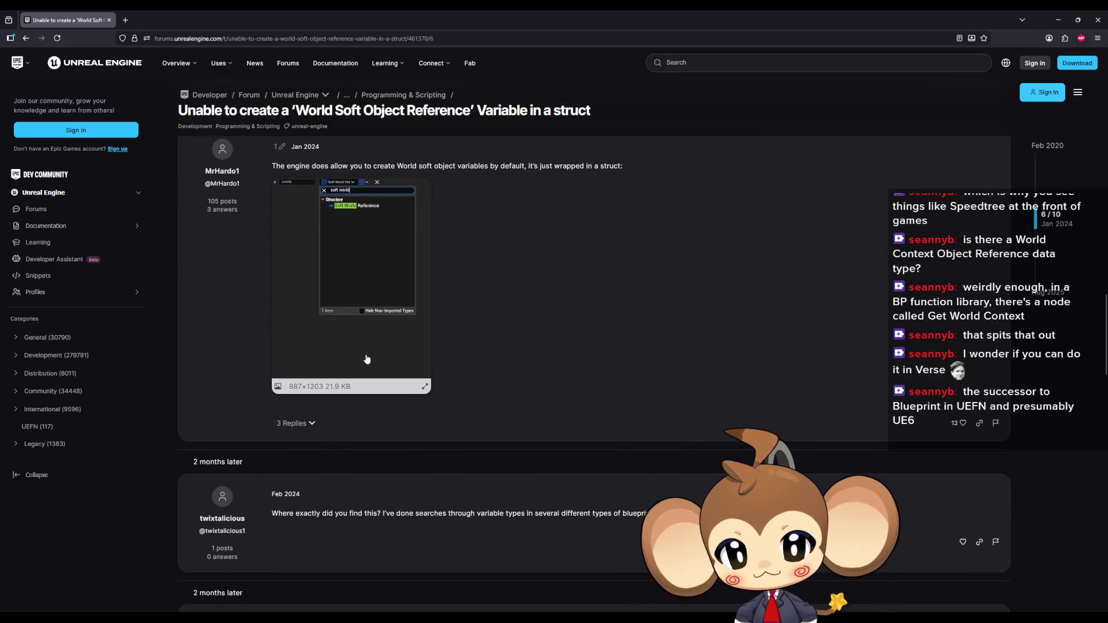
scroll(370, 359, down, 3)
scroll(404, 362, up, 3)
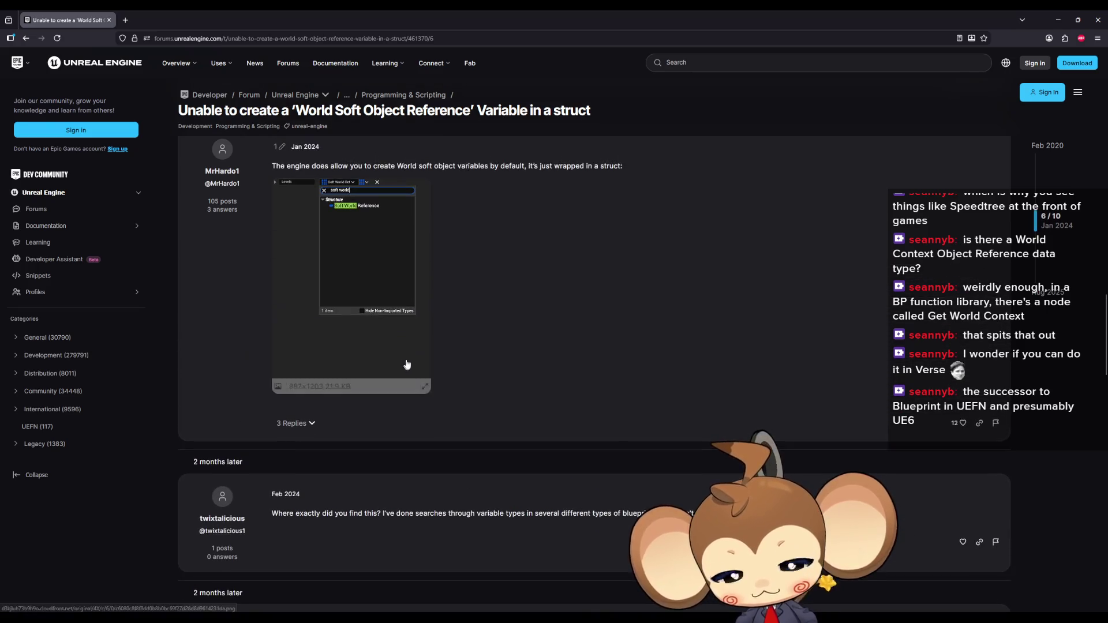
key(super+Down)
key(super+Down)
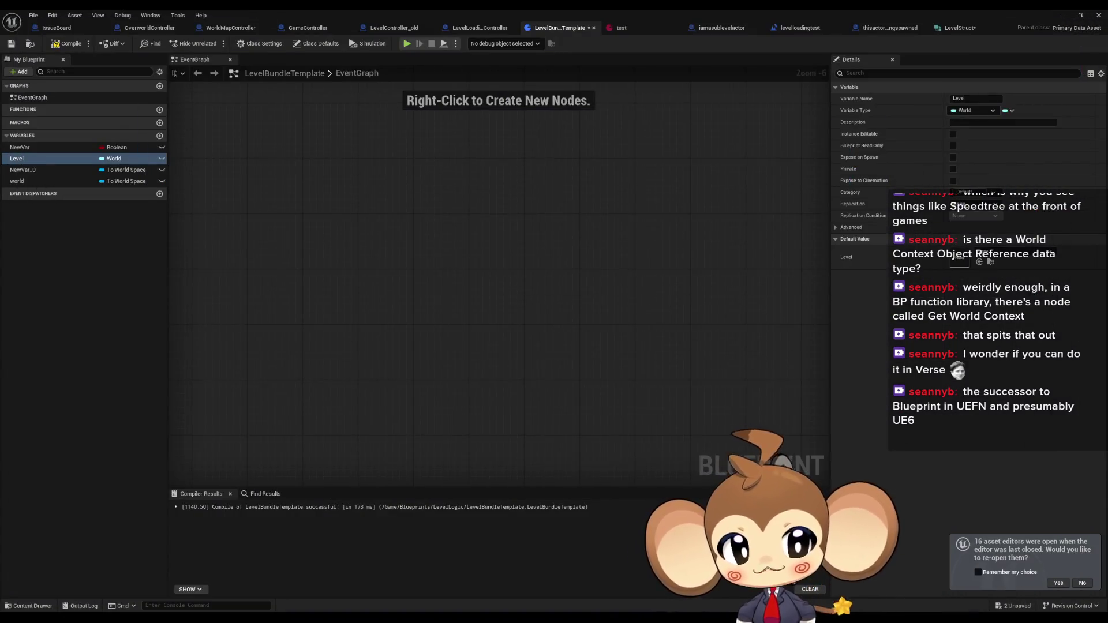
Add a 'test' variable to LevelLoadingController and drag it into the LoadLevel graph
click(958, 31)
click(593, 29)
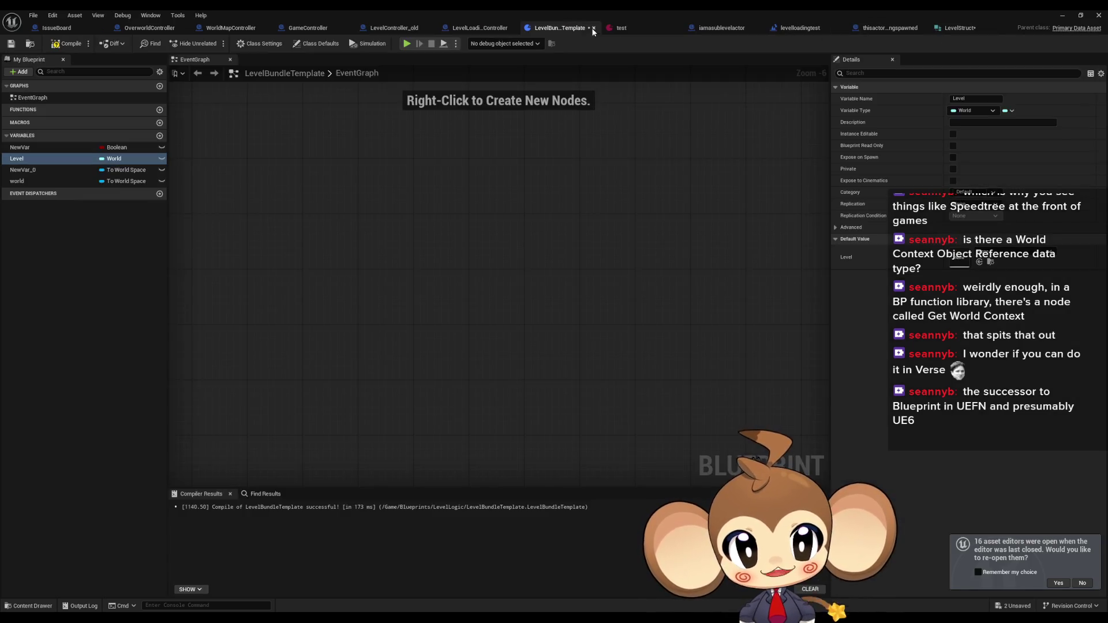
click(476, 27)
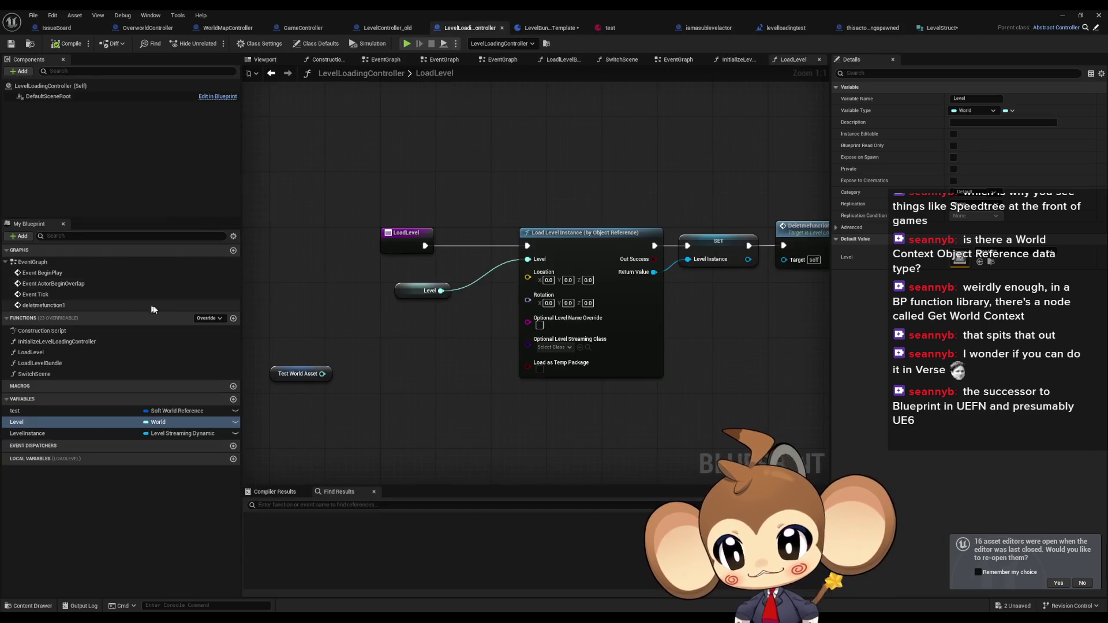
click(234, 399)
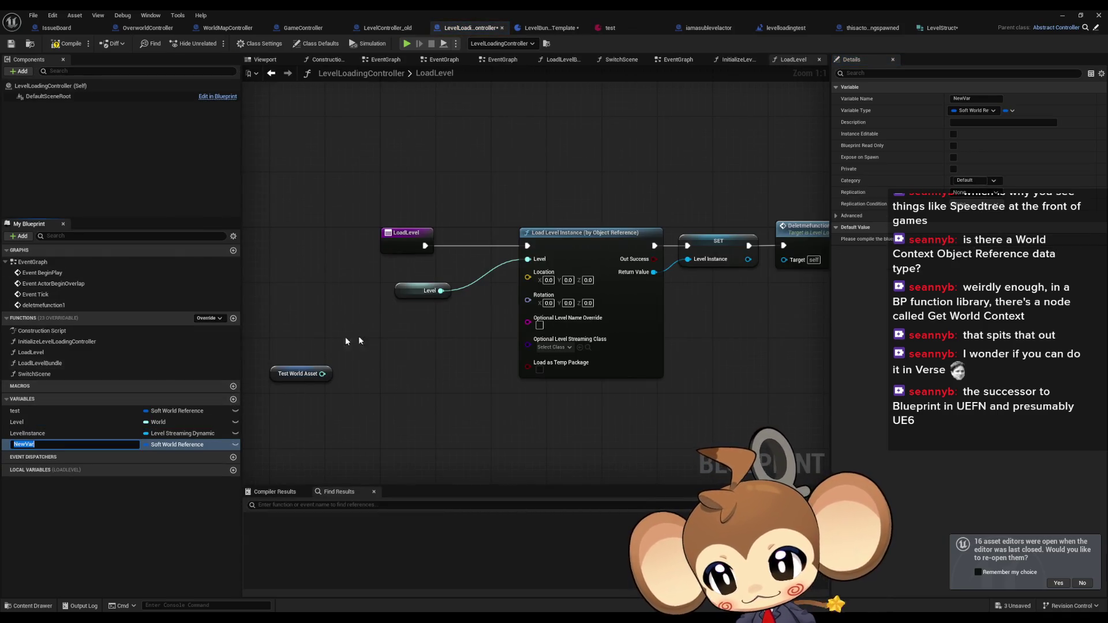
mouse_move(69, 411)
mouse_down()
mouse_move(174, 414)
mouse_move(364, 449)
mouse_up()
Create a Get node for test, split its struct pin into World Asset, and compile
click(374, 479)
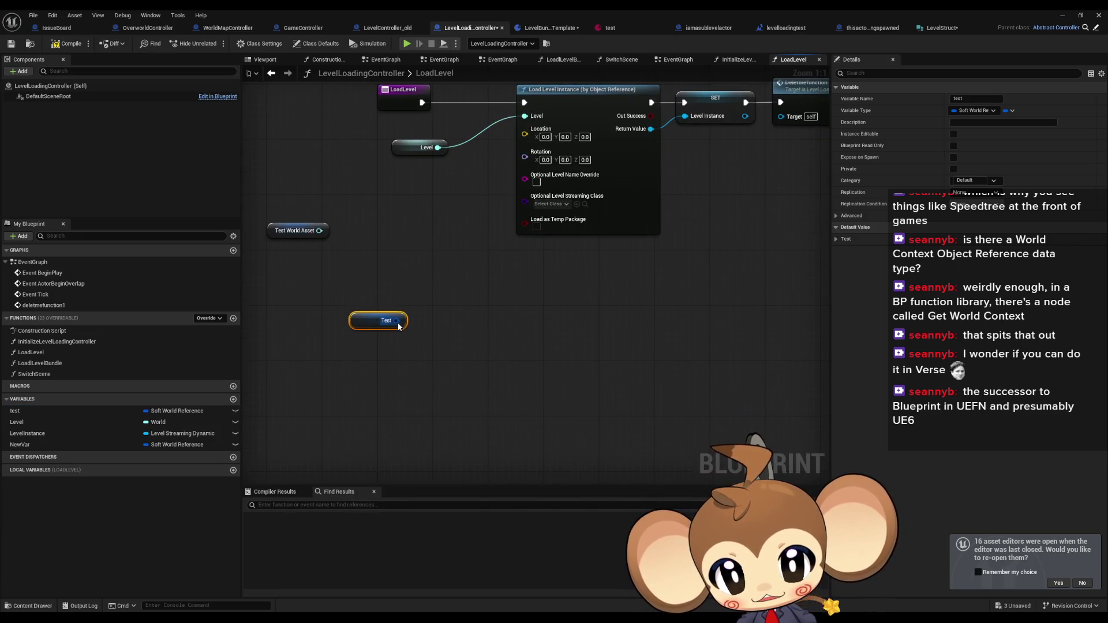
right_click(396, 322)
click(425, 368)
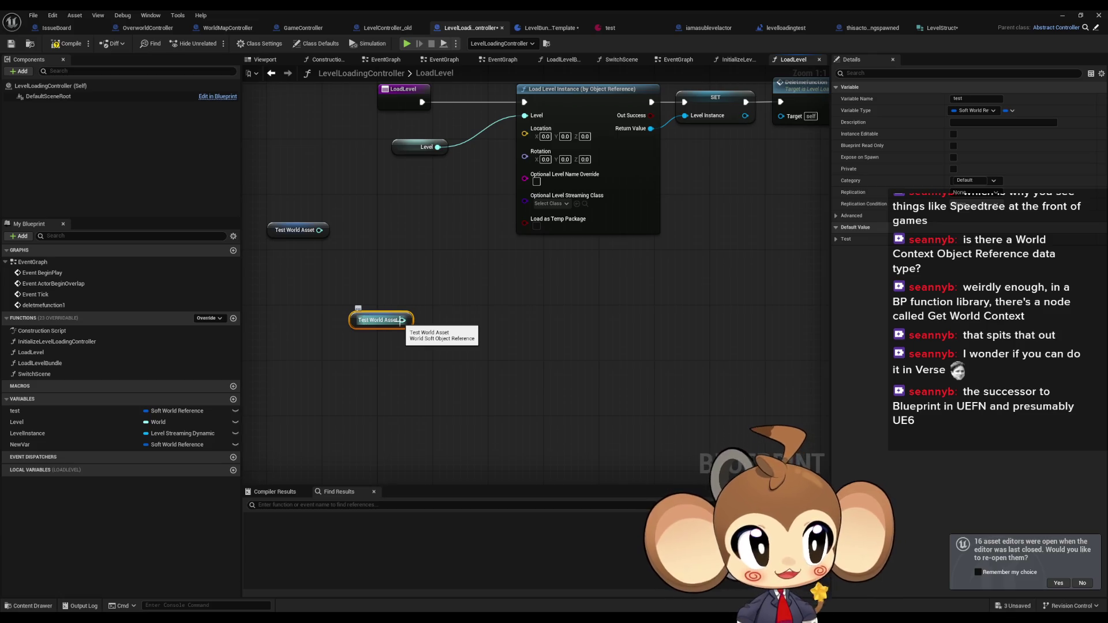
click(69, 411)
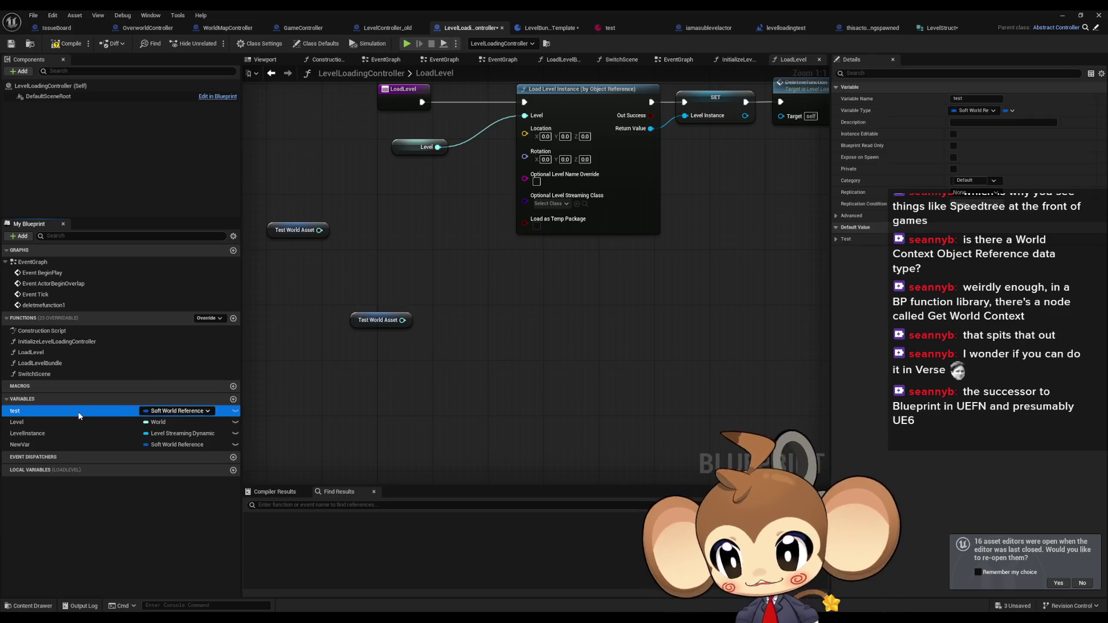
click(65, 47)
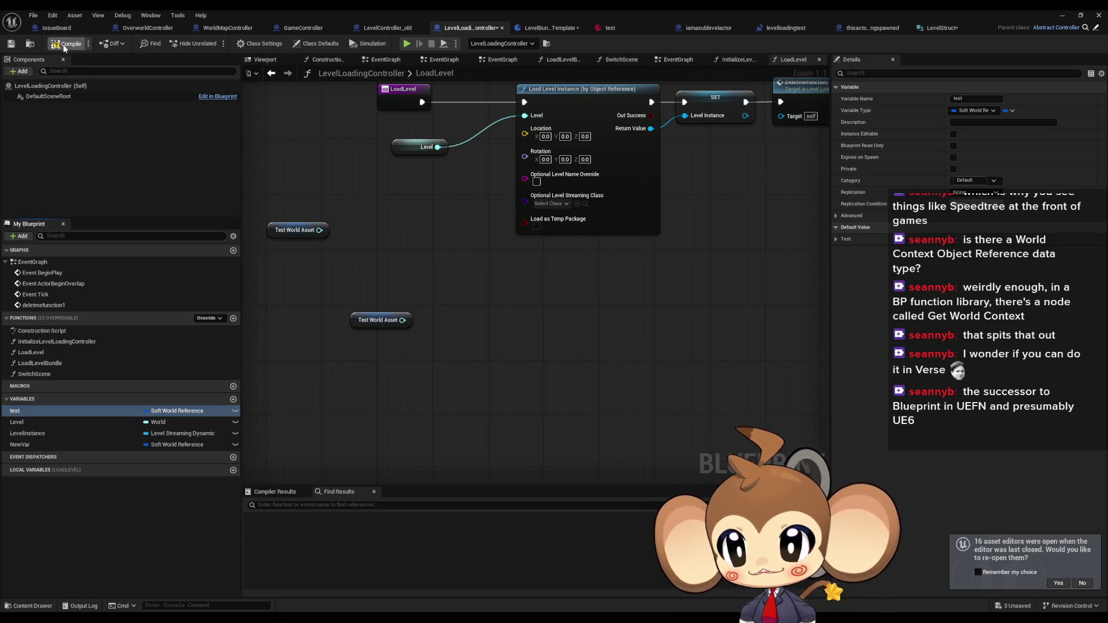
click(837, 239)
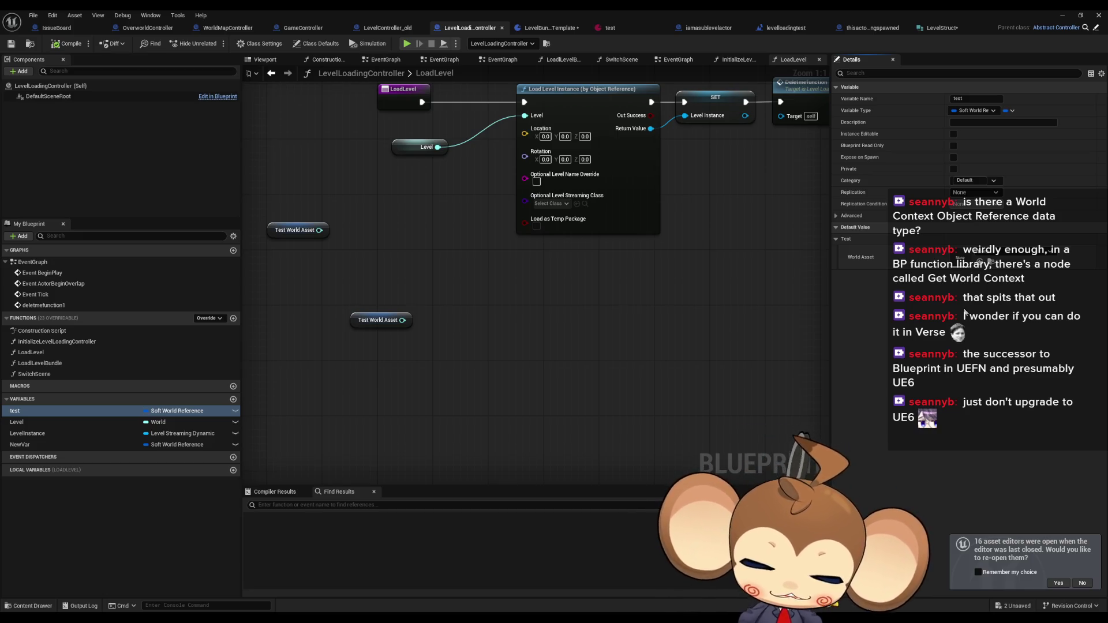
scroll(603, 363, down, 2)
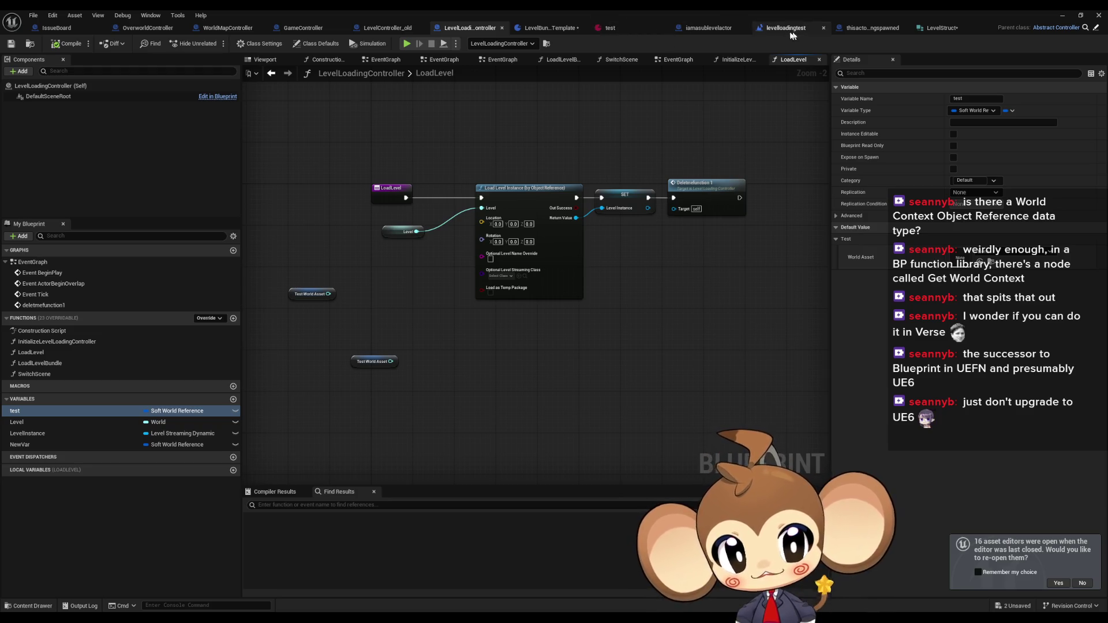
Retype LevelStruct's MemberVar_0 from Boolean to Soft World Reference using a 'soft worl' search
click(965, 28)
click(476, 93)
text(so)
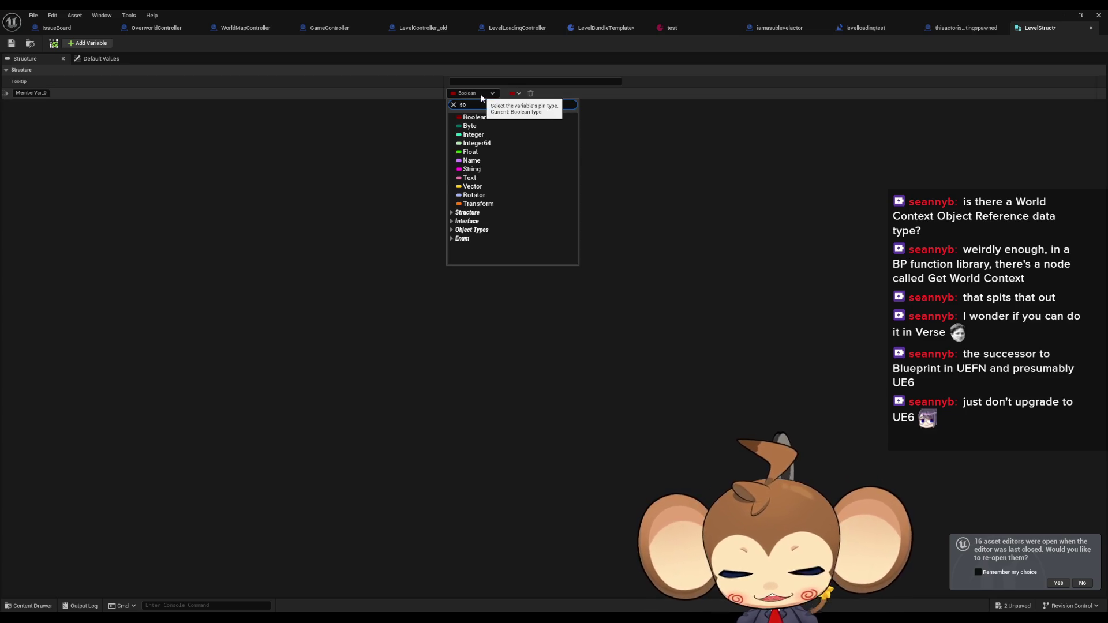
text(ft worl)
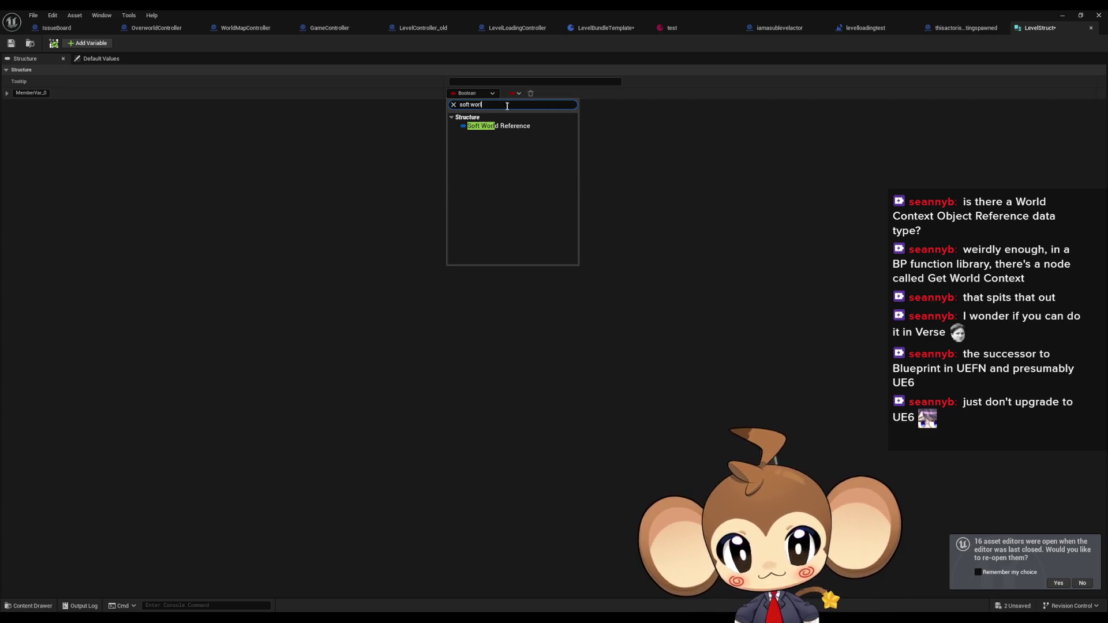
click(502, 126)
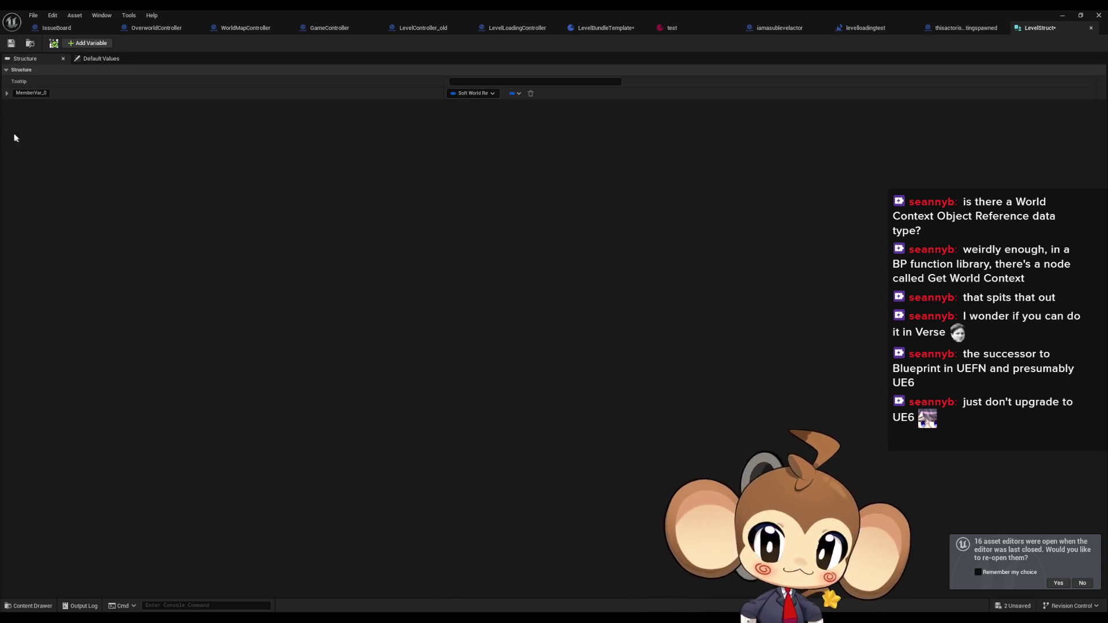
click(8, 93)
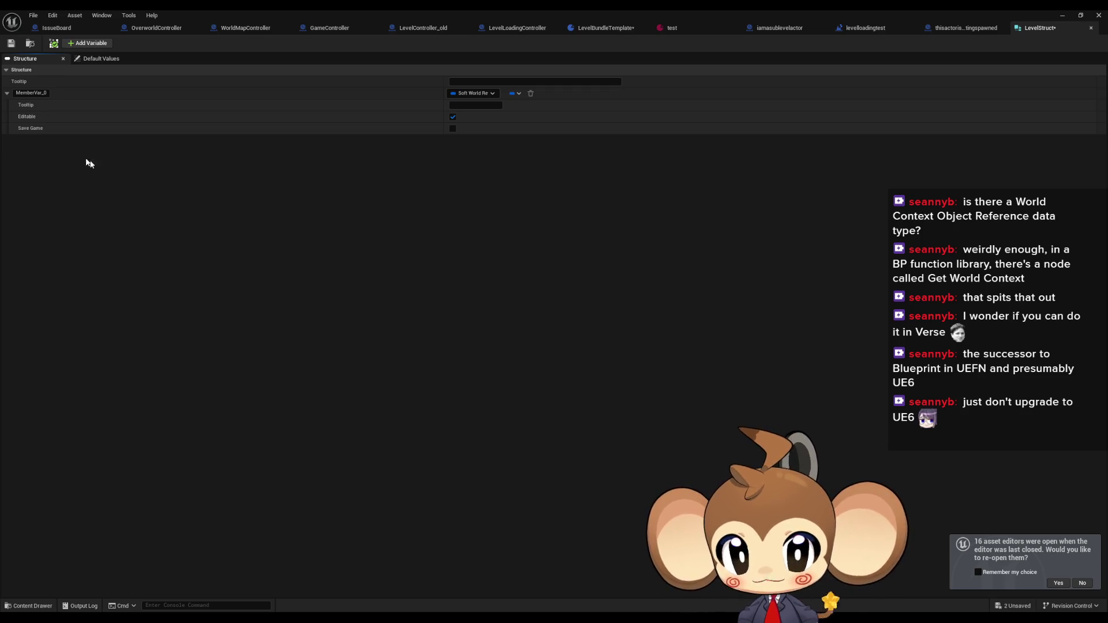
click(7, 93)
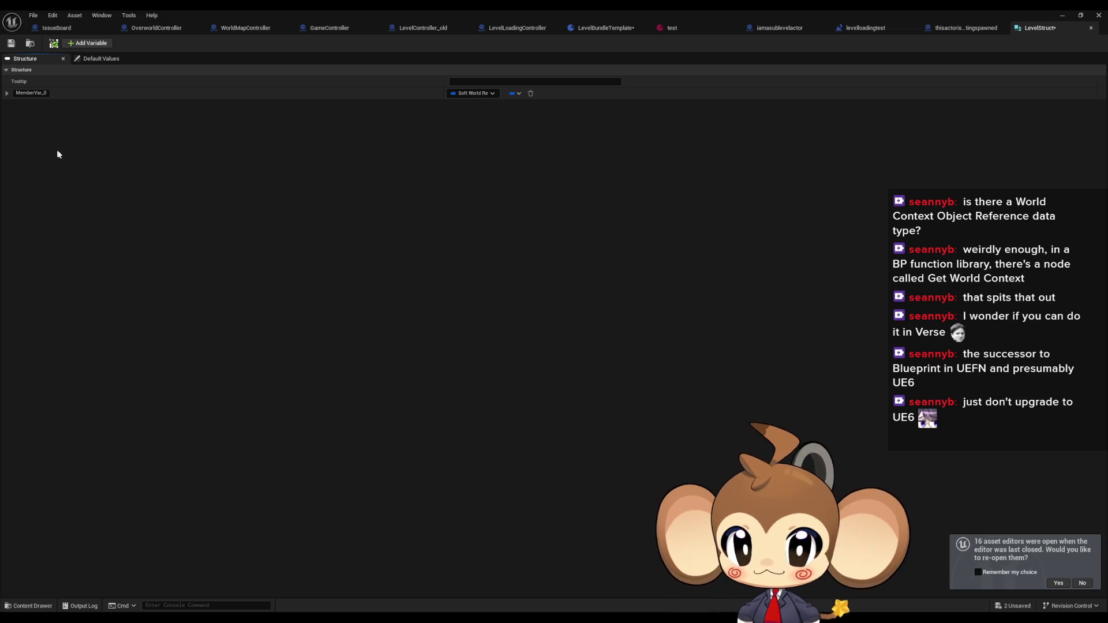
Rename LevelStruct's first member to Level
click(17, 93)
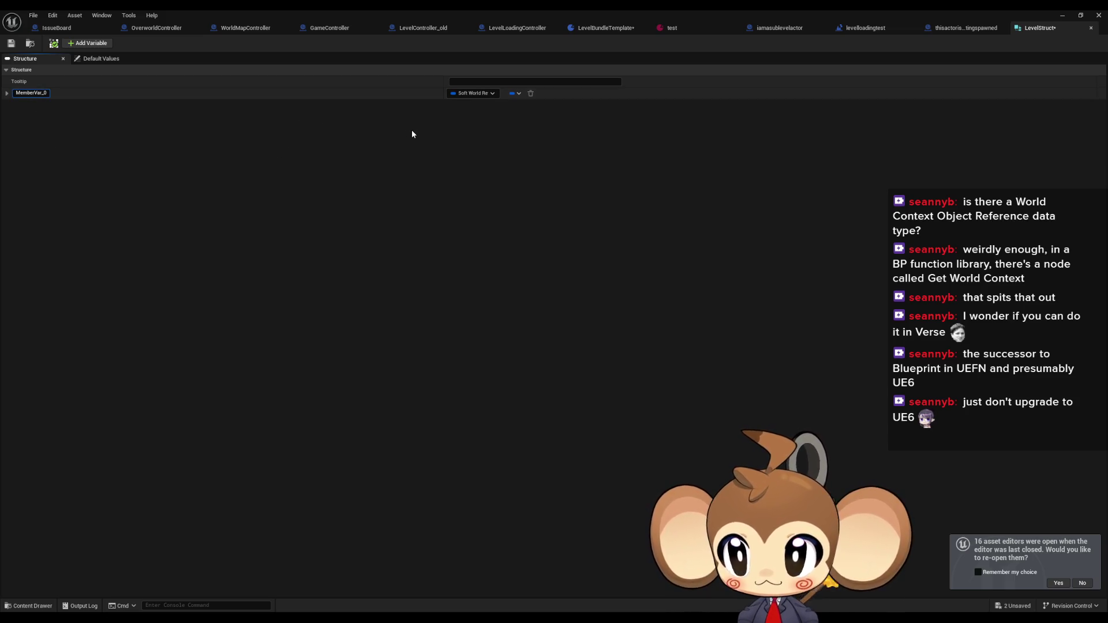
text(QA)
key(ctrl+a)
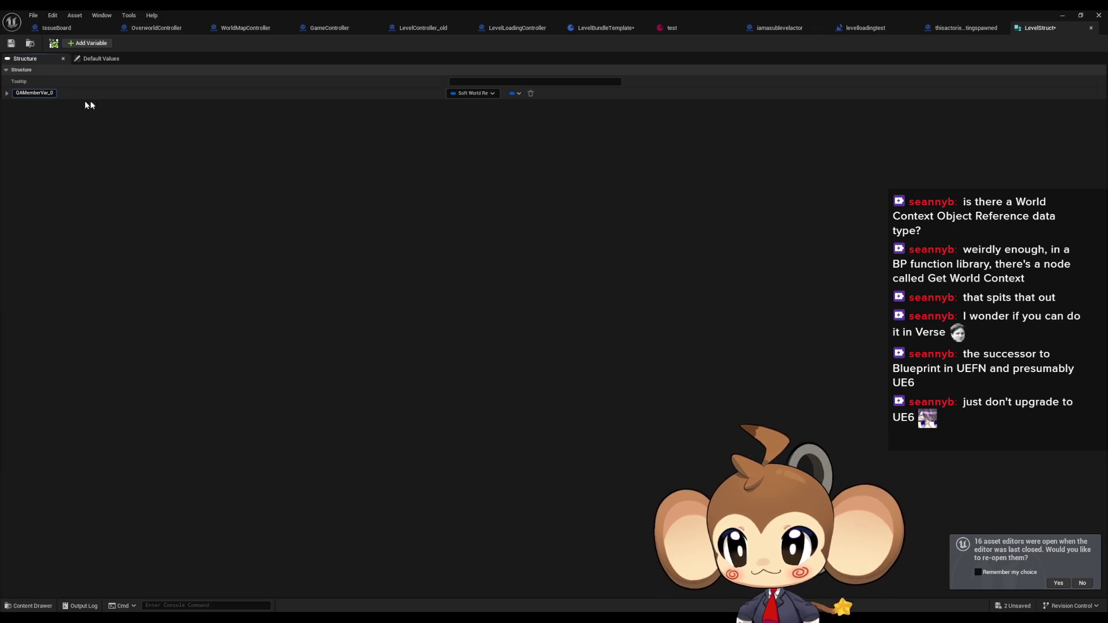
text(Level)
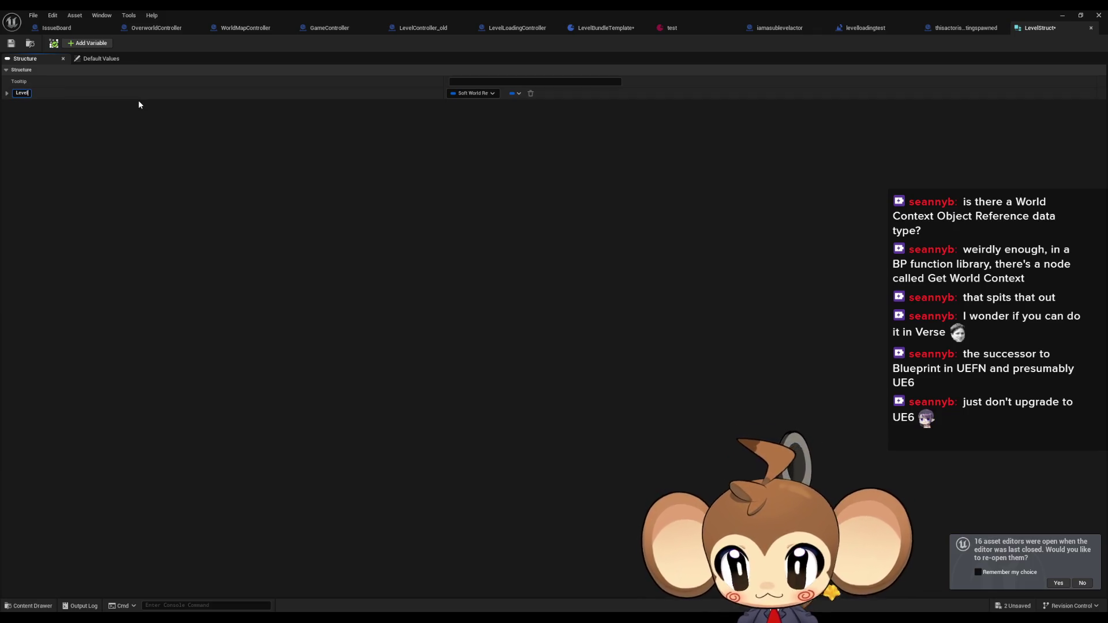
key(Return)
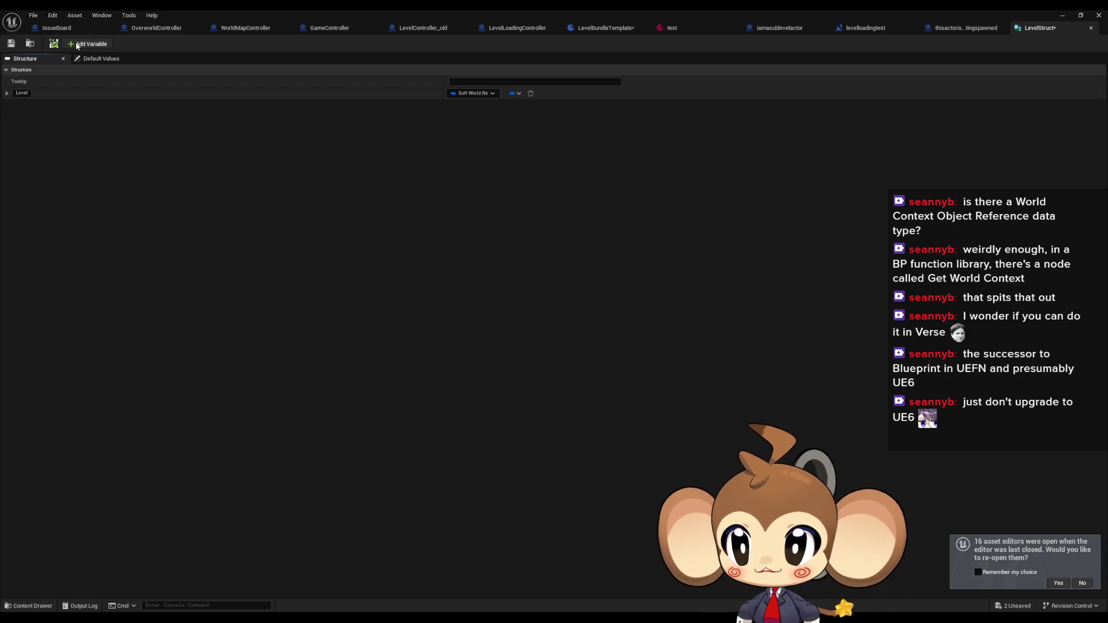
Add a second Boolean member, MemberVar_3, and restore the struct editor to a floating window
click(86, 42)
click(474, 105)
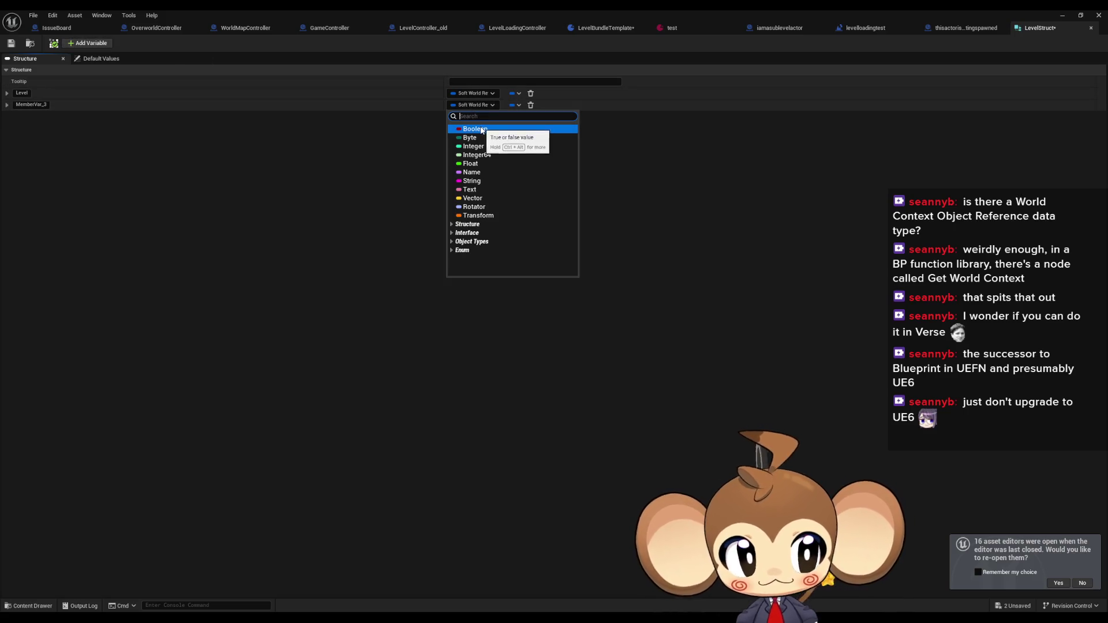
click(481, 129)
click(31, 105)
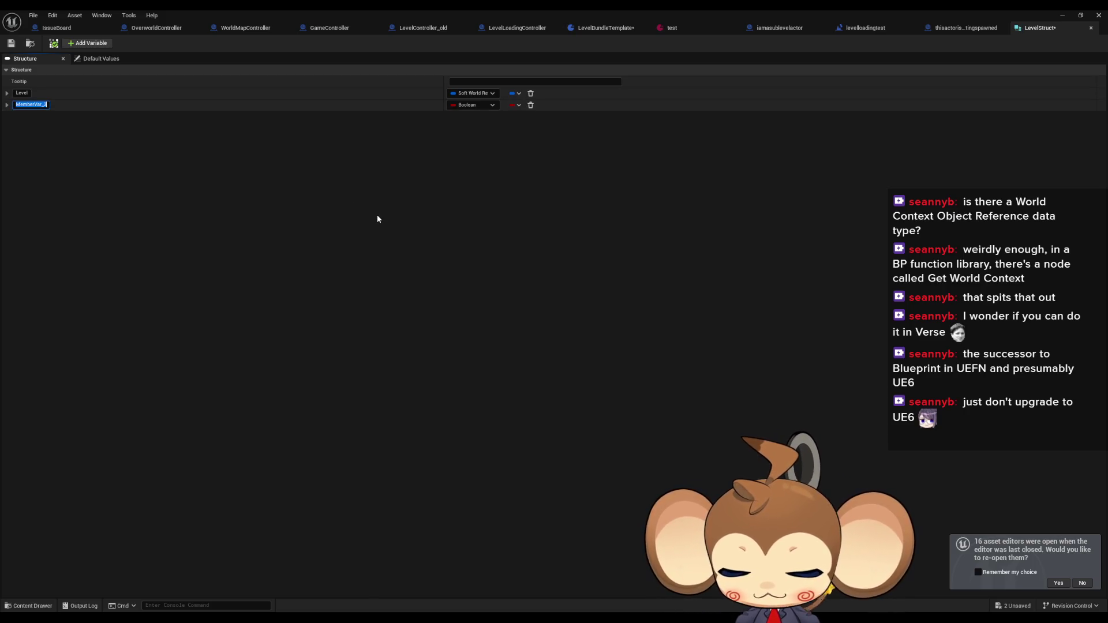
key(Return)
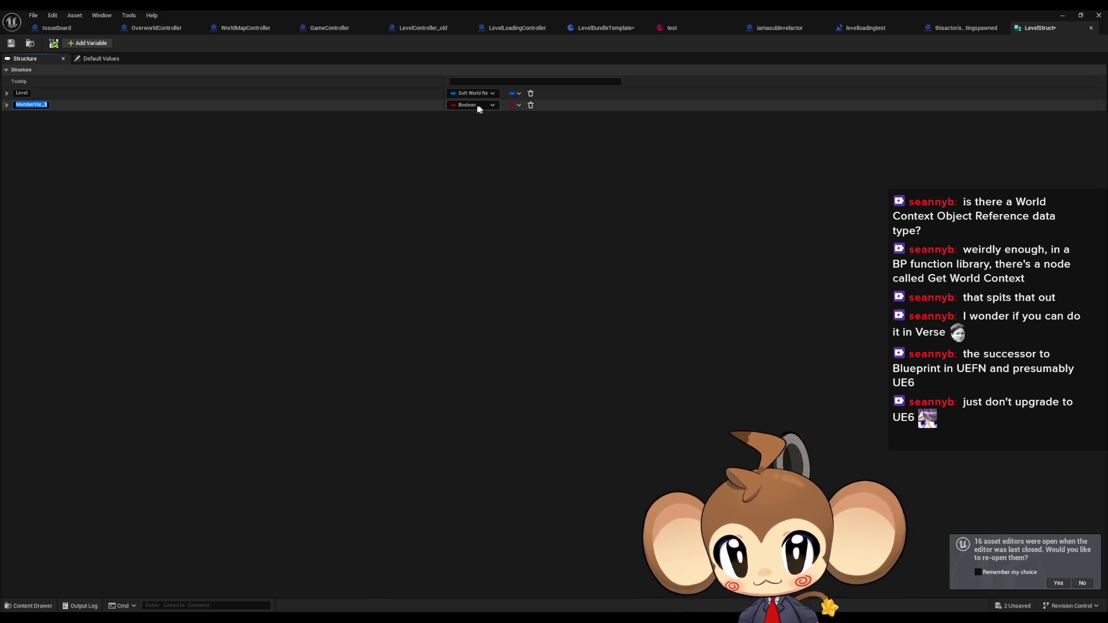
double_click(453, 9)
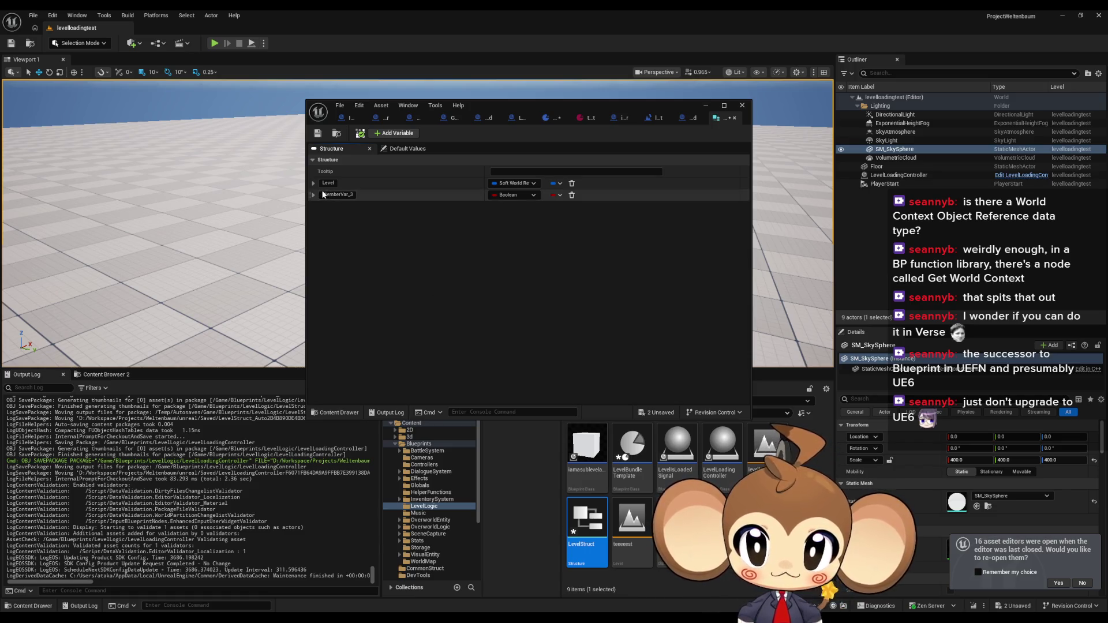
Replace the Boolean MemberVar_3 with a new String member named ID
click(572, 196)
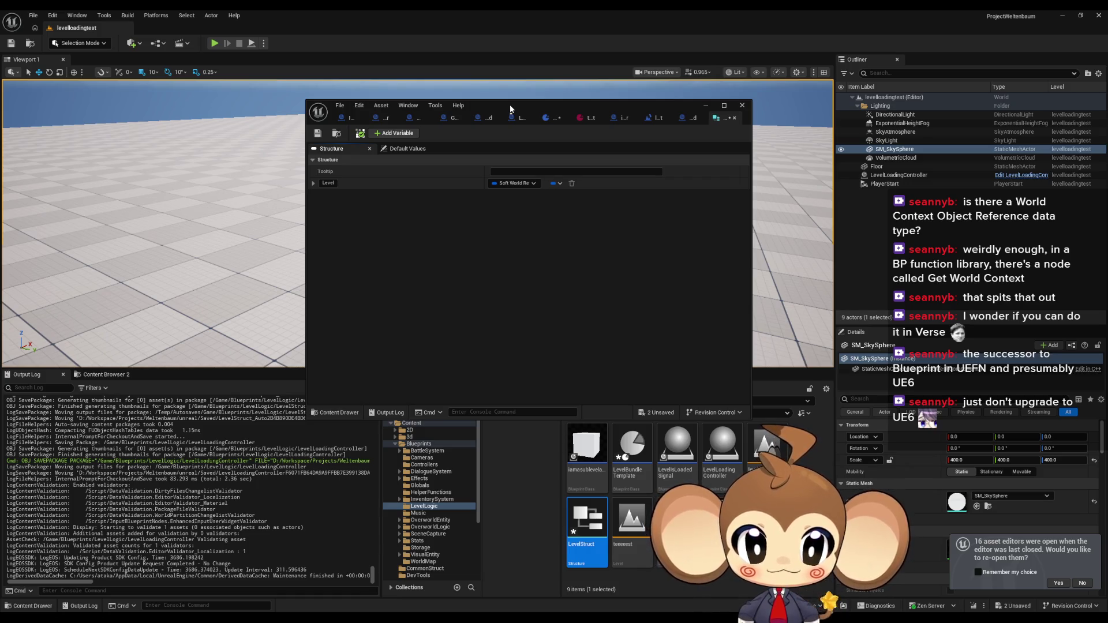
click(387, 133)
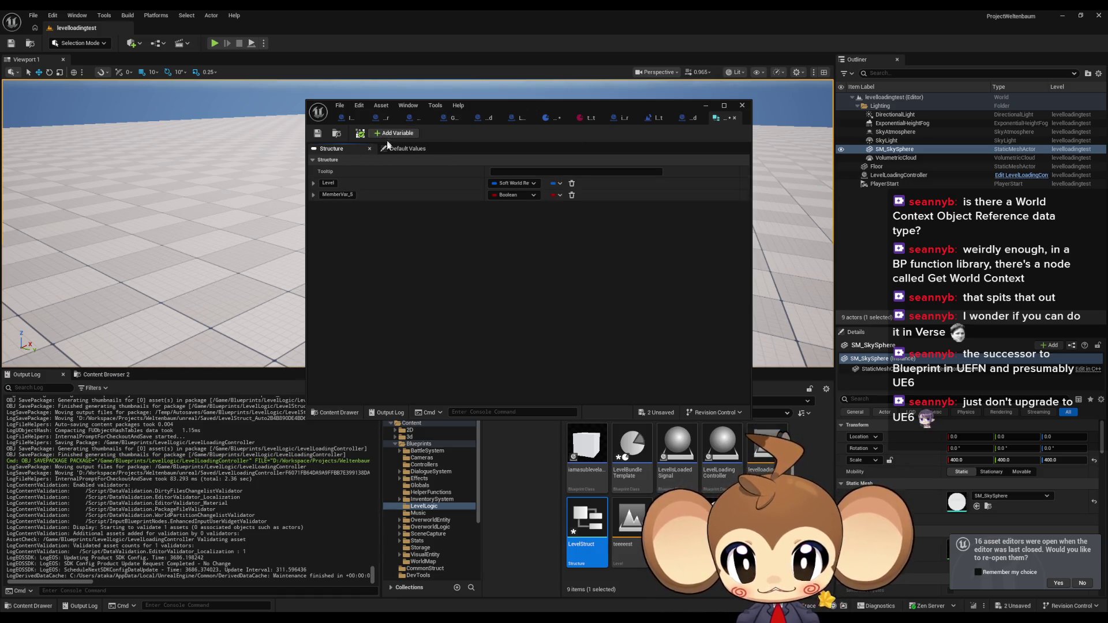
click(513, 195)
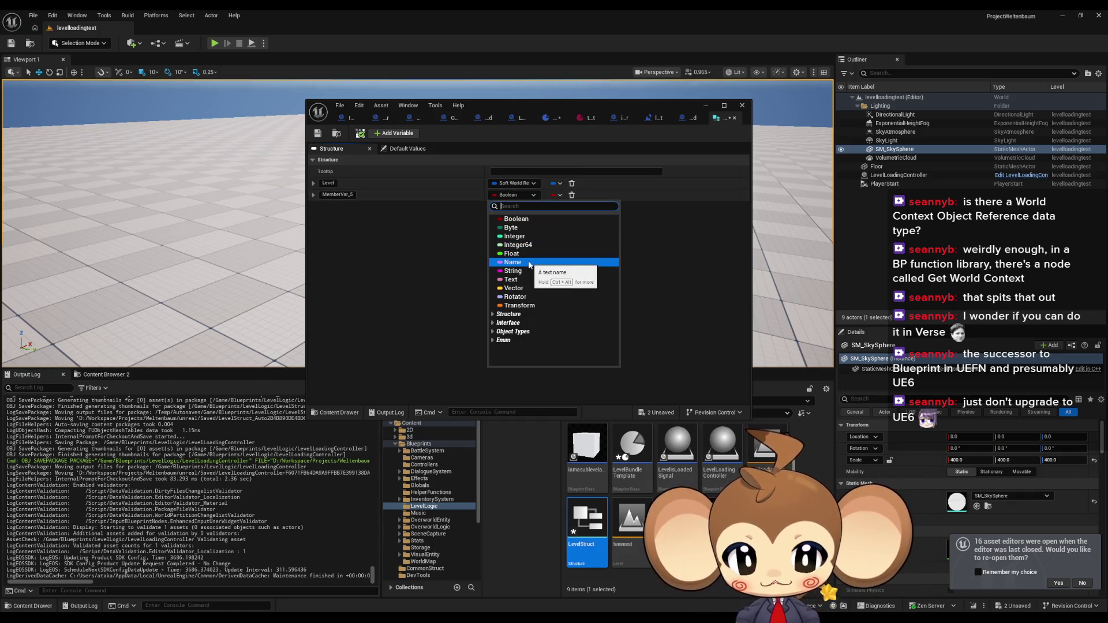
click(512, 271)
click(349, 197)
text(ID)
key(Return)
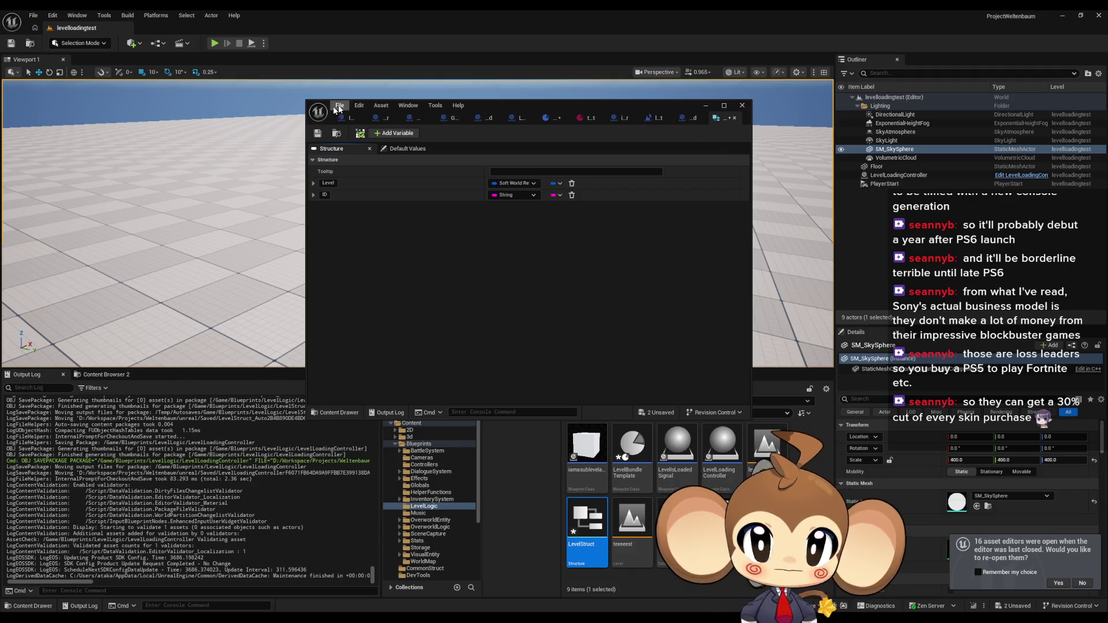
Maximize the struct editor and move on to LevelBundleTemplate's variables and event graph
drag(496, 106, 442, 139)
double_click(441, 139)
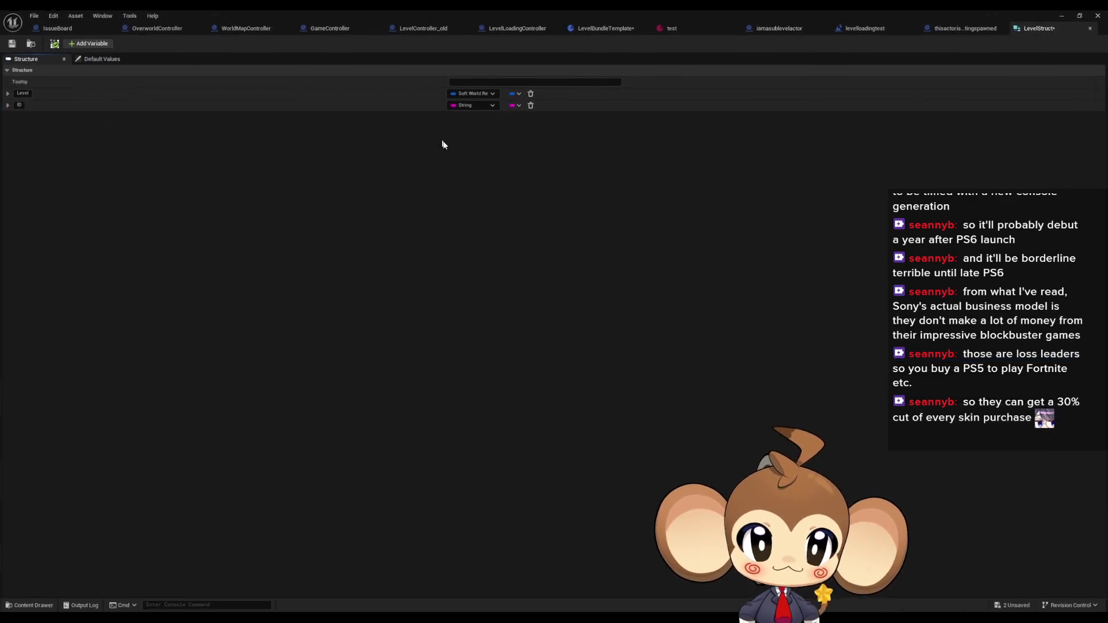
click(662, 31)
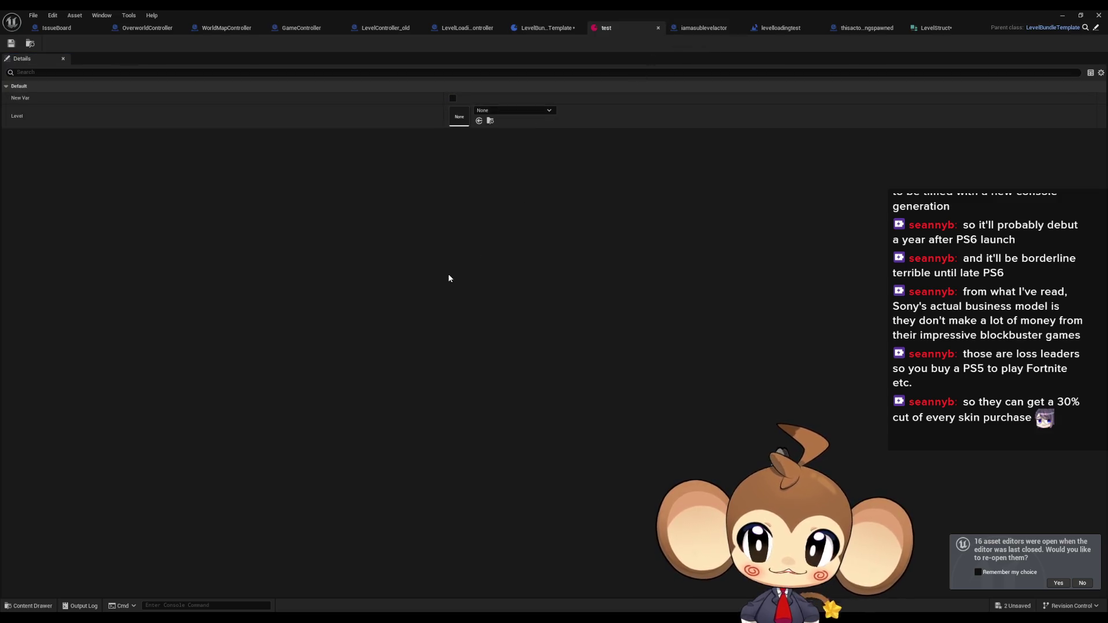
click(548, 27)
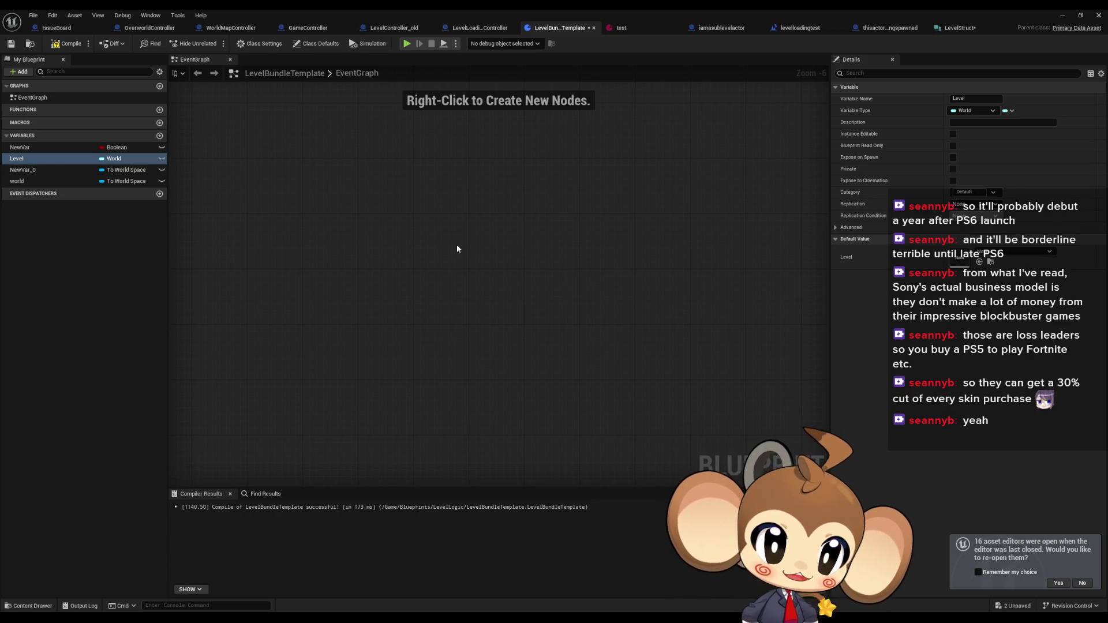
drag(456, 244, 477, 275)
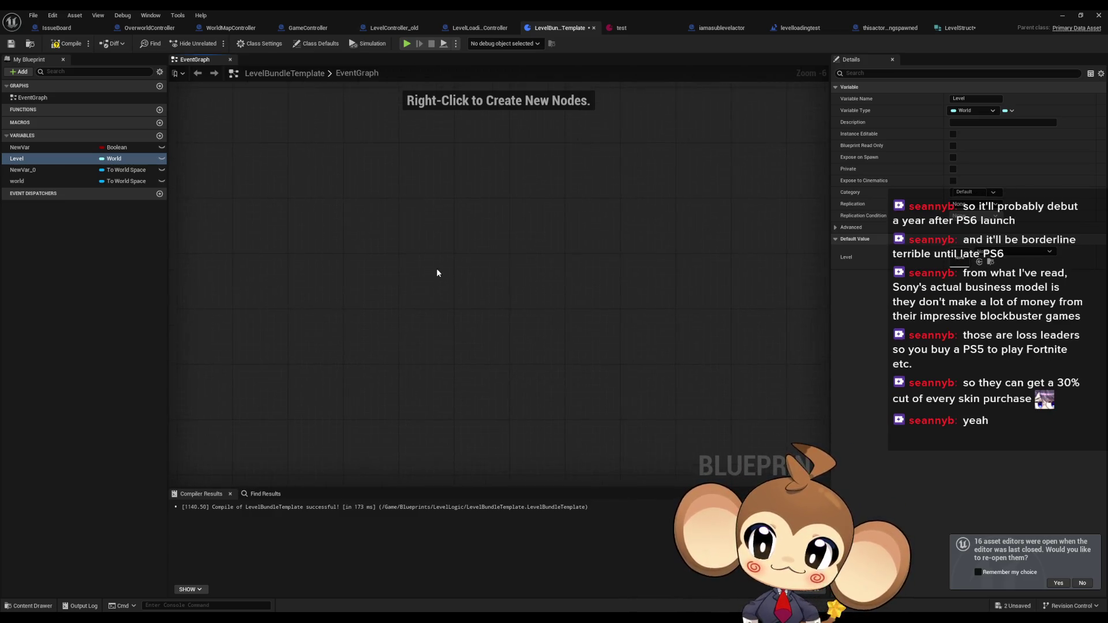
scroll(437, 271, down, 4)
scroll(440, 276, up, 6)
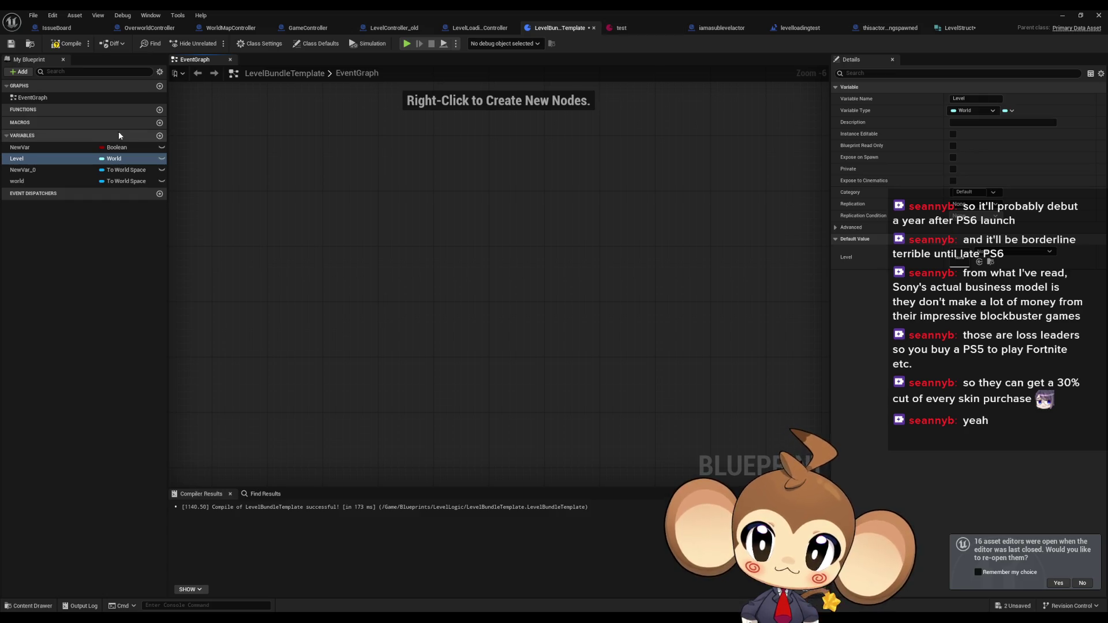
Add a LevelBundle variable typed Level Struct to LevelBundleTemplate
click(160, 136)
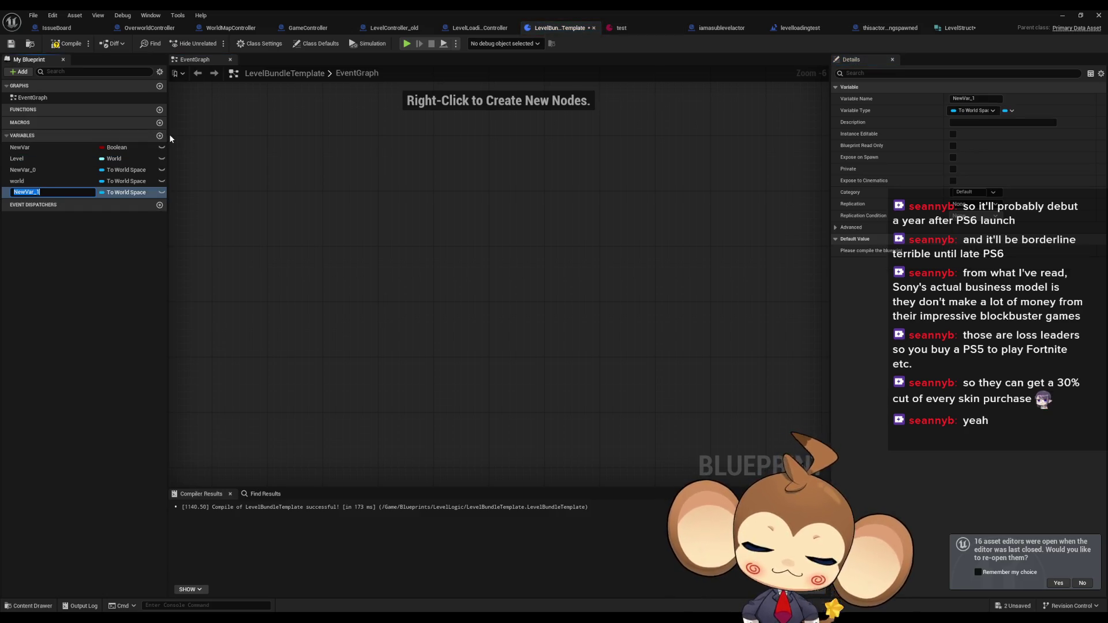
text(Level)
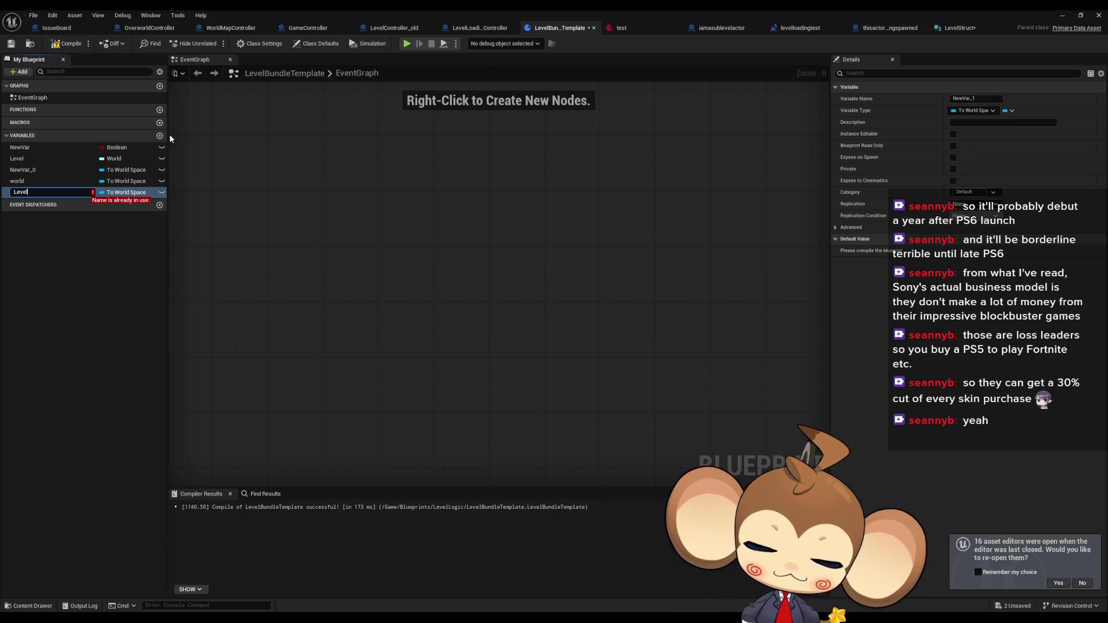
text(Bundle)
key(Return)
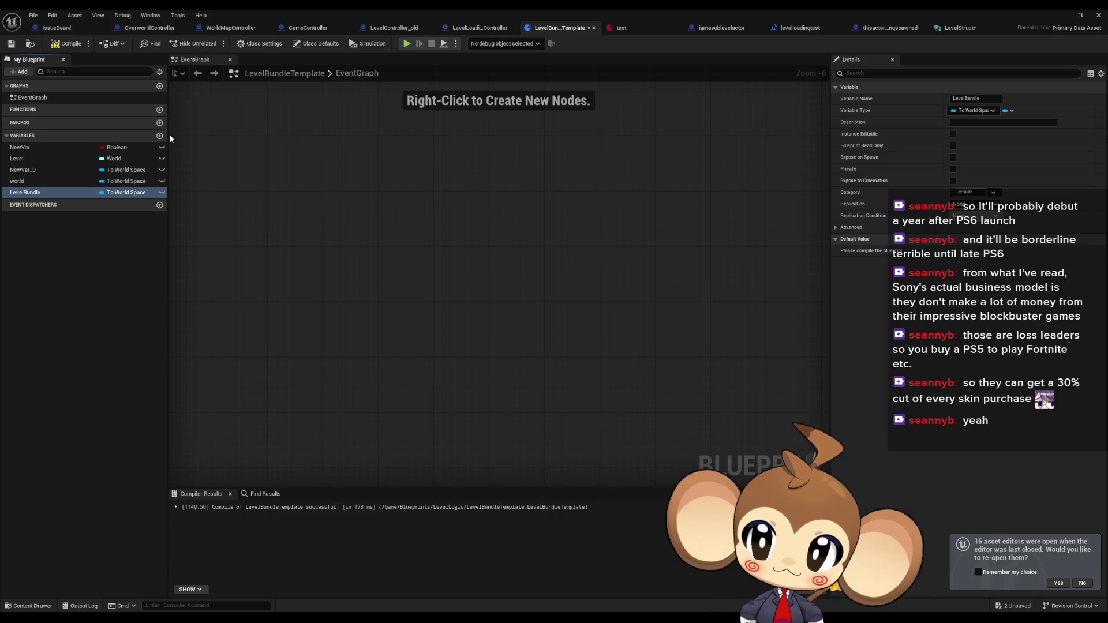
click(127, 194)
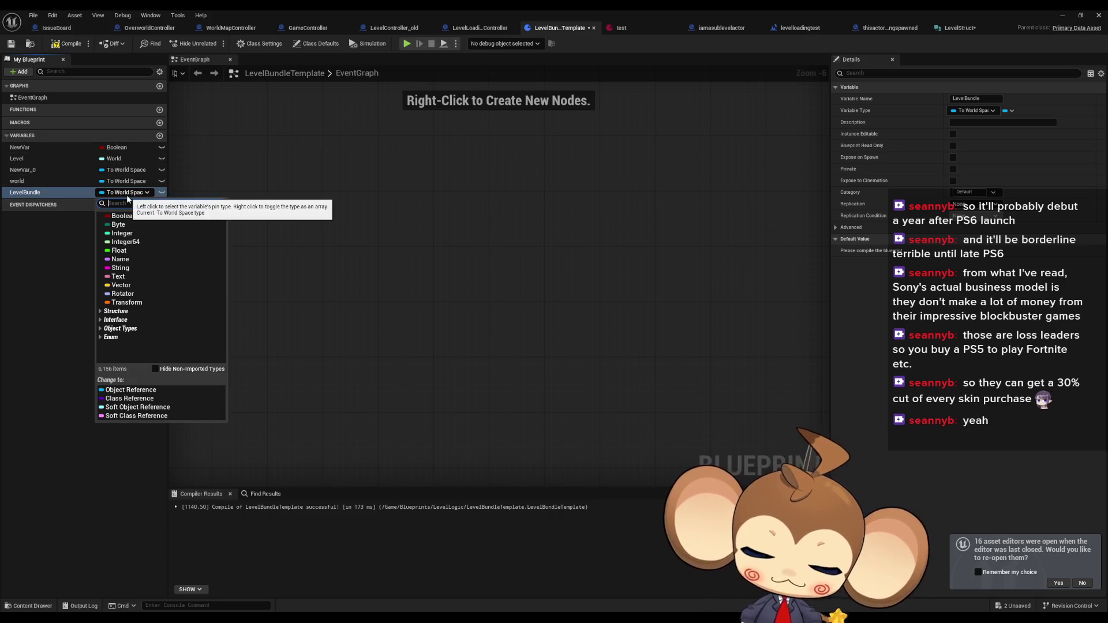
text(levelst)
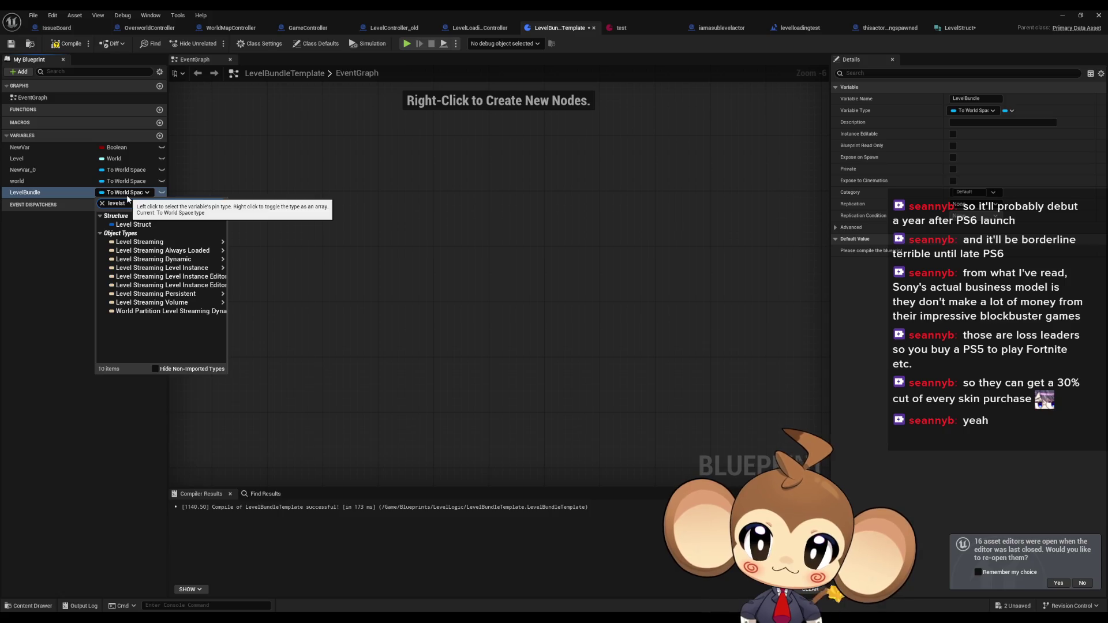
click(141, 224)
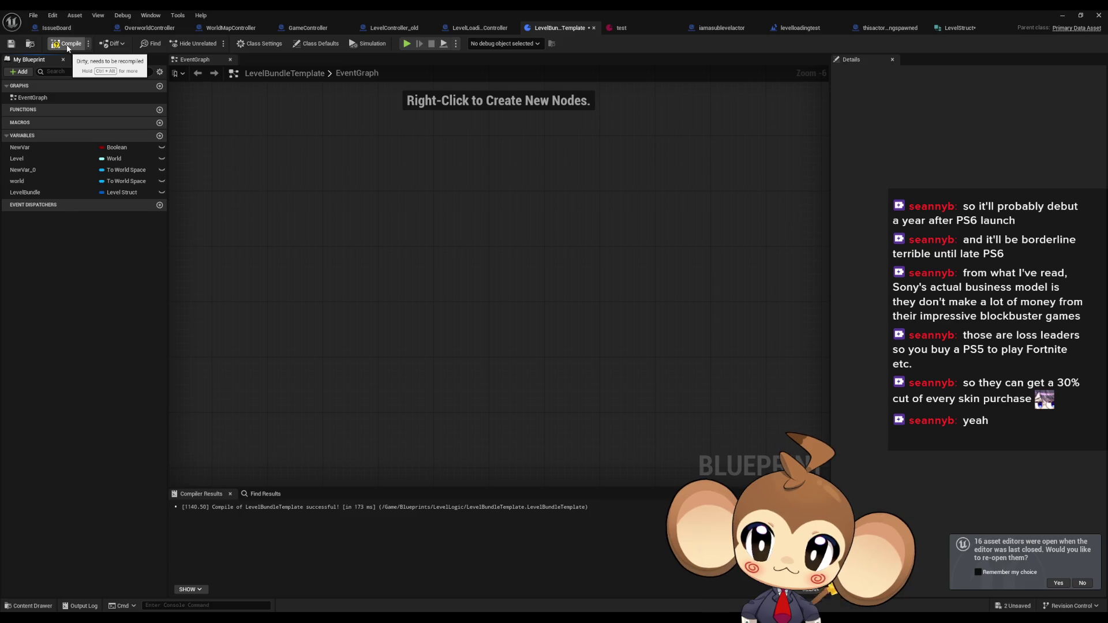
Delete the old Level, world, NewVar_0 and NewVar variables, compile, then open the test asset
click(35, 183)
key(Delete)
click(28, 171)
key(Delete)
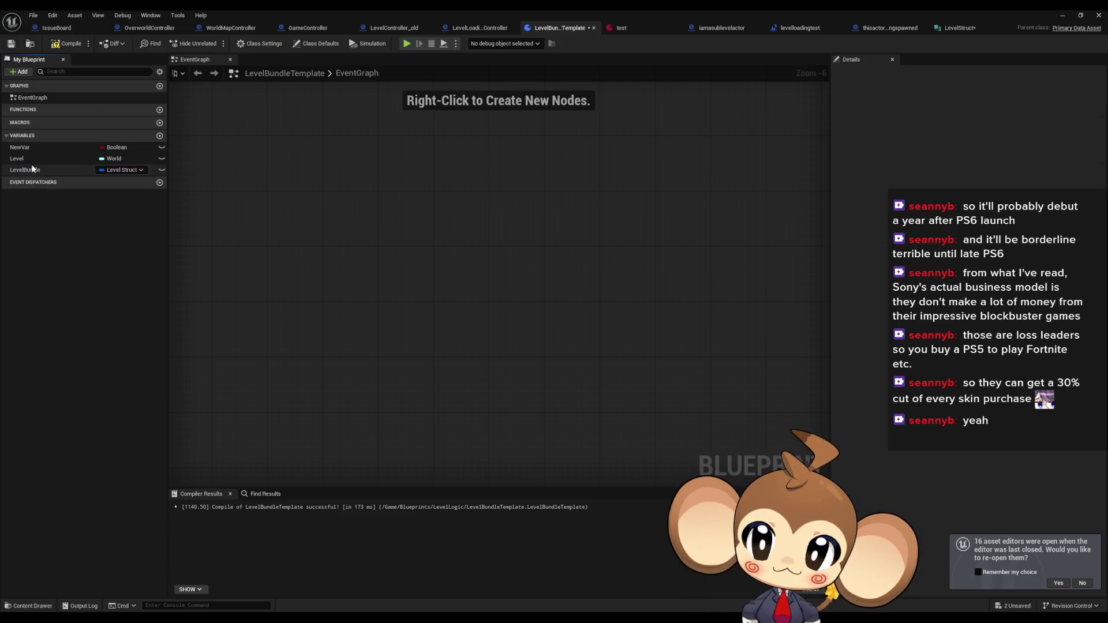
click(28, 159)
key(Delete)
click(28, 149)
key(Delete)
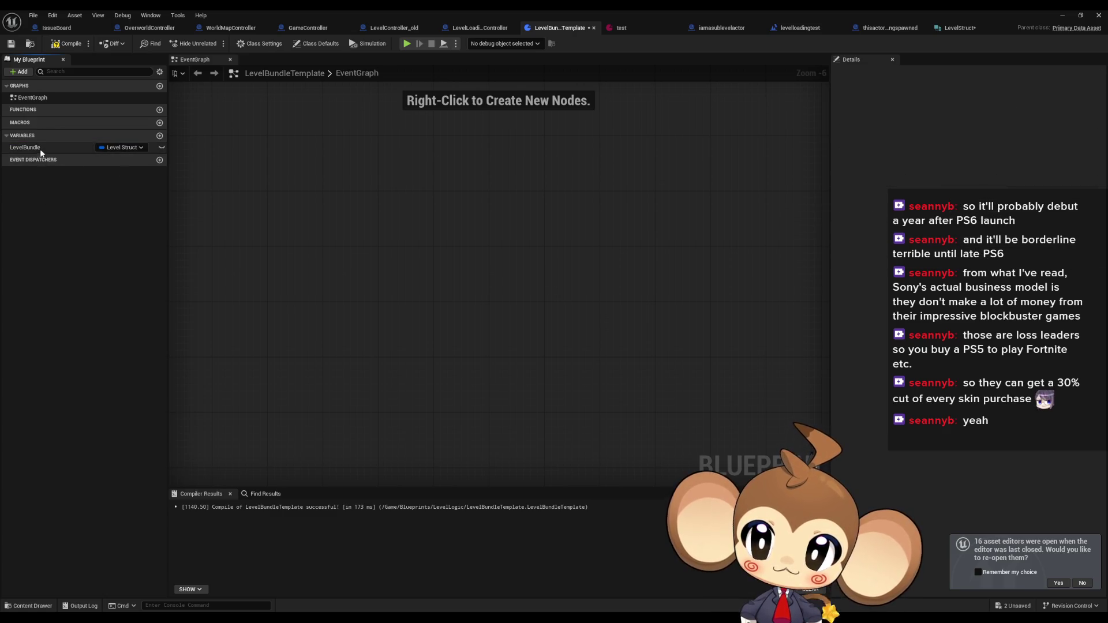
click(26, 148)
click(639, 26)
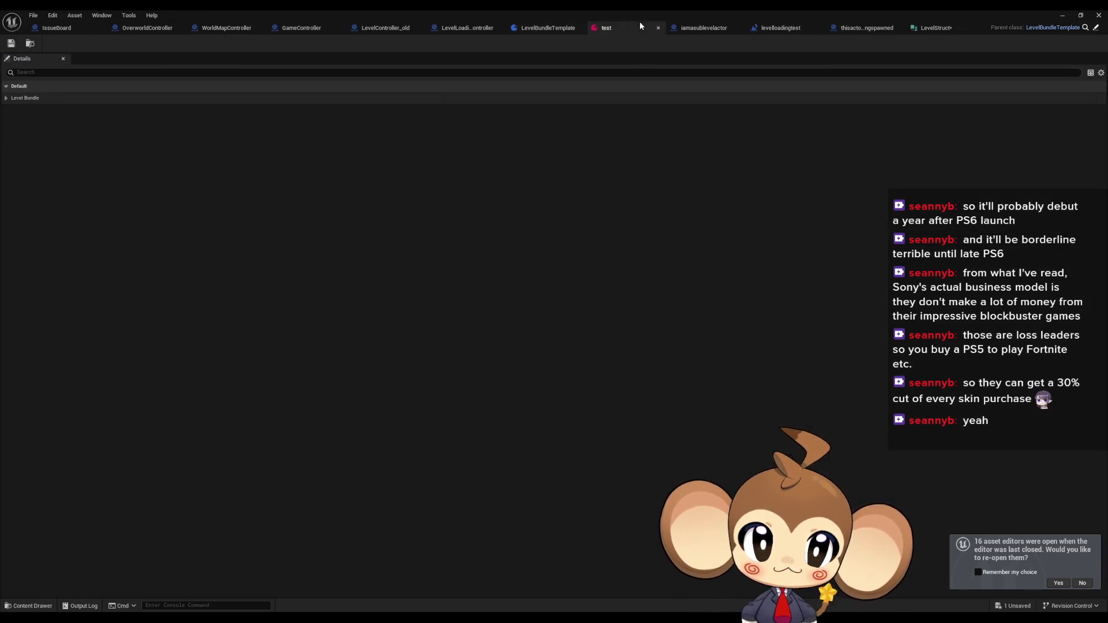
Expand Level Bundle and its Level entry to reveal World Asset (None) and the empty ID
click(8, 98)
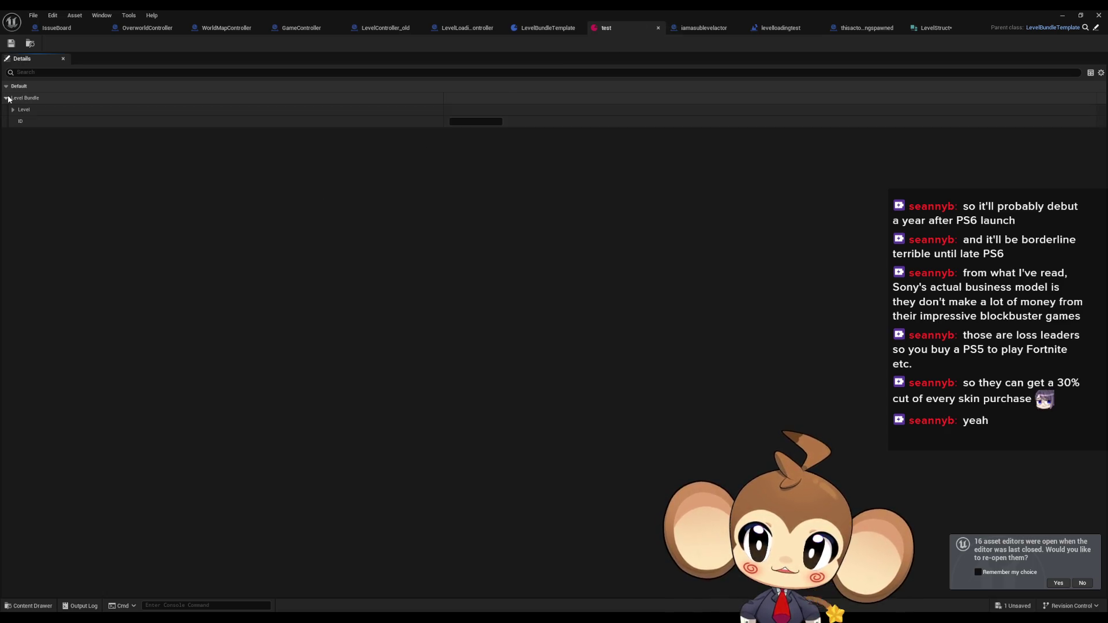
click(13, 110)
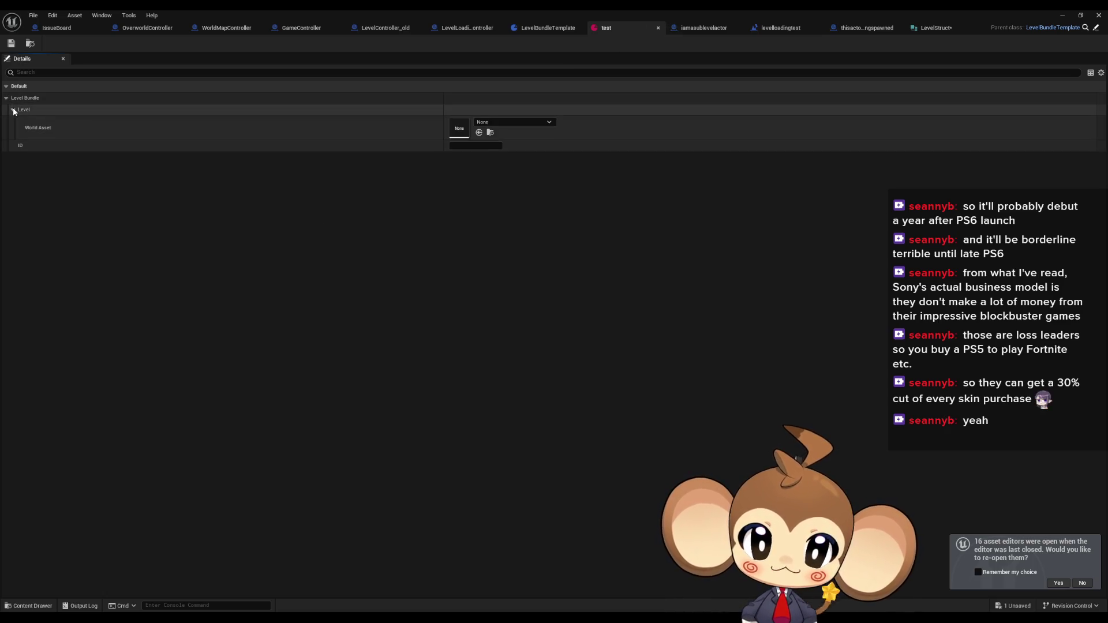
click(13, 110)
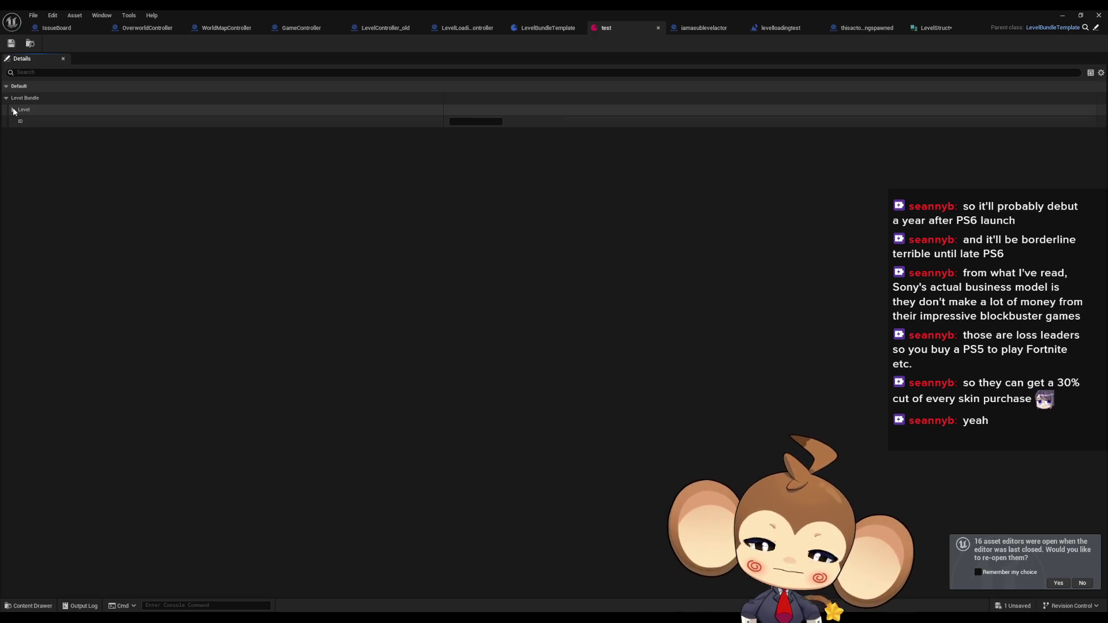
click(13, 109)
click(13, 110)
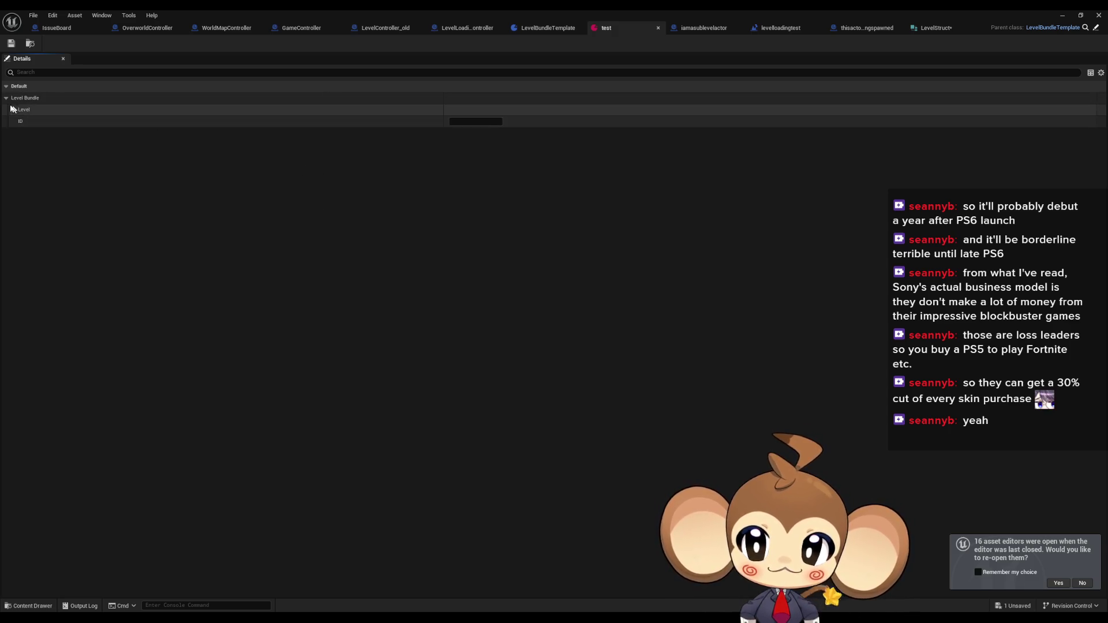
click(13, 110)
click(13, 110)
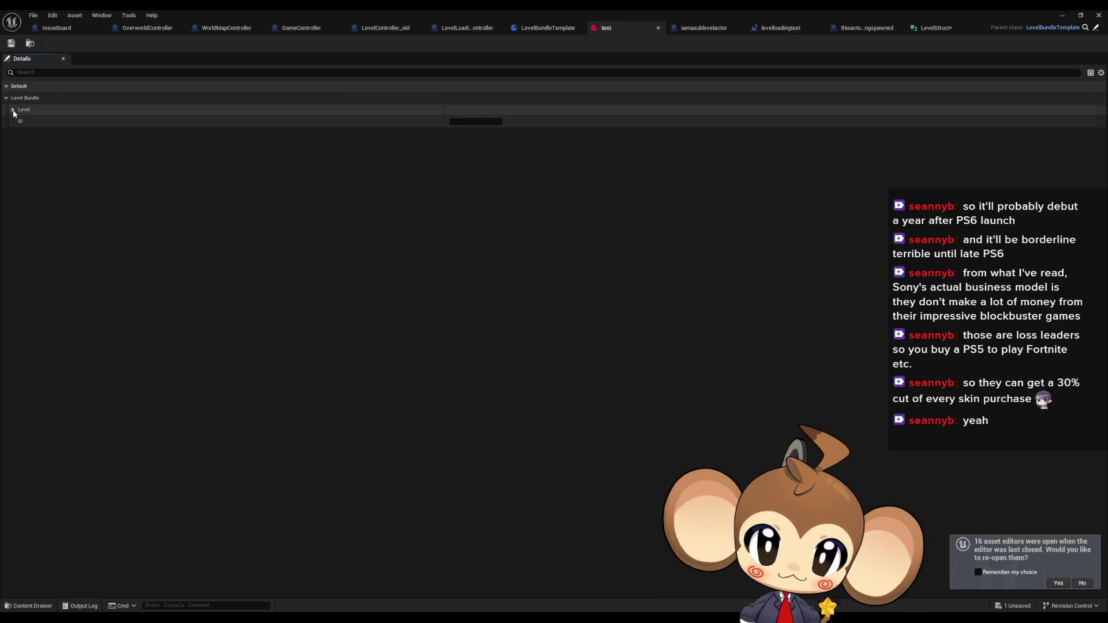
click(13, 110)
click(13, 110)
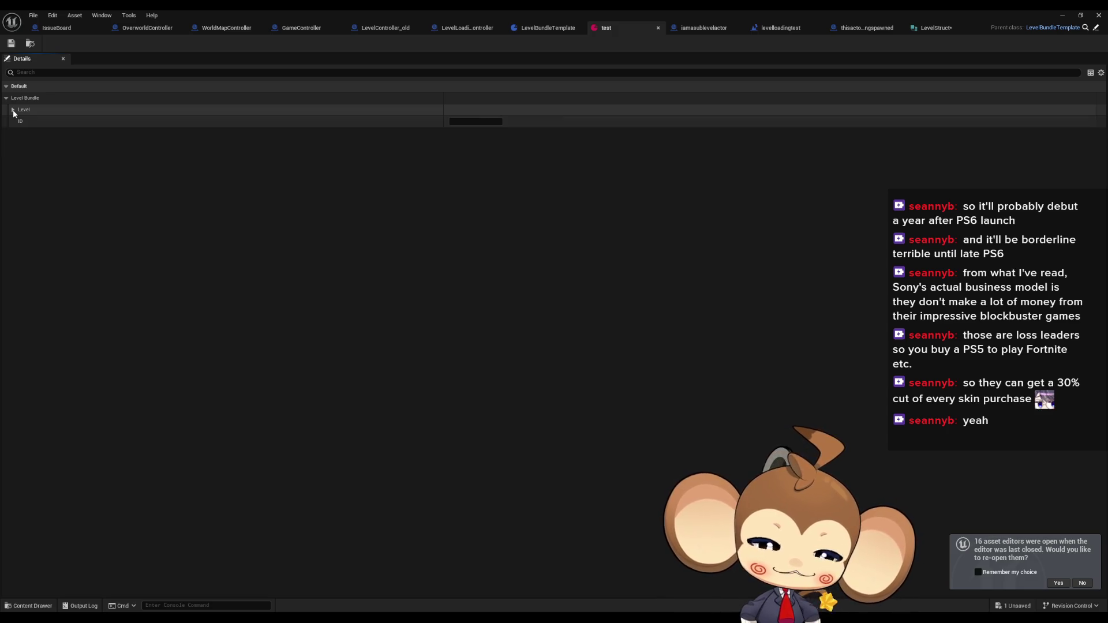
click(13, 110)
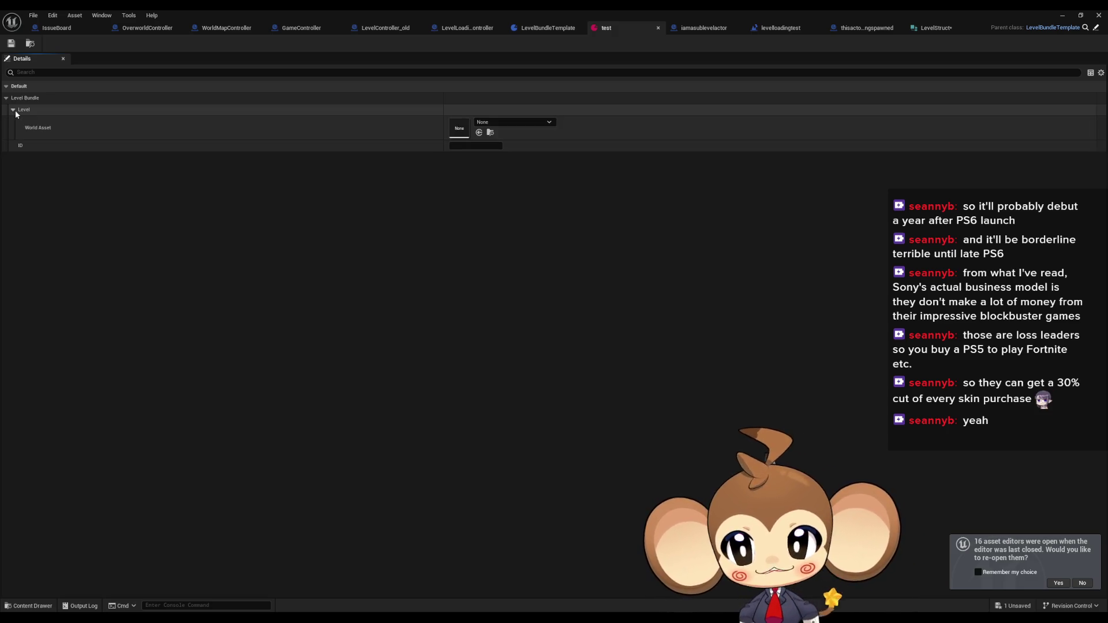
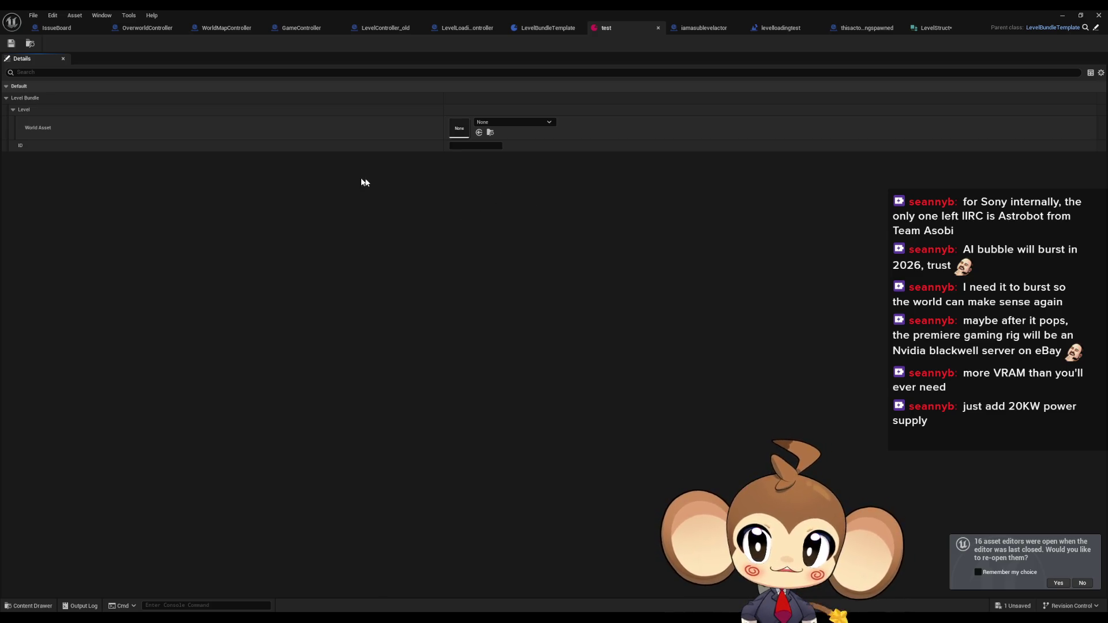
Delete the two Test World Asset nodes from LevelLoadingController's LoadLevel graph
click(473, 32)
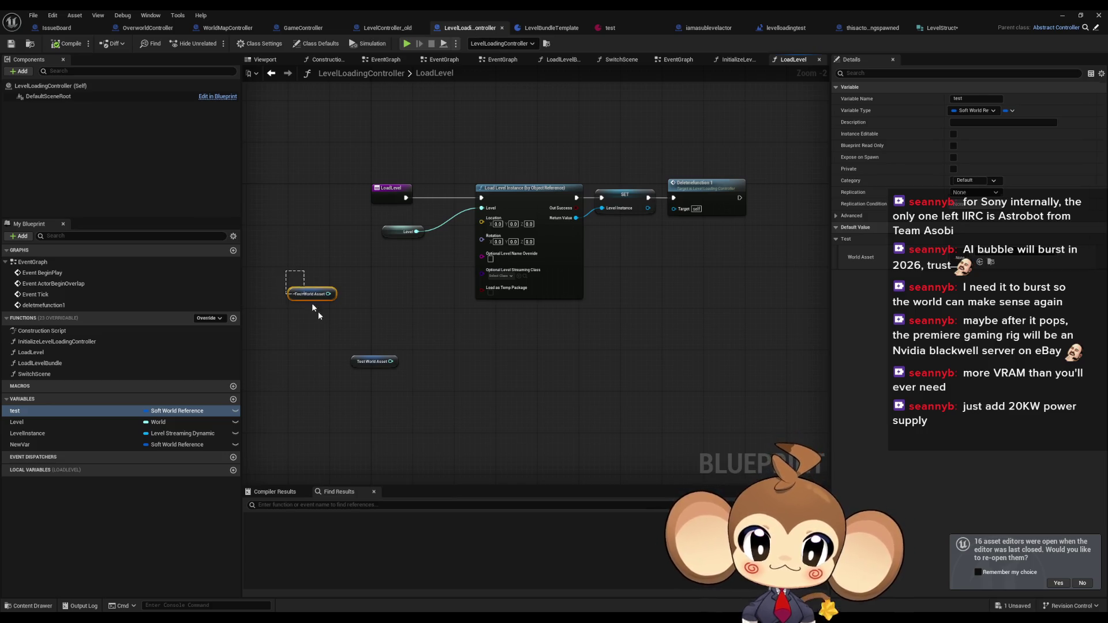
drag(286, 272, 379, 400)
key(Delete)
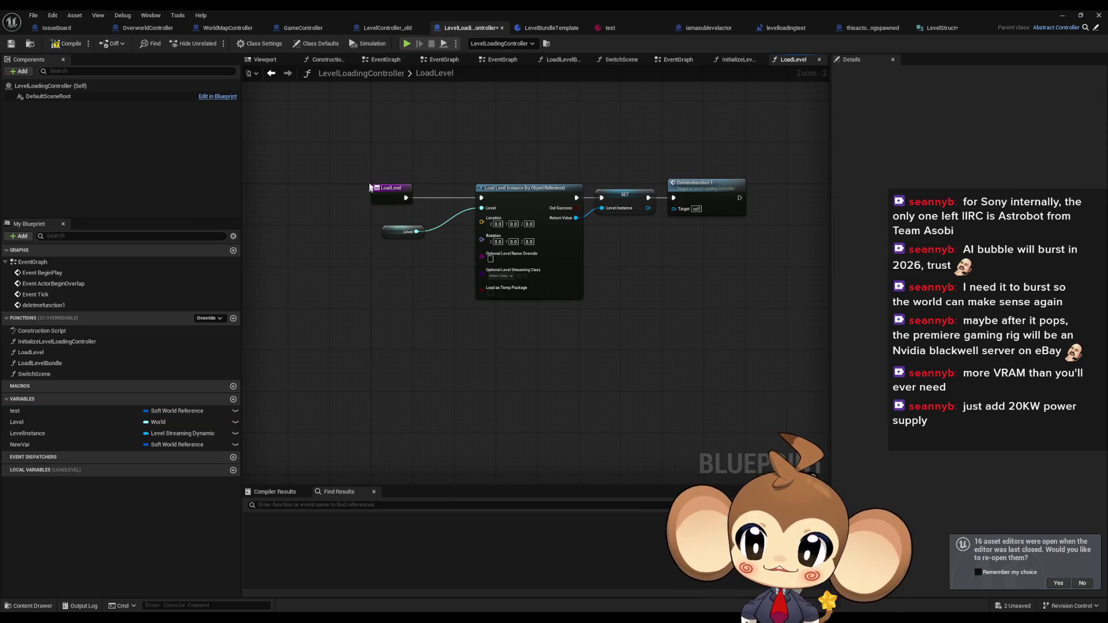
scroll(651, 348, up, 1)
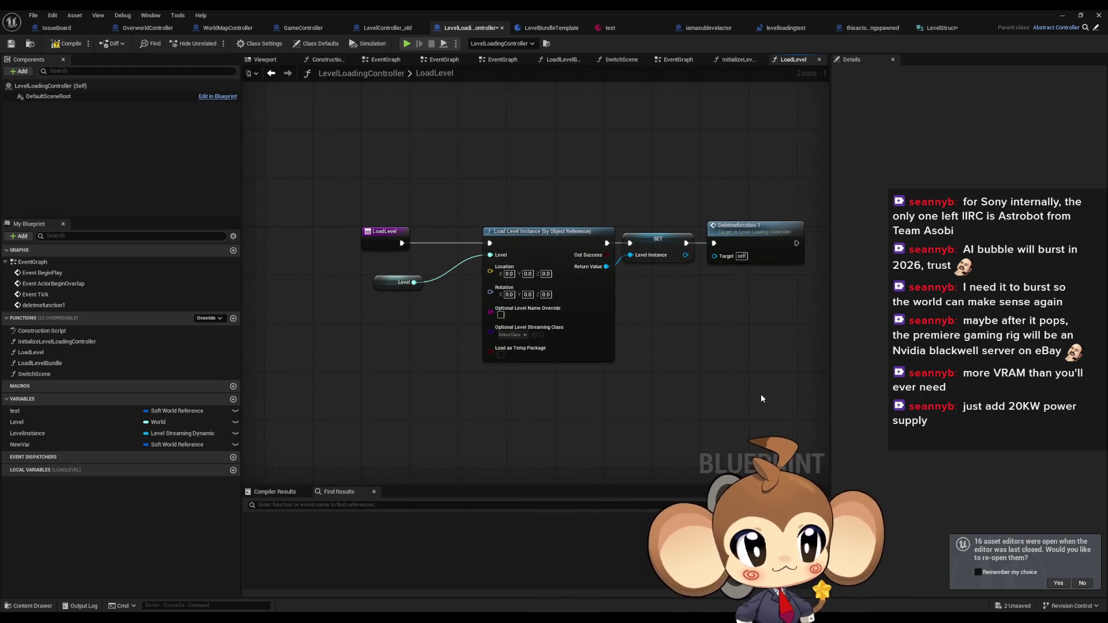
drag(729, 318, 681, 319)
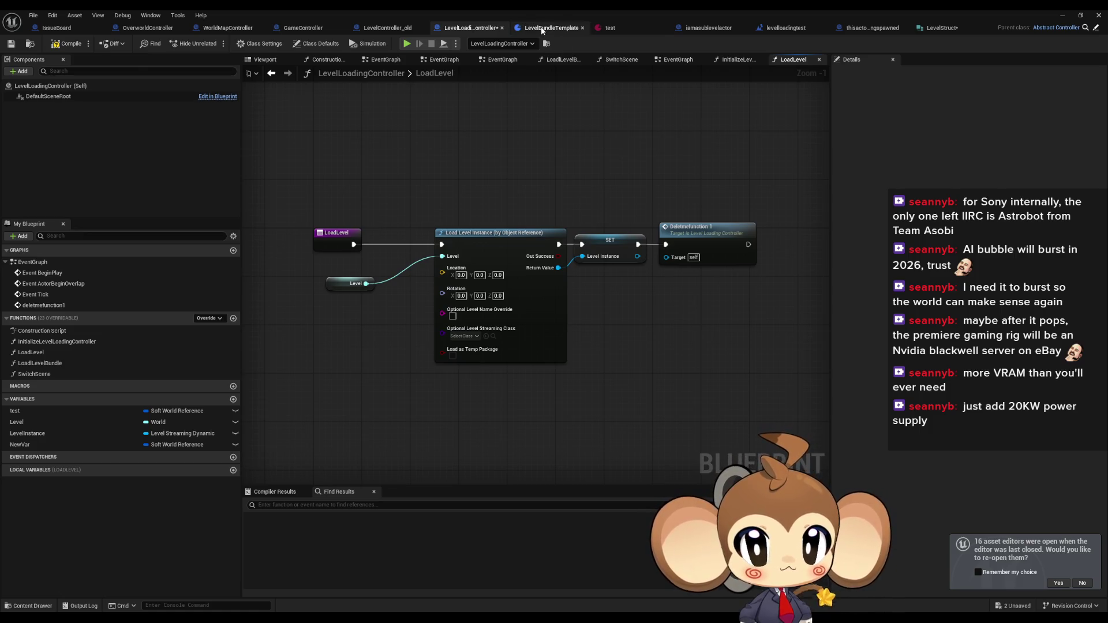
click(546, 27)
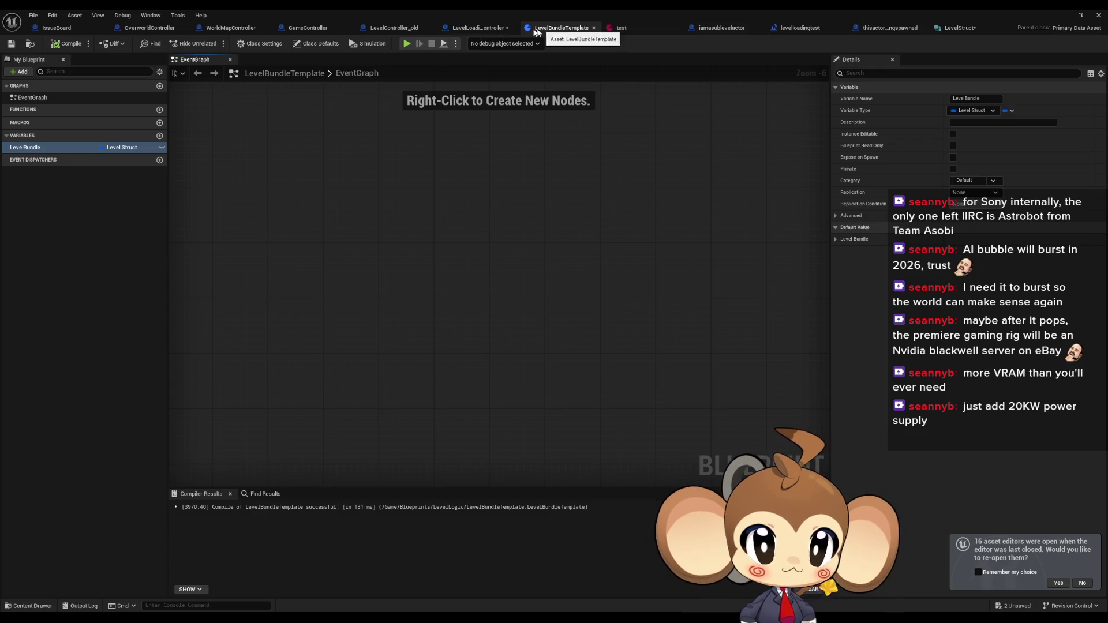
Look through the test, iamasublevelactor, LevelStruct and LevelBundleTemplate assets
click(632, 29)
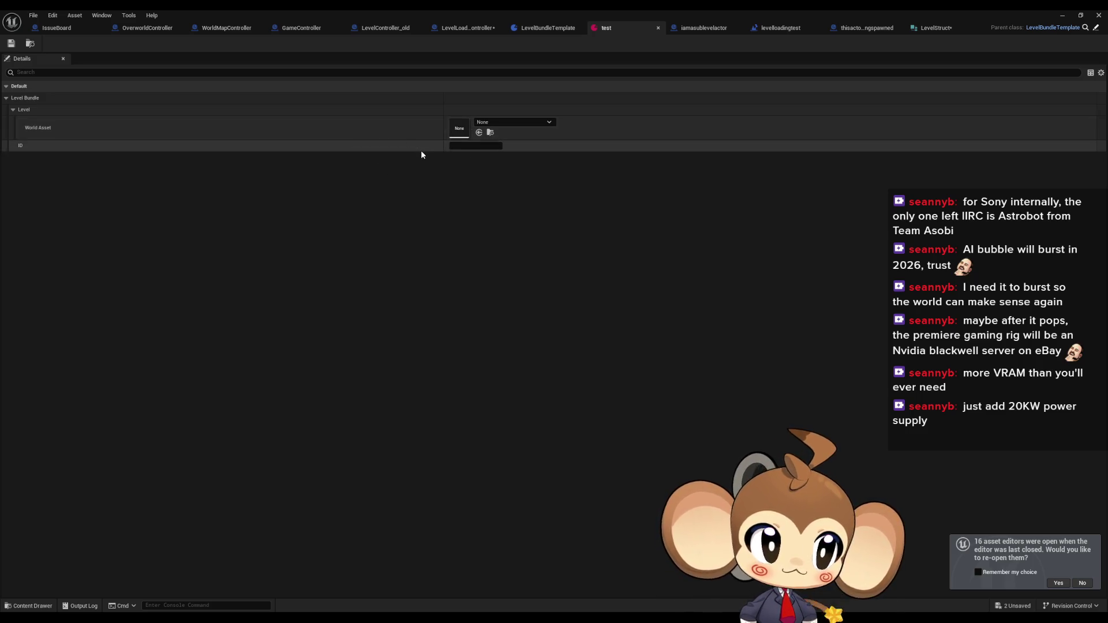
click(697, 27)
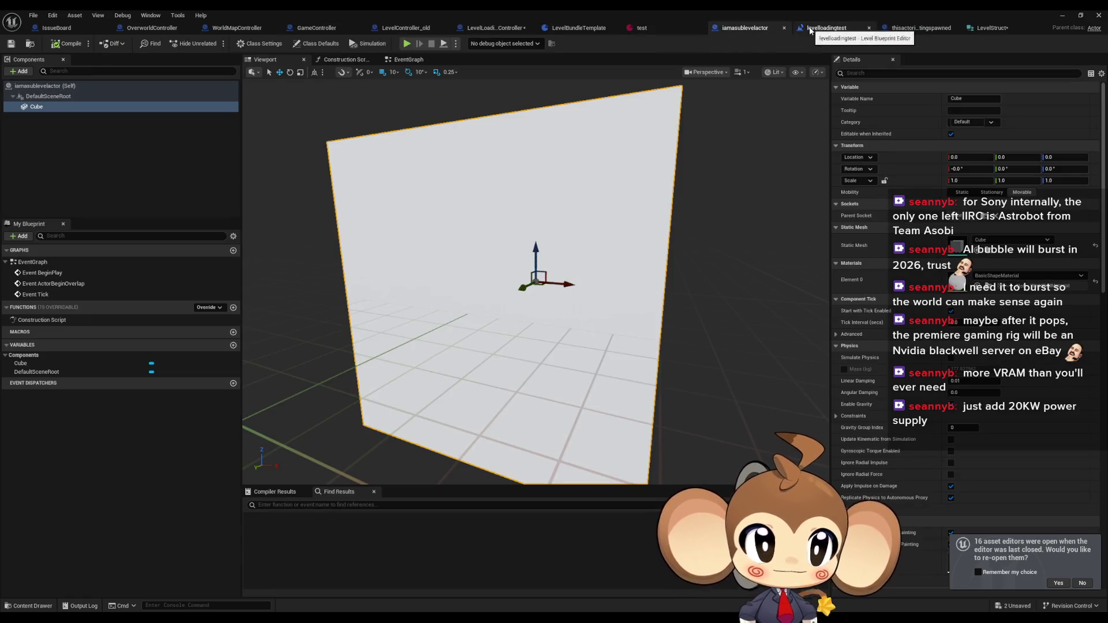
click(991, 28)
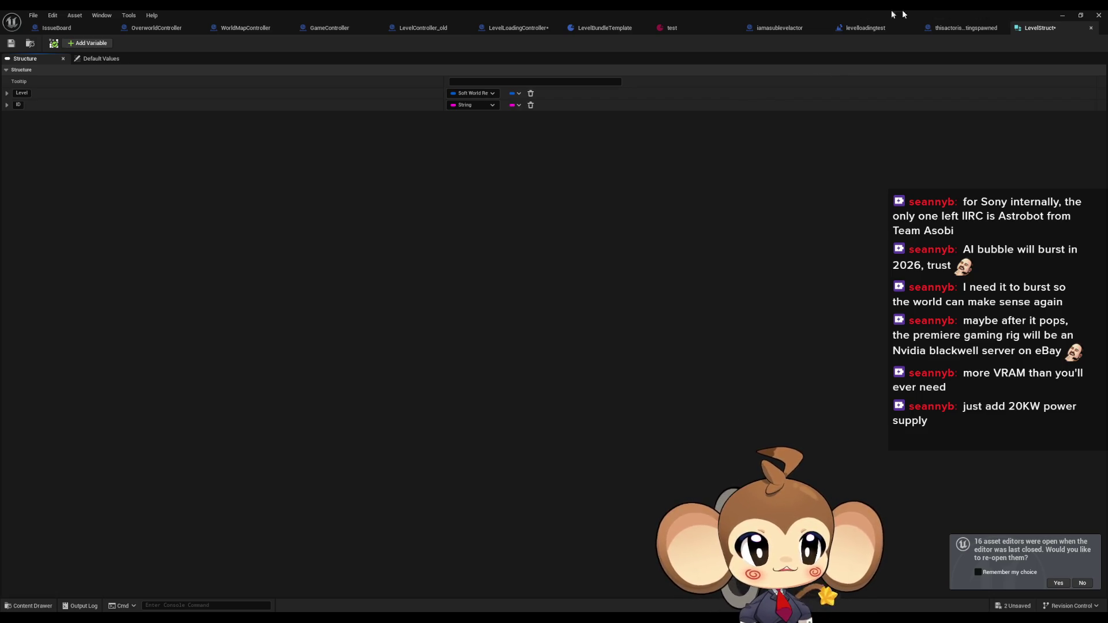
click(614, 30)
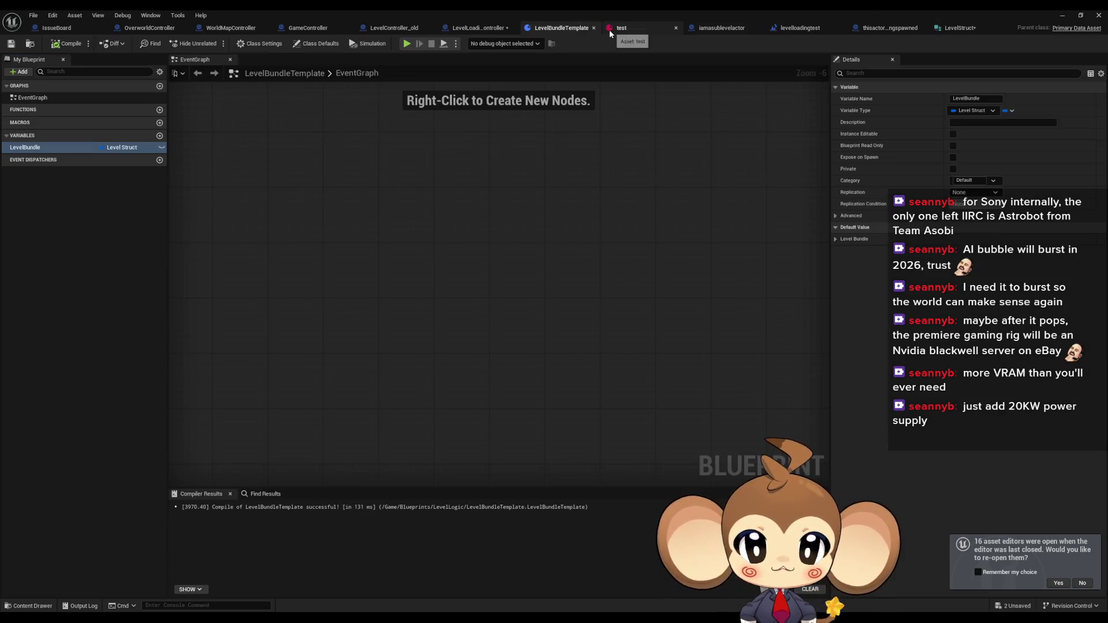
click(626, 30)
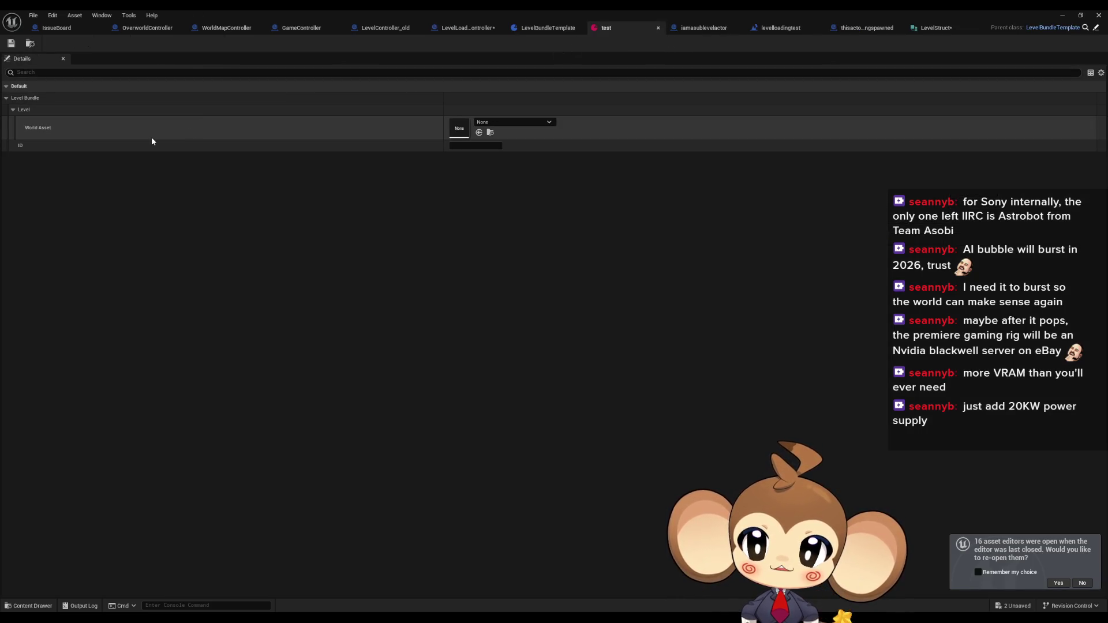
Collapse the Level sub-category in the test asset's Details and return to Paint
click(6, 99)
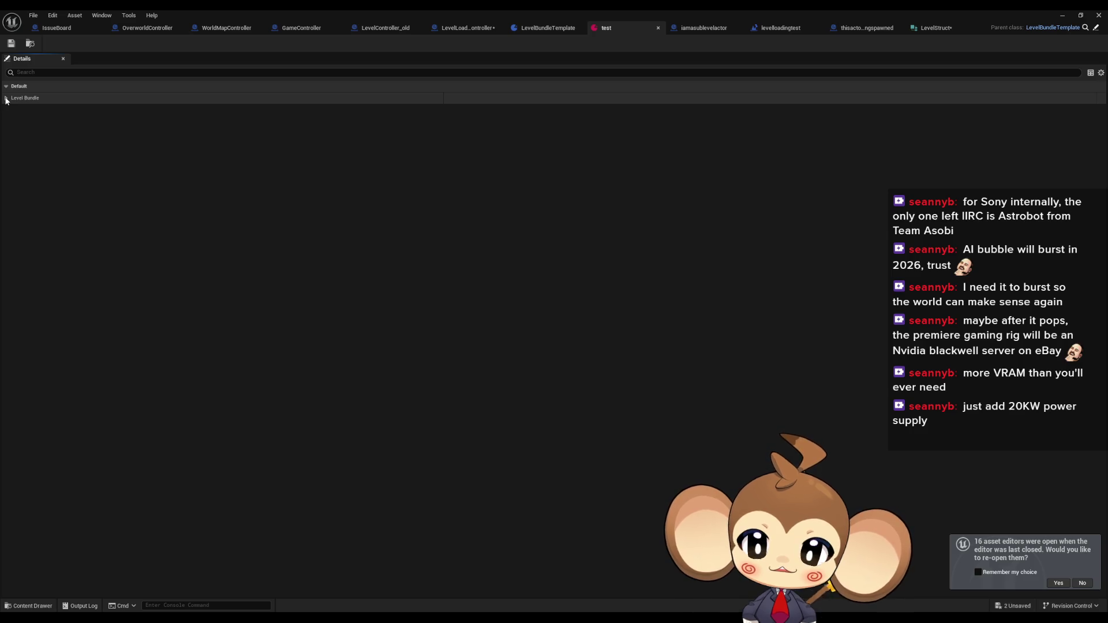
click(9, 98)
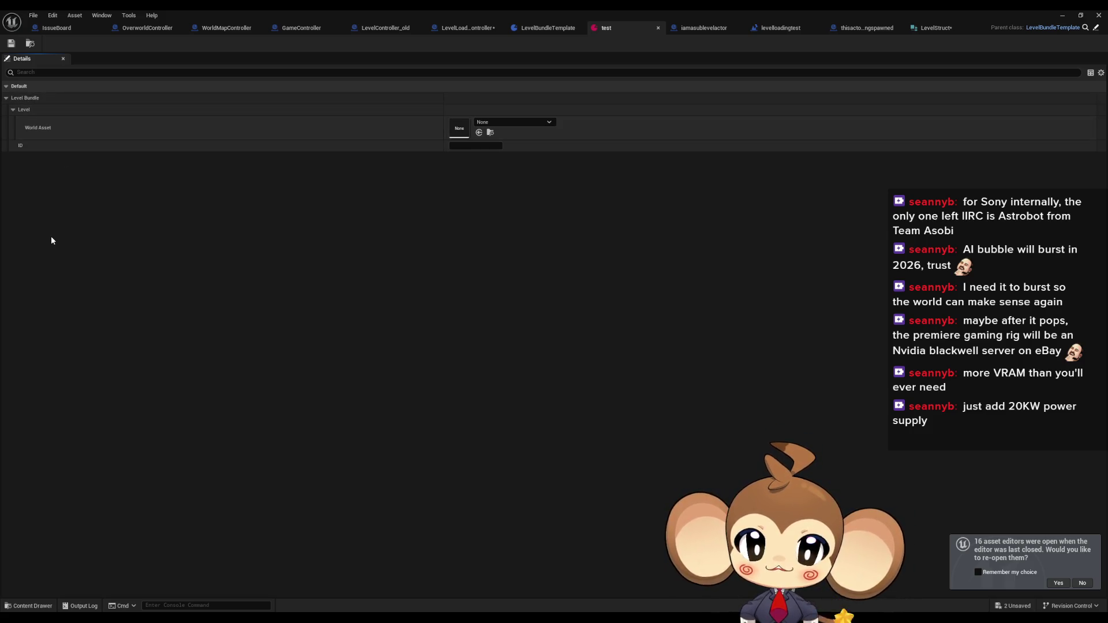
click(13, 110)
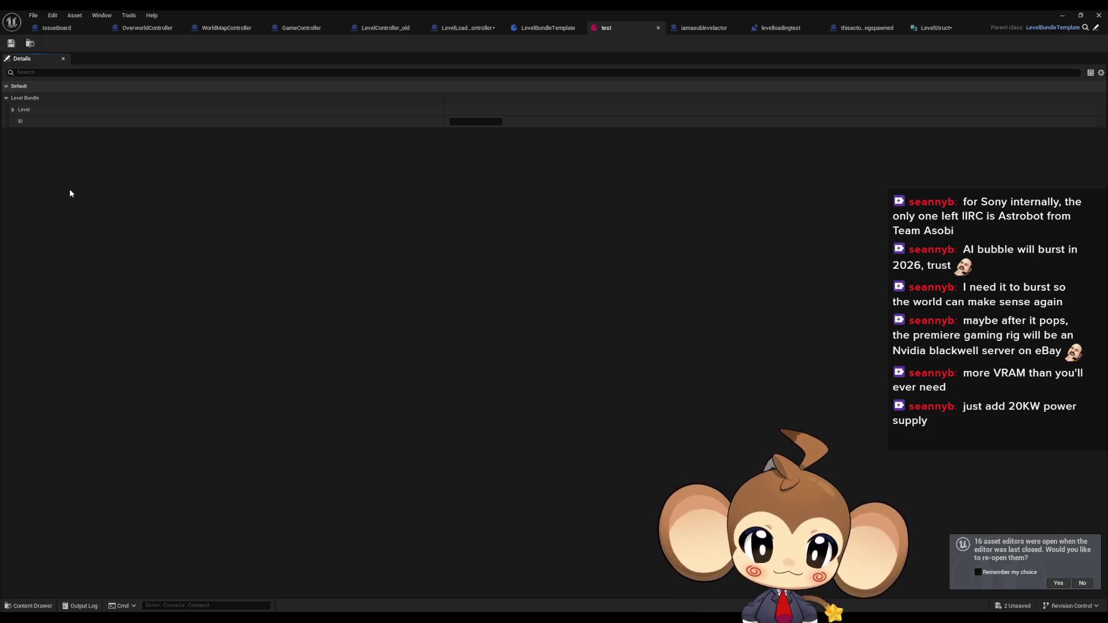
key(alt+Tab)
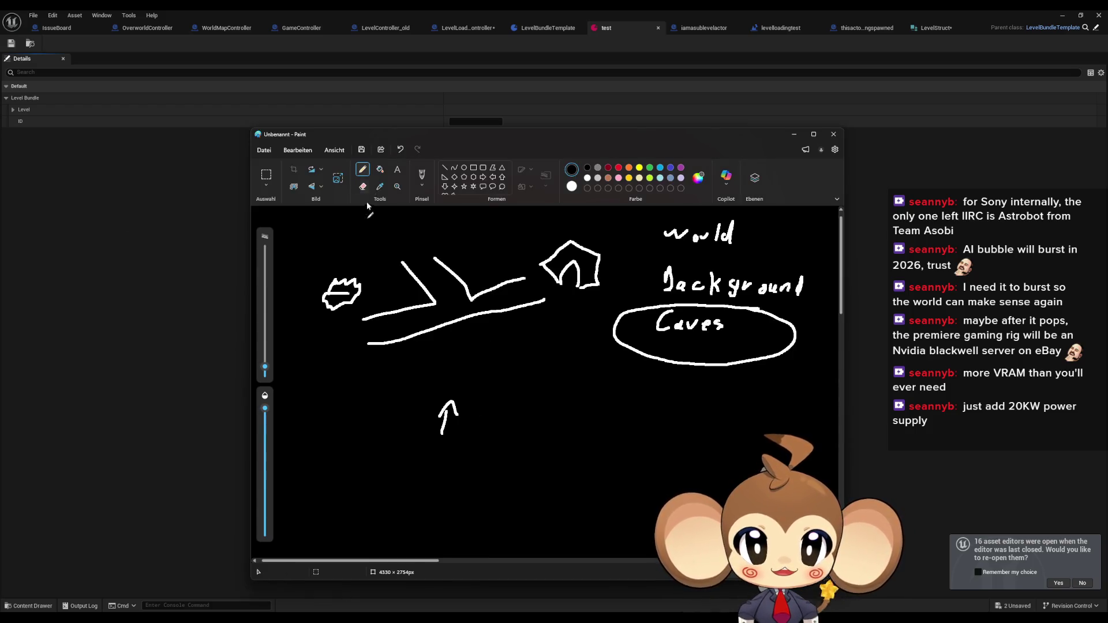
Handwrite the 'Data asset' label and draw a stacked table of boxes
scroll(512, 440, down, 3)
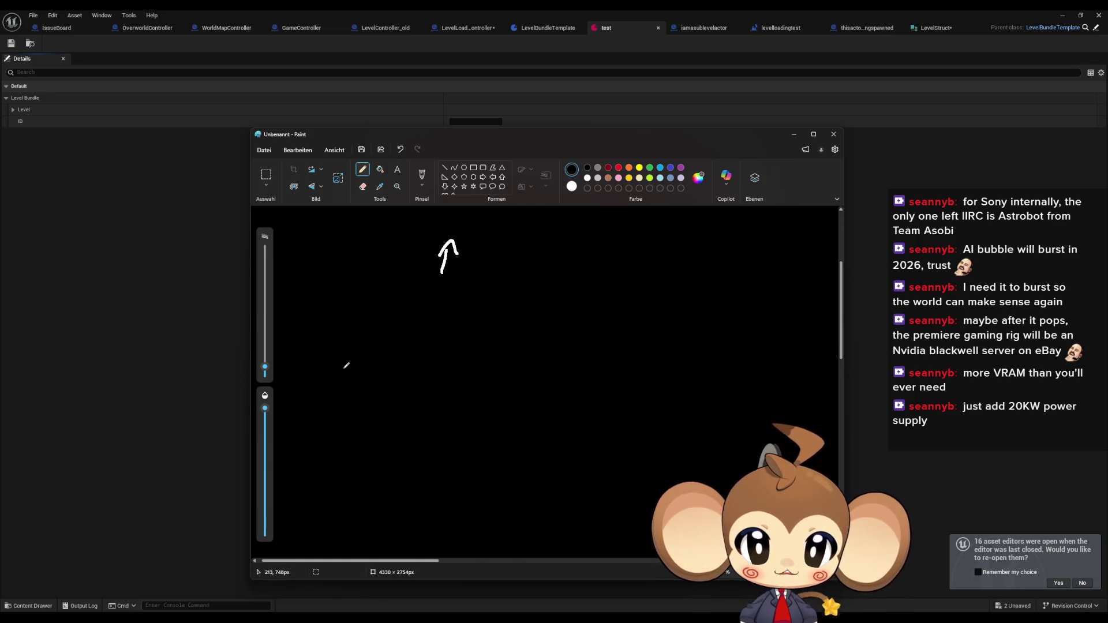
mouse_move(327, 341)
mouse_down()
mouse_move(322, 363)
mouse_move(357, 363)
mouse_move(369, 347)
mouse_move(395, 356)
mouse_move(392, 367)
mouse_move(441, 365)
mouse_move(443, 381)
mouse_up()
mouse_move(491, 335)
mouse_down()
mouse_move(480, 375)
mouse_move(514, 363)
mouse_up()
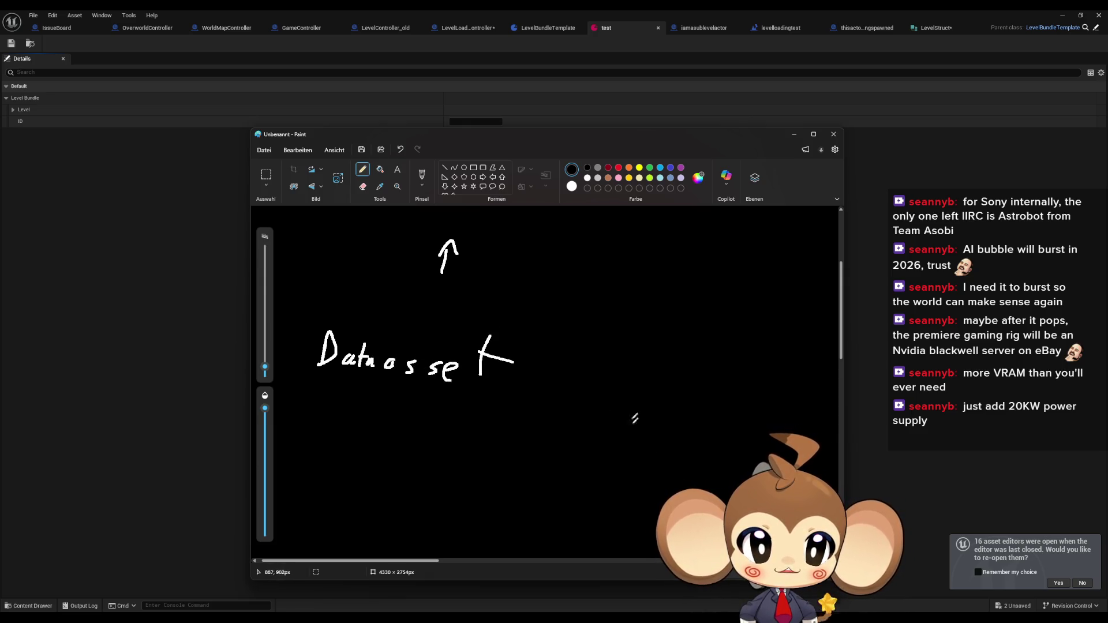
mouse_move(613, 440)
mouse_down()
mouse_move(614, 423)
mouse_move(710, 390)
mouse_move(753, 459)
mouse_move(617, 456)
mouse_move(616, 411)
mouse_move(757, 412)
mouse_up()
drag(615, 433, 756, 437)
drag(635, 399, 663, 408)
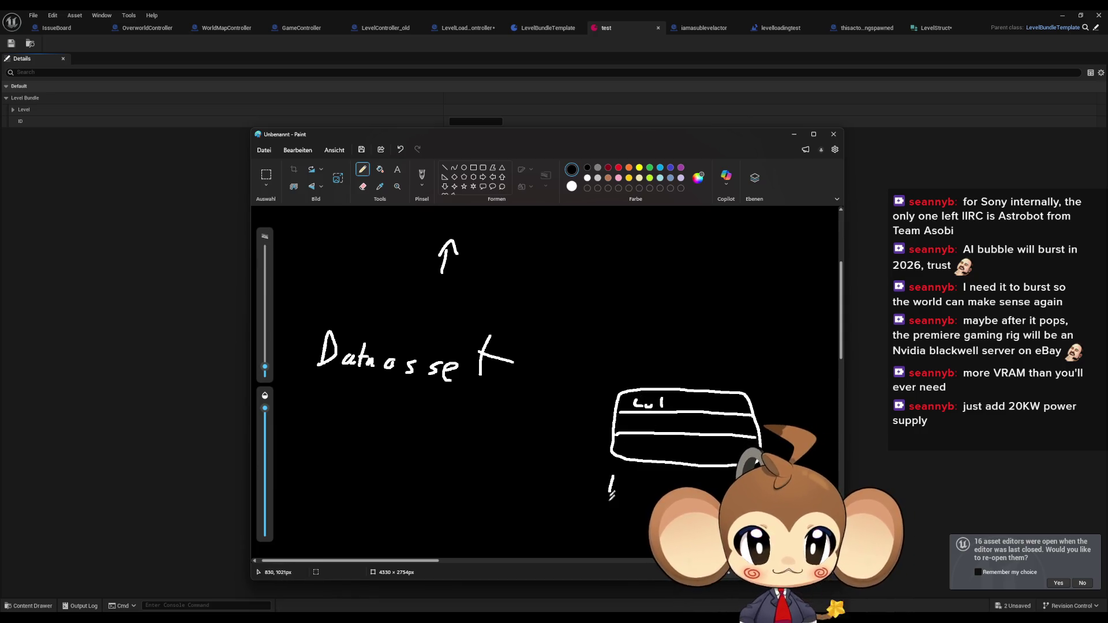
drag(613, 476, 692, 540)
drag(751, 478, 620, 472)
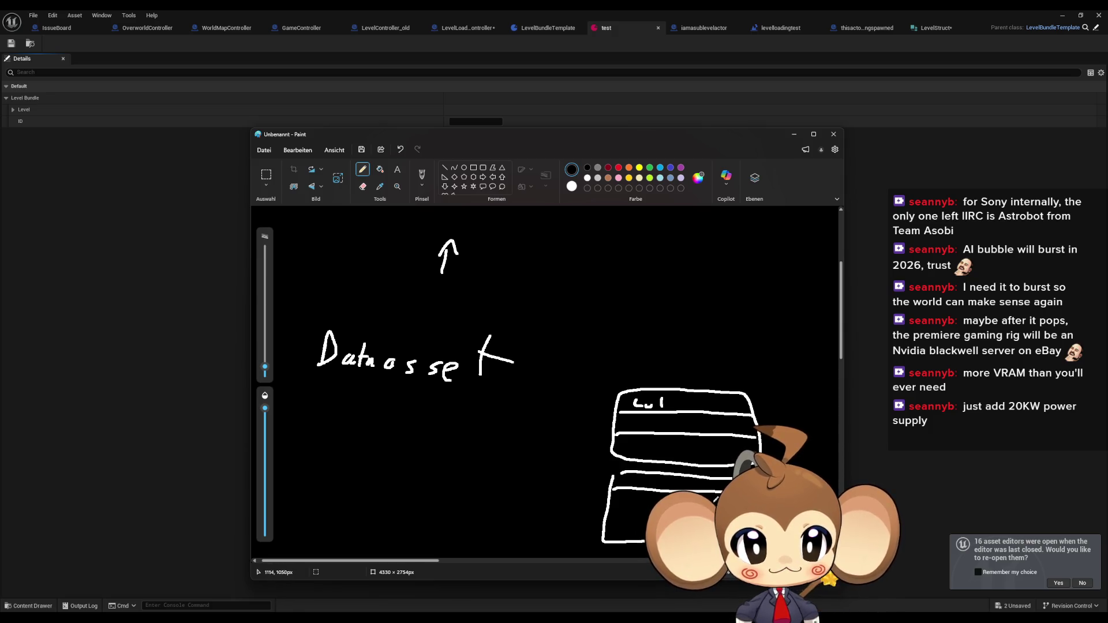
Draw a ring of dots linked to the table and label it Scenes
click(517, 473)
click(513, 455)
click(519, 438)
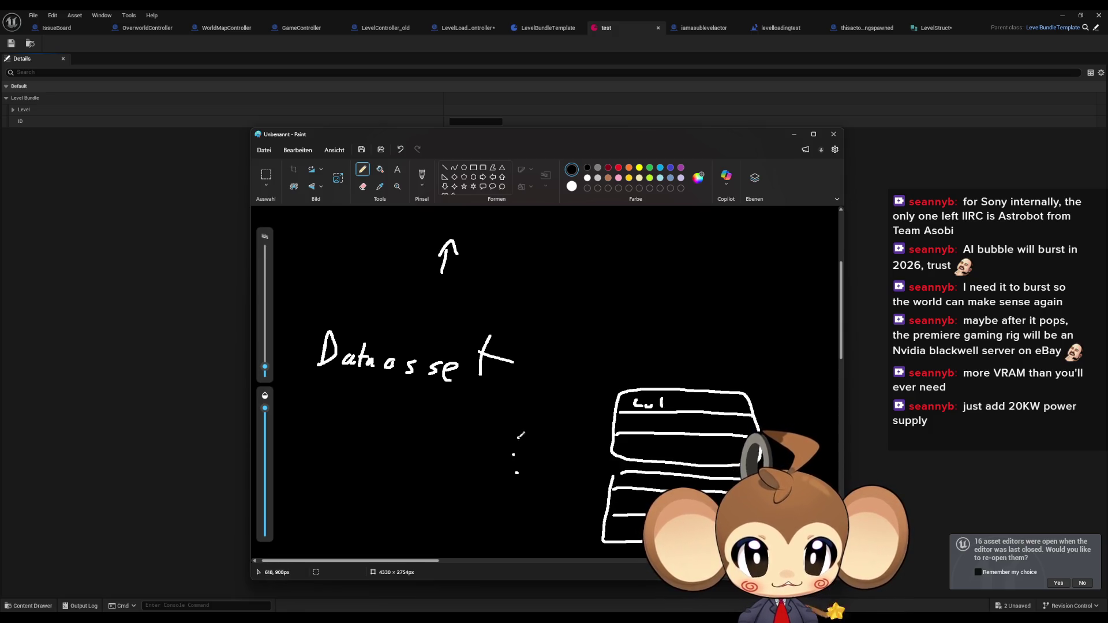
click(559, 442)
click(554, 456)
click(554, 470)
click(536, 472)
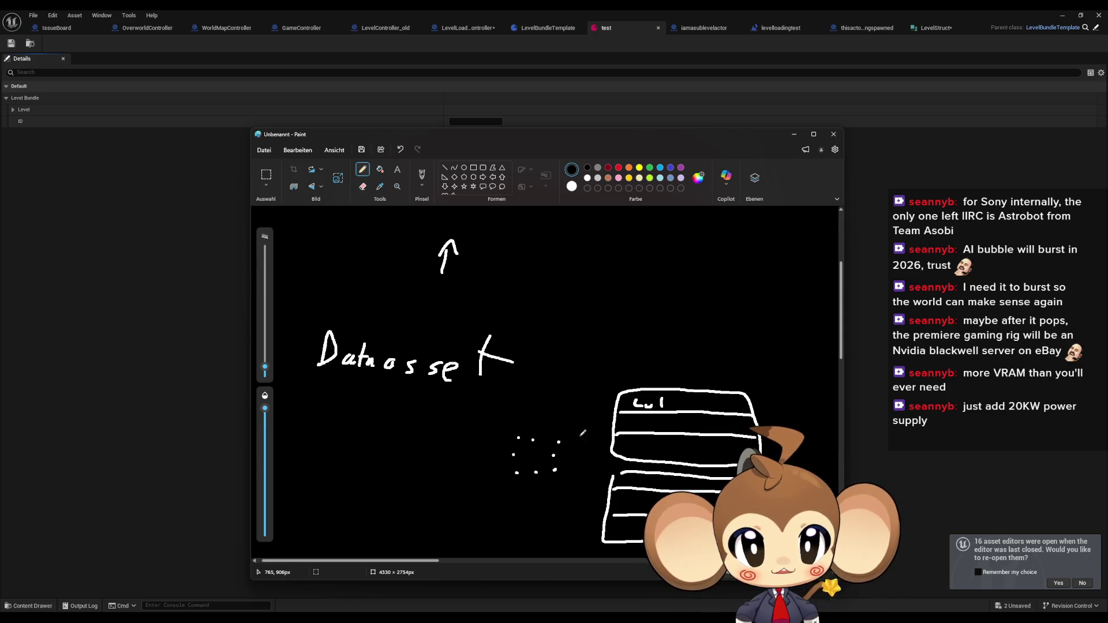
mouse_move(570, 448)
mouse_down()
mouse_move(593, 440)
mouse_move(590, 491)
mouse_up()
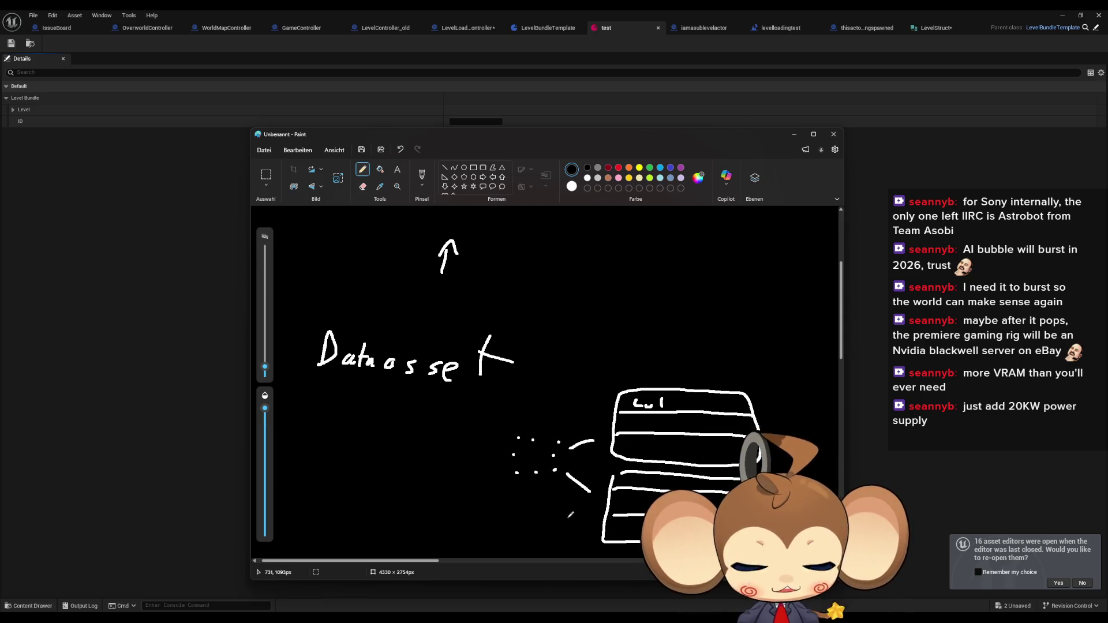
mouse_move(518, 397)
mouse_down()
mouse_move(509, 416)
mouse_move(544, 407)
mouse_move(569, 426)
mouse_up()
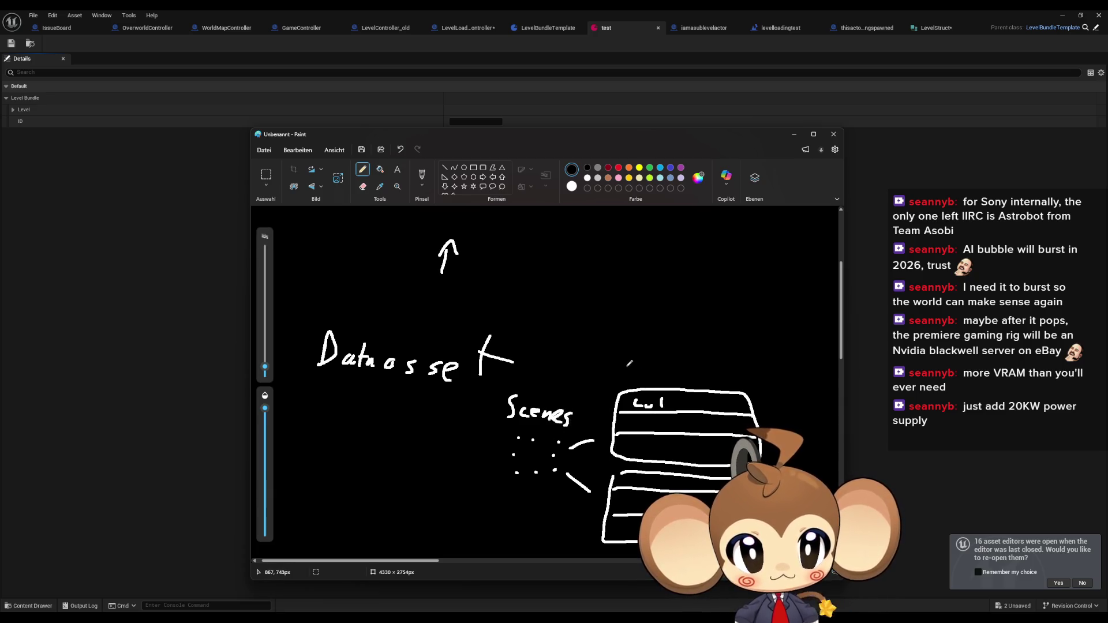
Write a Scene heading above the table, with arrows pointing to it and to Scenes
mouse_move(628, 367)
mouse_down()
mouse_move(630, 381)
mouse_move(661, 372)
mouse_move(688, 384)
mouse_up()
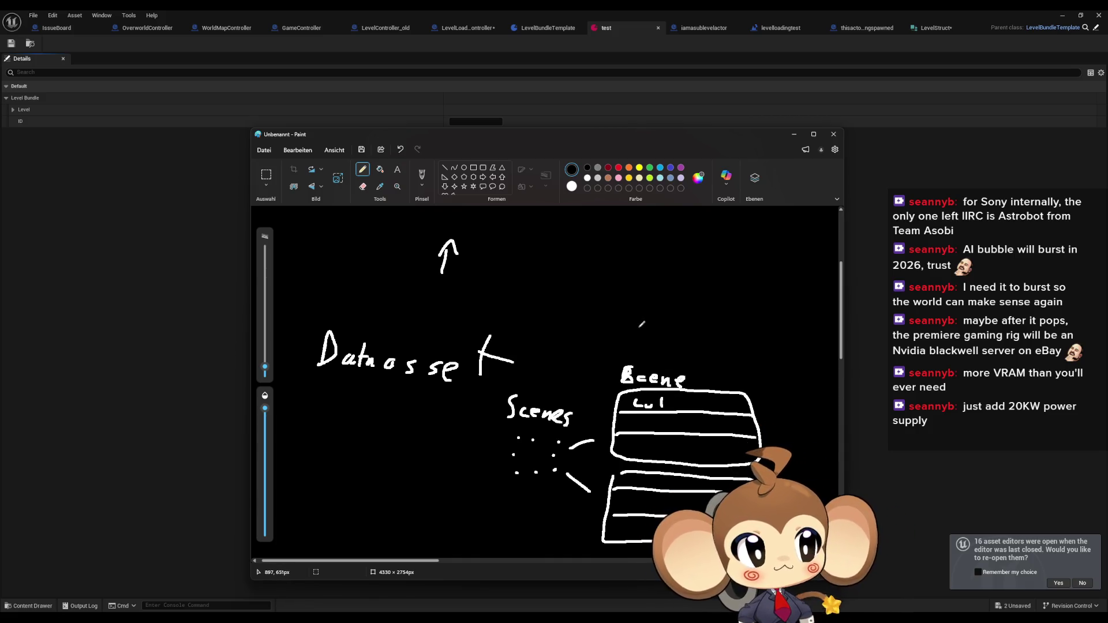
drag(650, 324, 649, 350)
drag(639, 341, 656, 345)
mouse_move(559, 353)
mouse_down()
mouse_move(556, 381)
mouse_move(568, 386)
mouse_up()
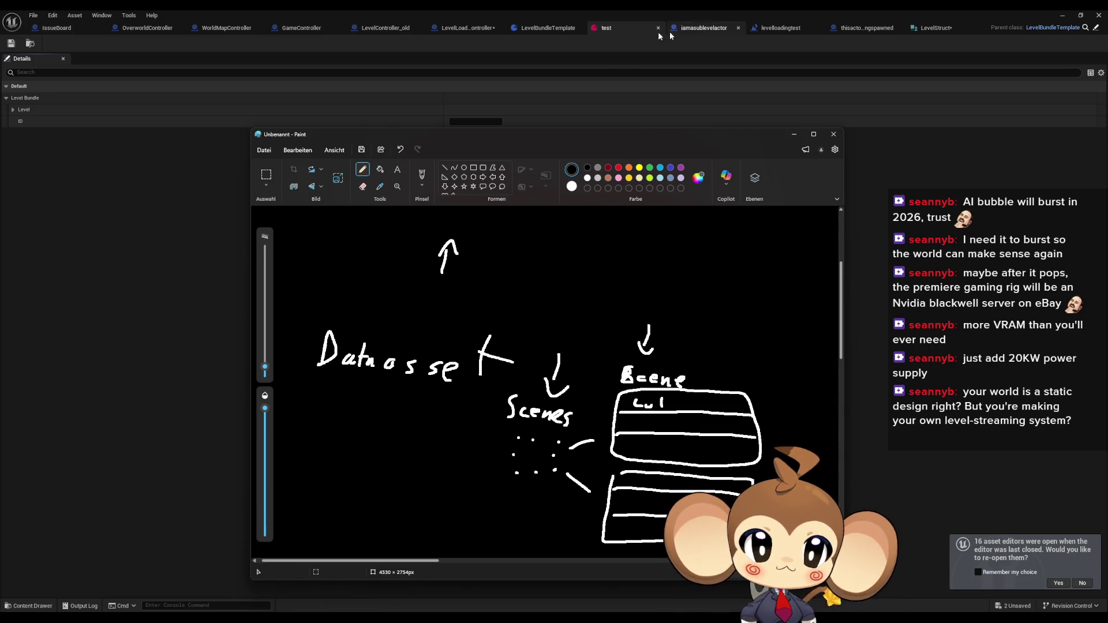
Create a structure asset named LevelSceneStruct in the LevelLogic folder and open it
click(569, 29)
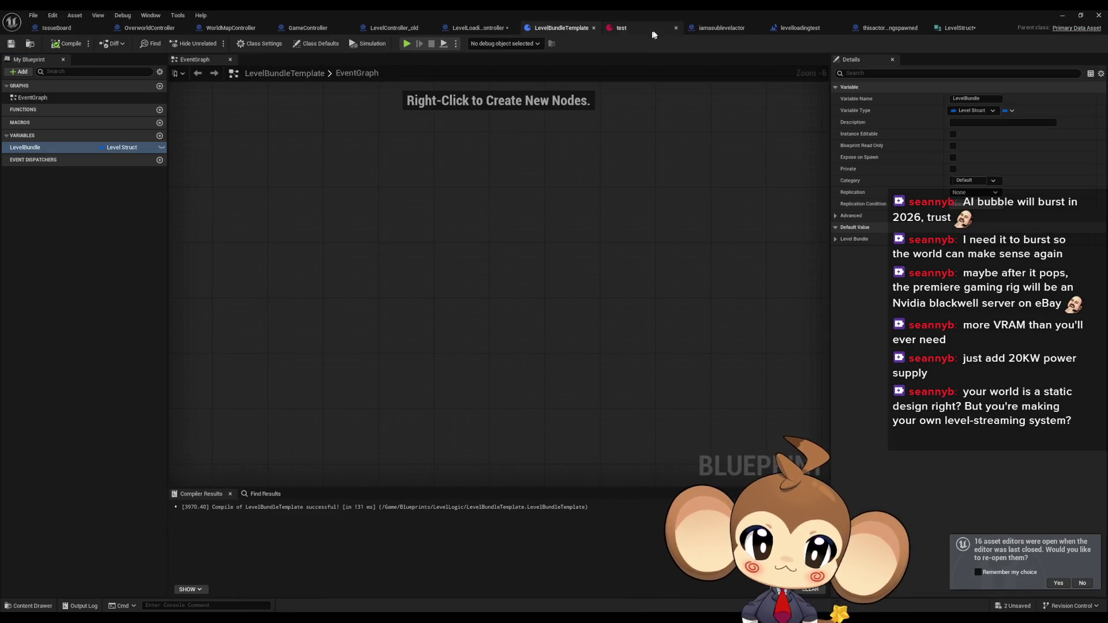
double_click(908, 14)
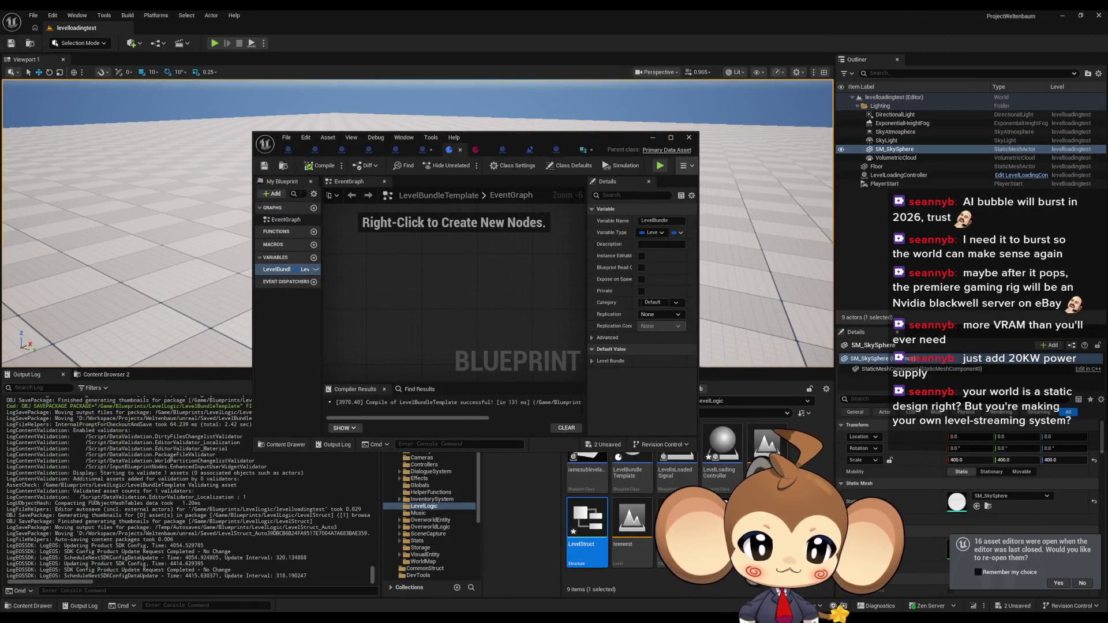
right_click(771, 496)
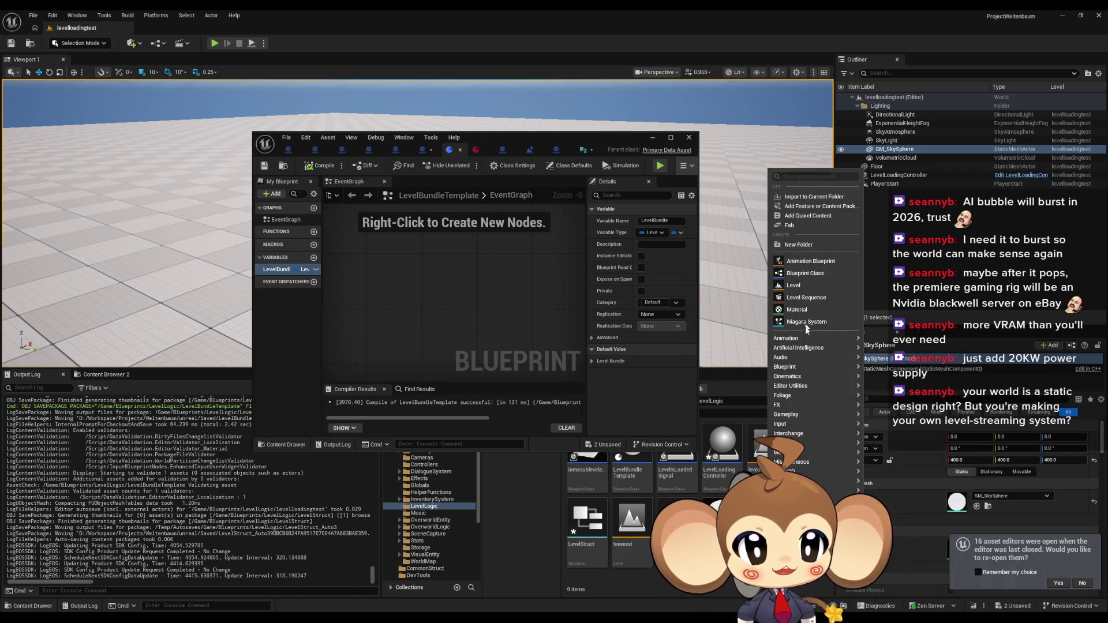
mouse_move(796, 367)
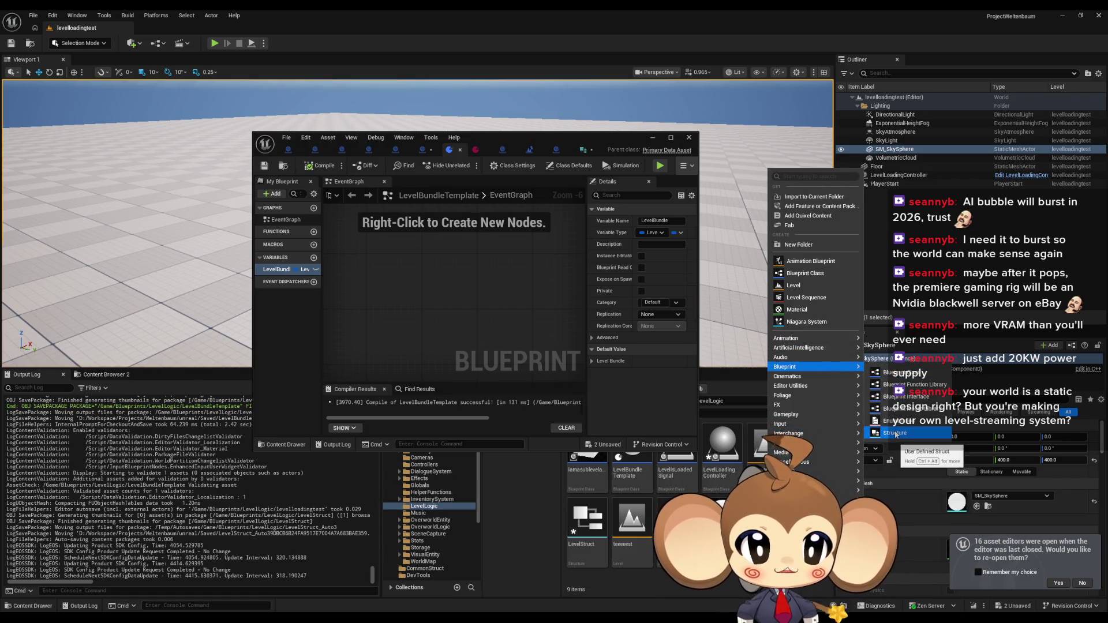
click(895, 434)
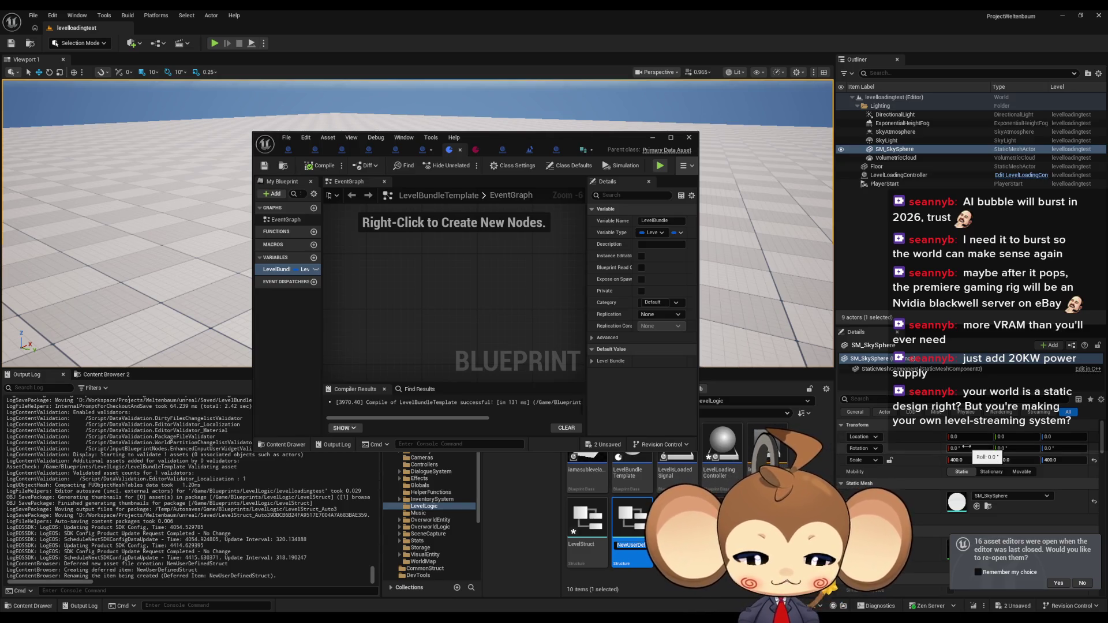
text(Sc)
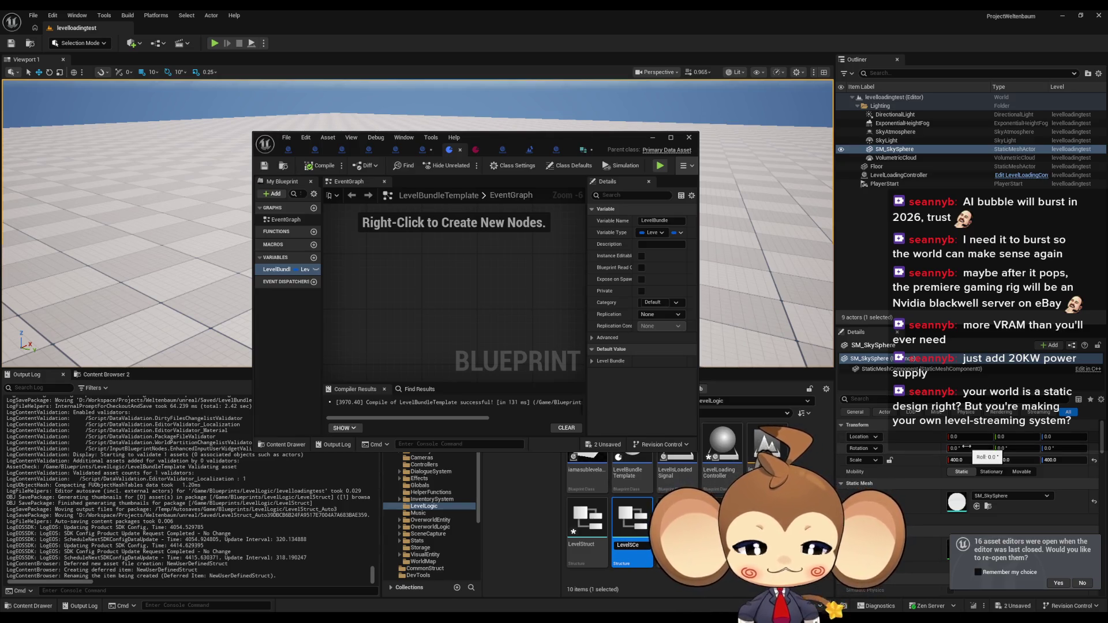
text(eneS)
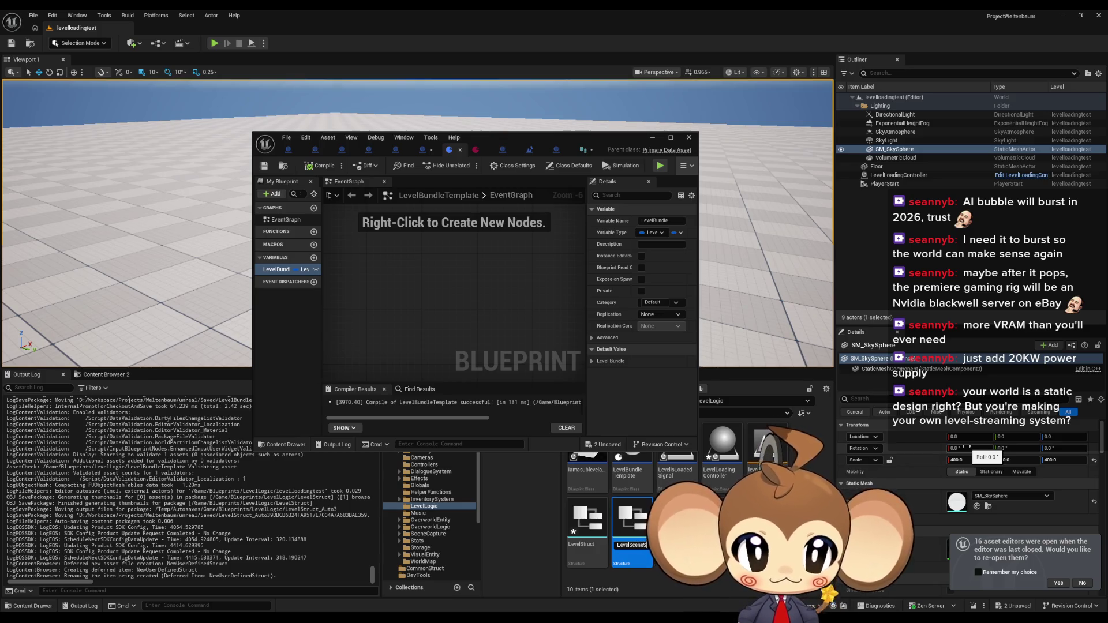
text(truct)
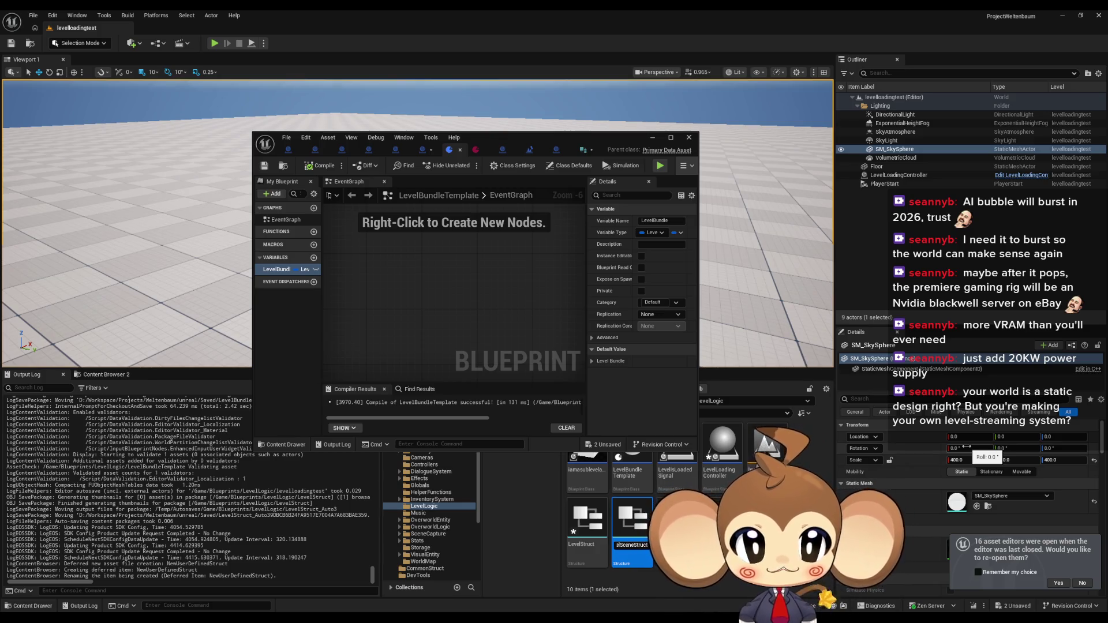
key(Return)
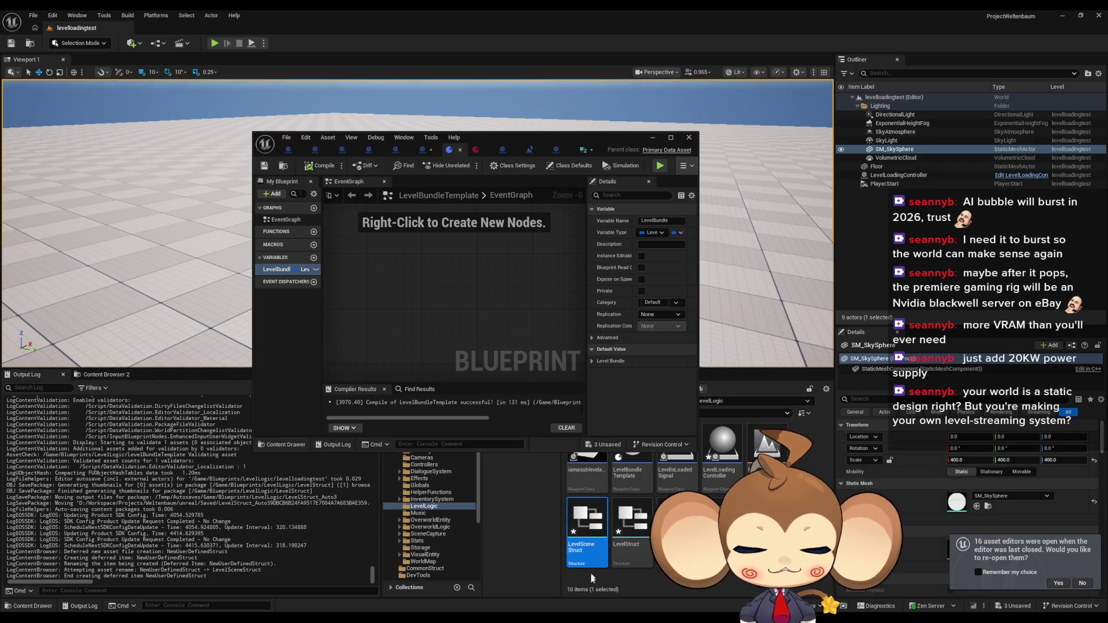
double_click(587, 526)
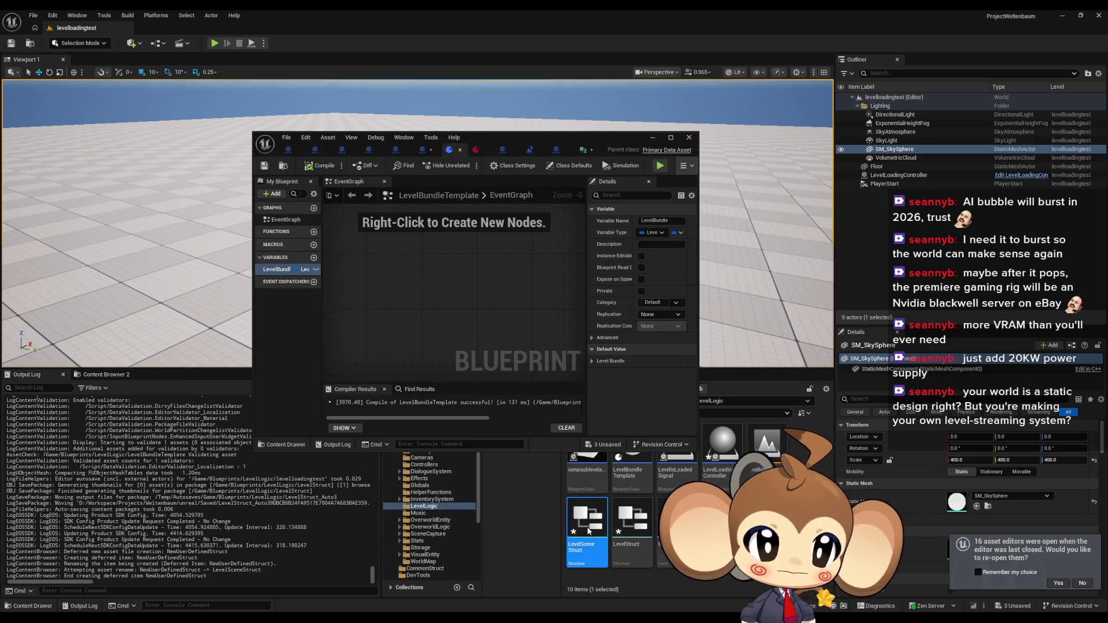
Rename MemberVar_0 to Scenes and set its type to Level Struct
double_click(468, 138)
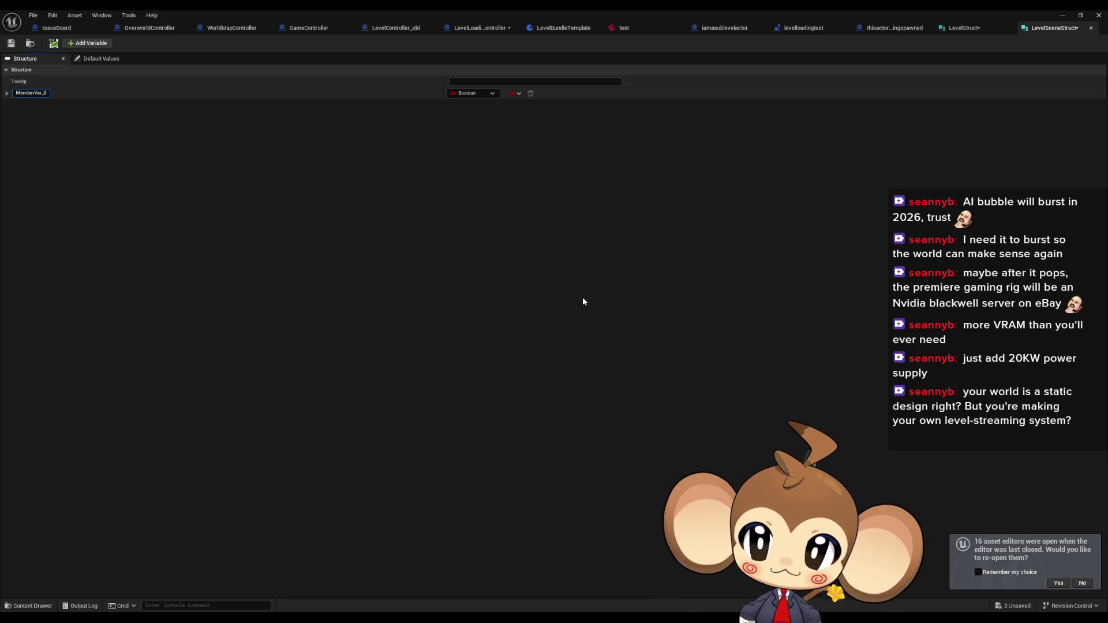
key(ctrl+a)
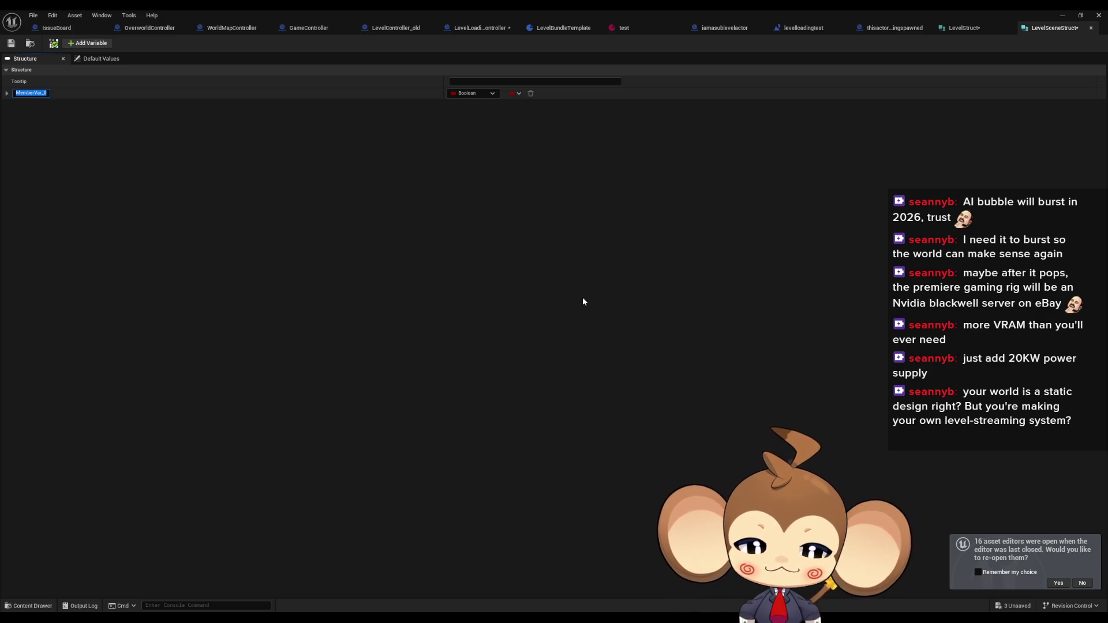
text(Scenes)
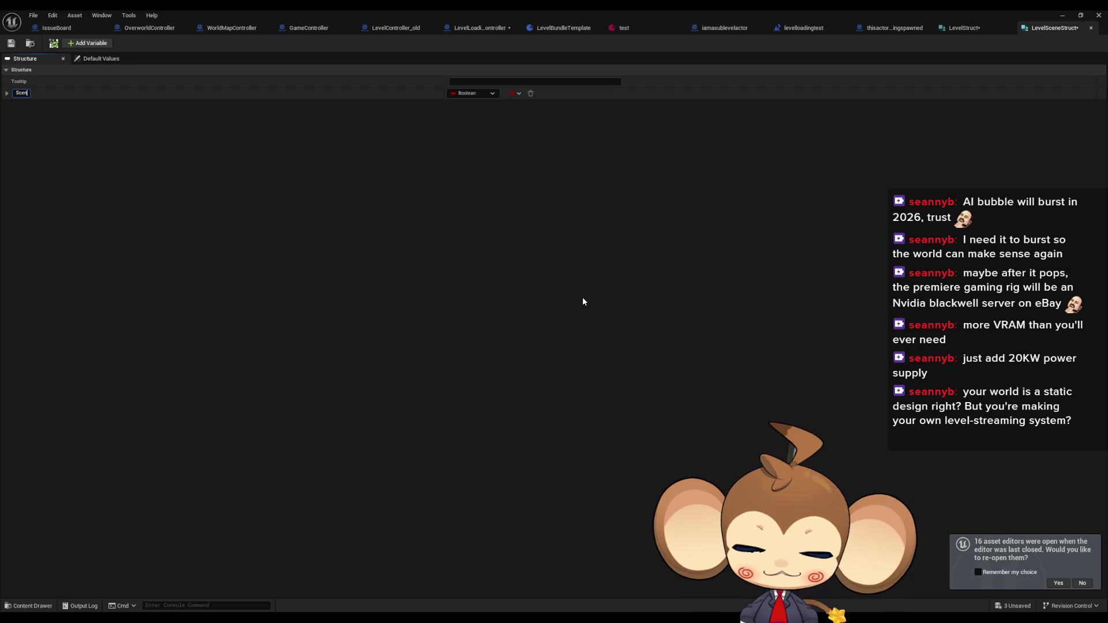
key(Return)
click(464, 93)
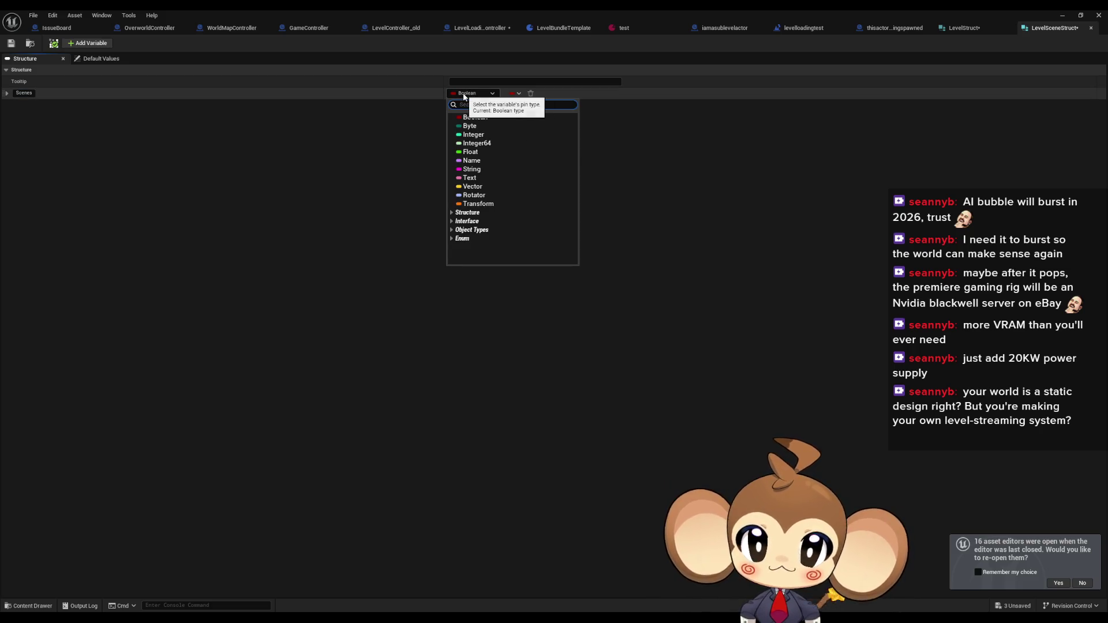
text(lel)
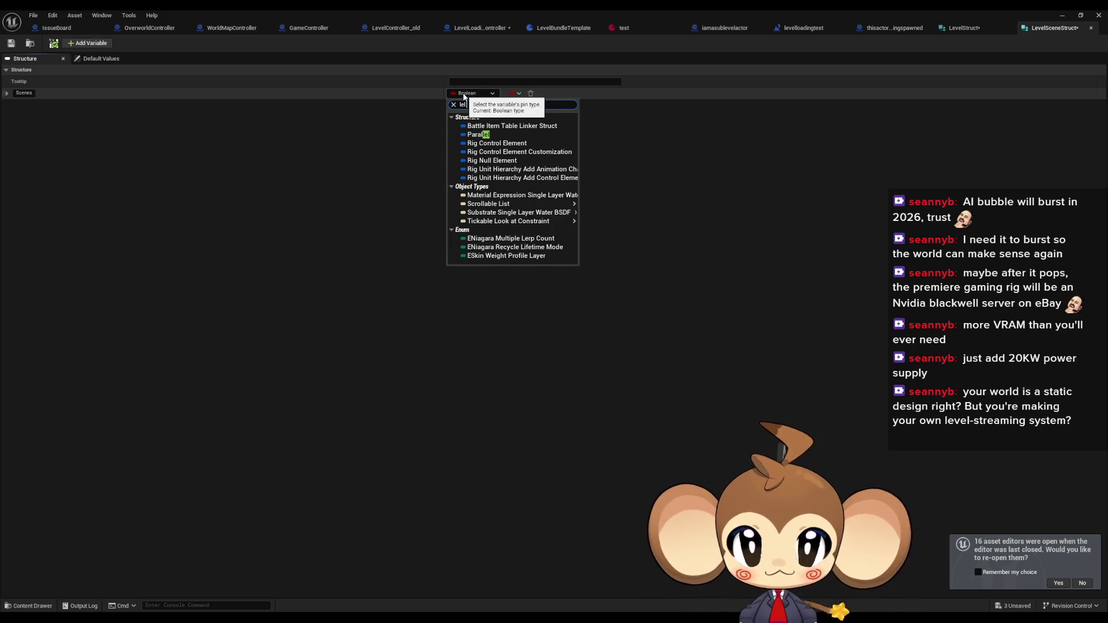
text( str)
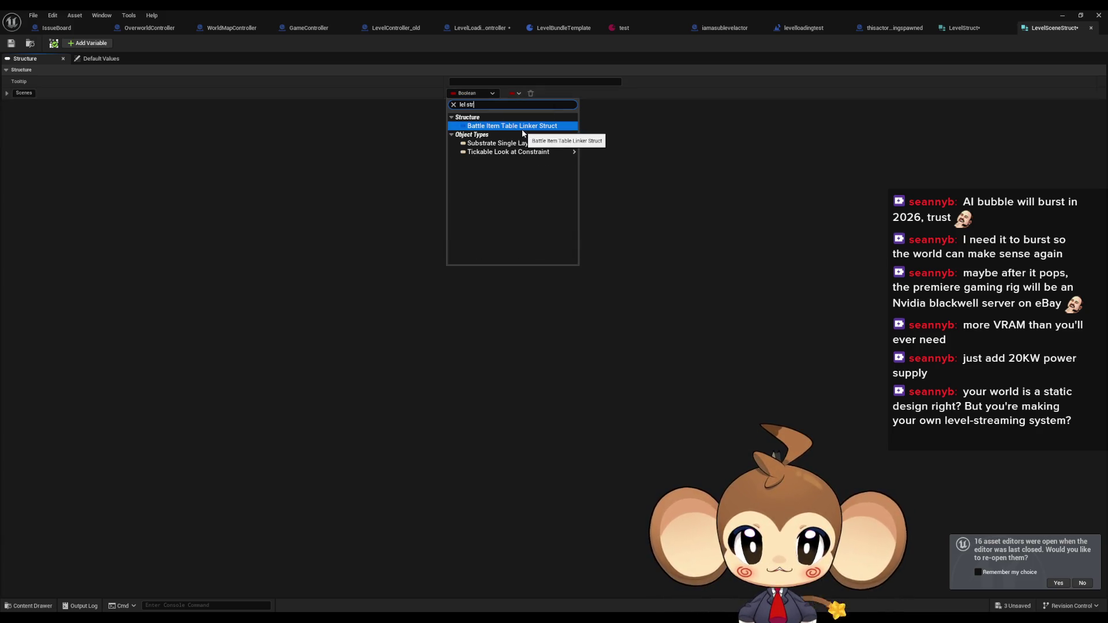
key(ctrl+a)
text(level s)
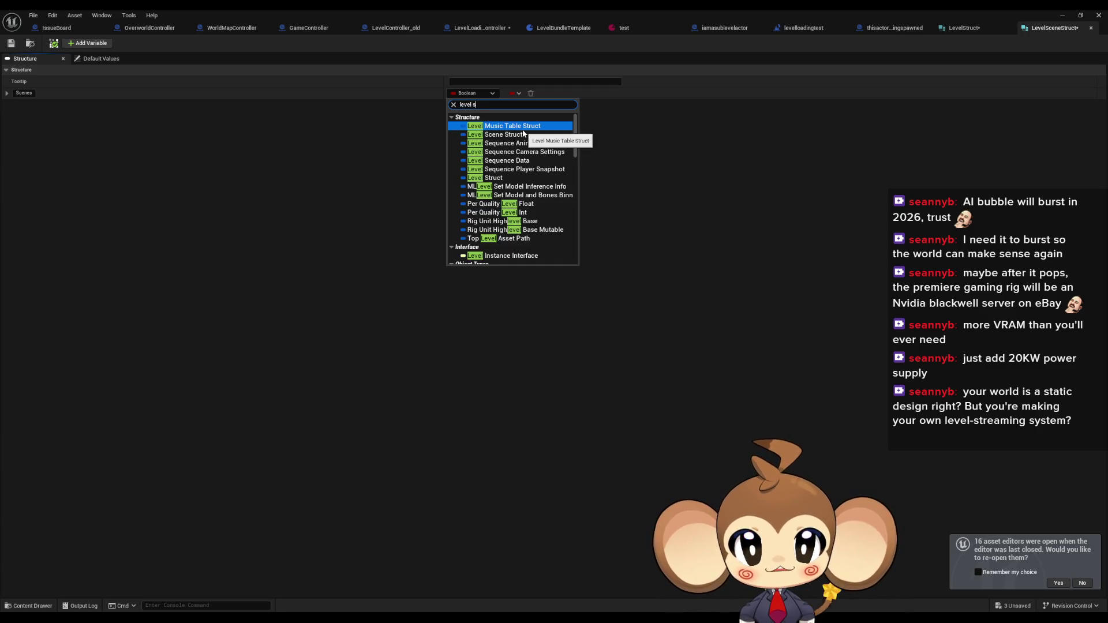
text(tr)
click(517, 143)
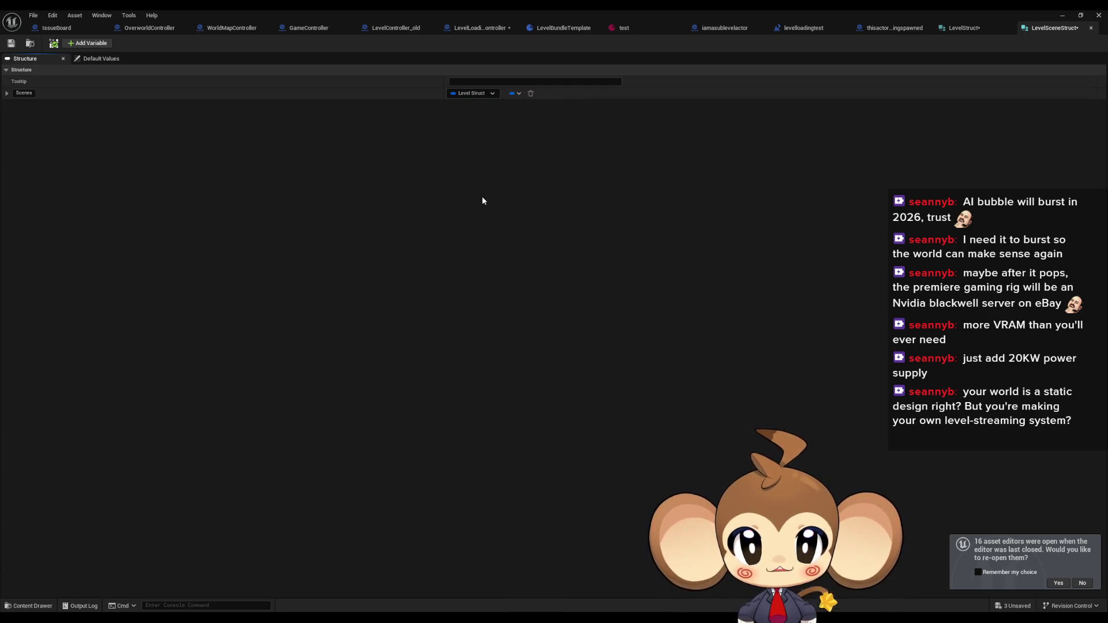
Rename the member from Scenes to Scene
click(515, 94)
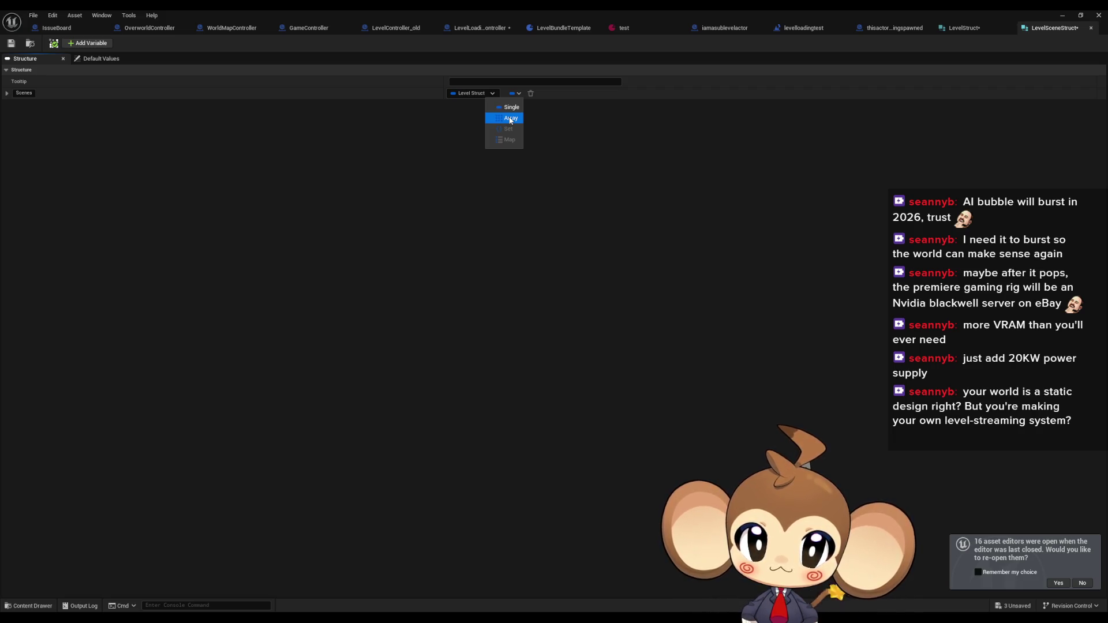
click(199, 150)
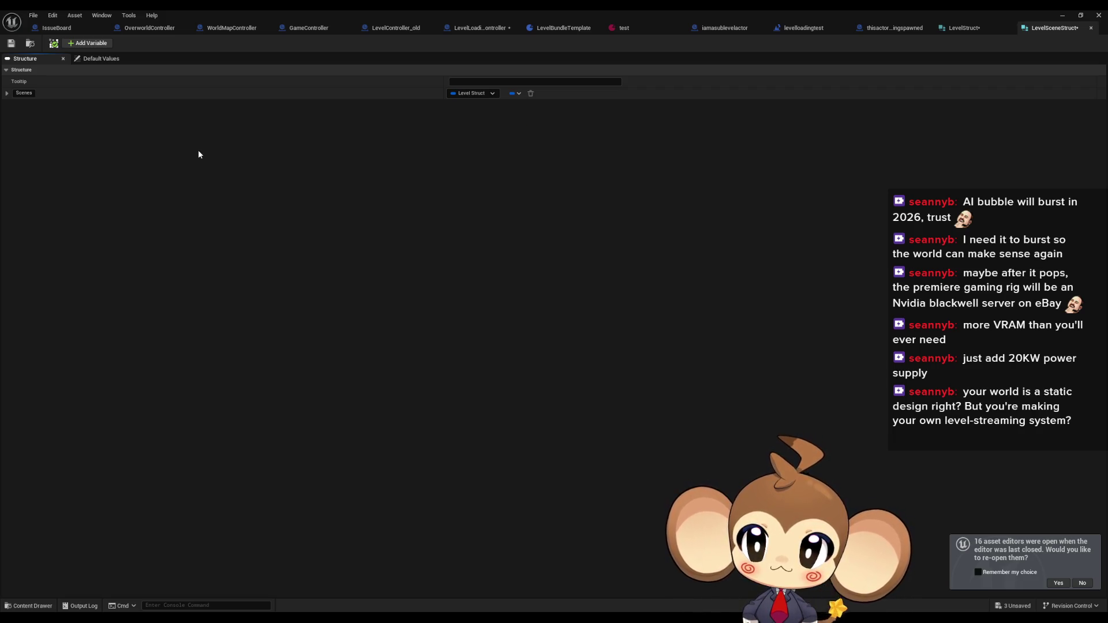
click(33, 95)
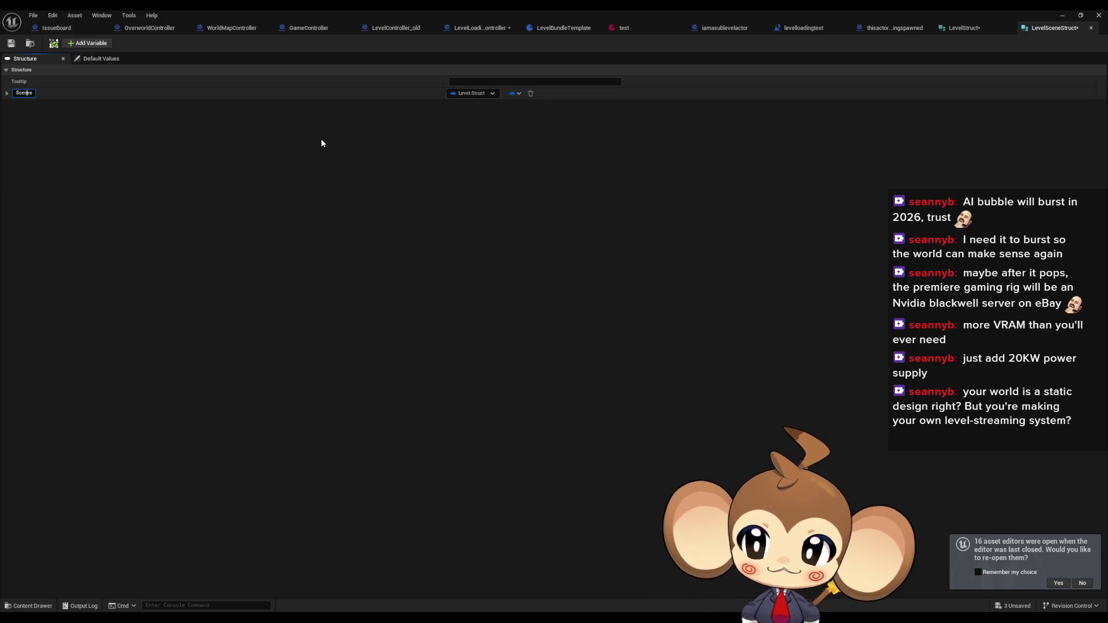
key(ctrl+a)
text(Scene)
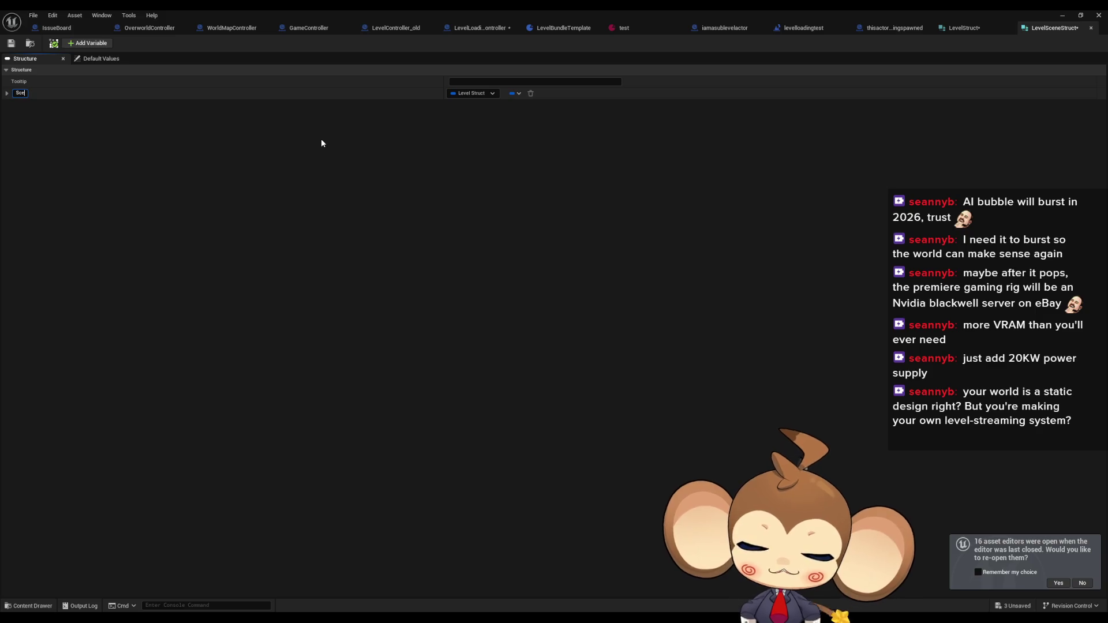
key(Return)
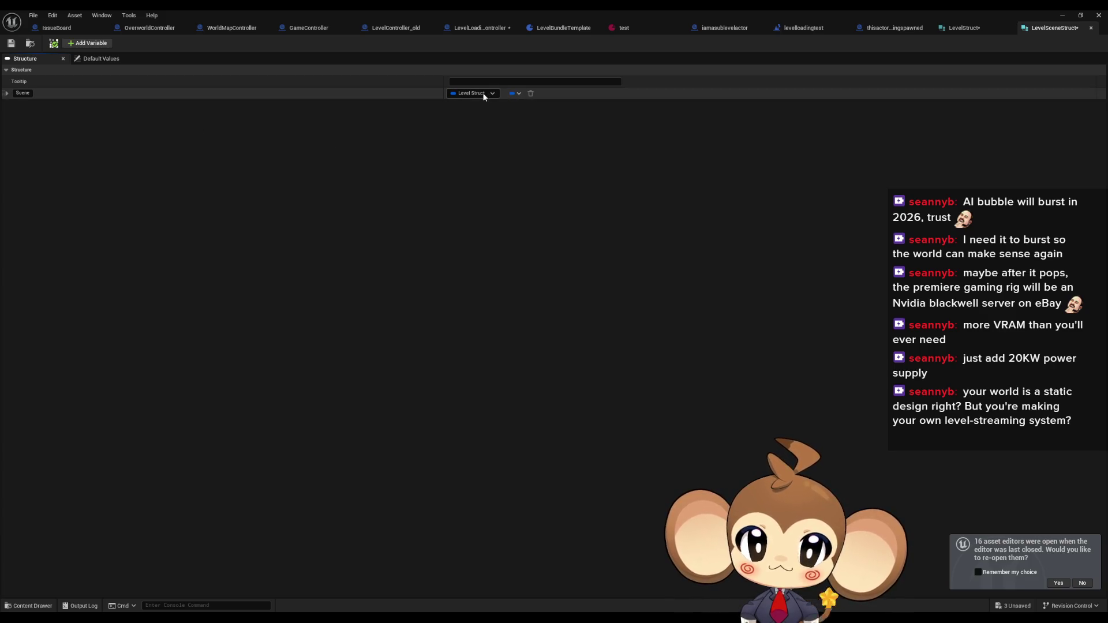
Try Scene as an array of Level Struct, then revert it to a single value
click(514, 94)
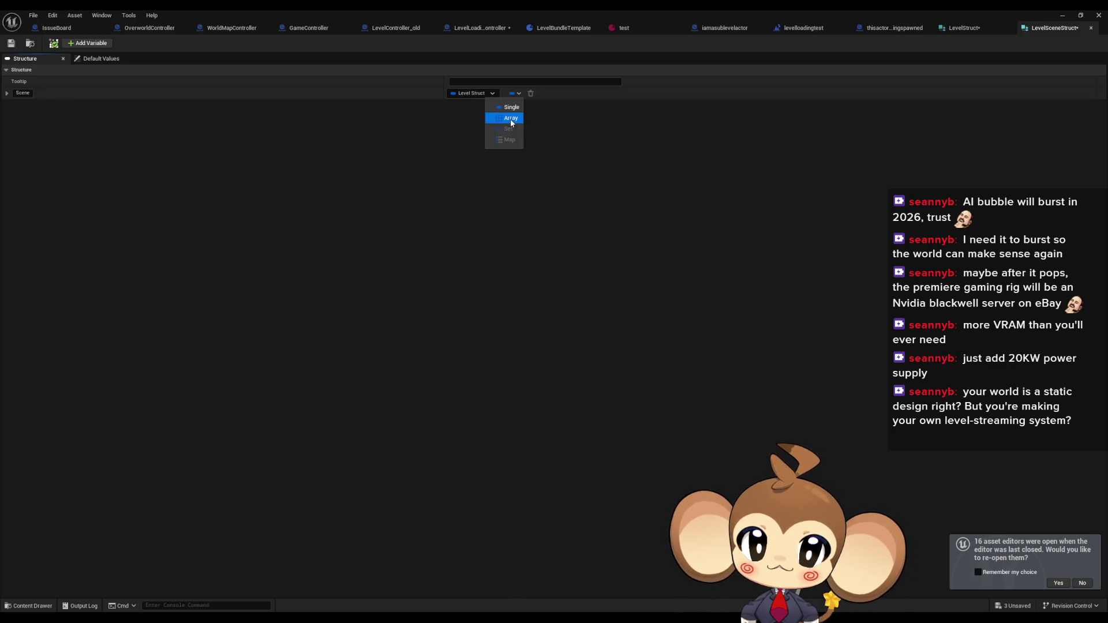
click(511, 119)
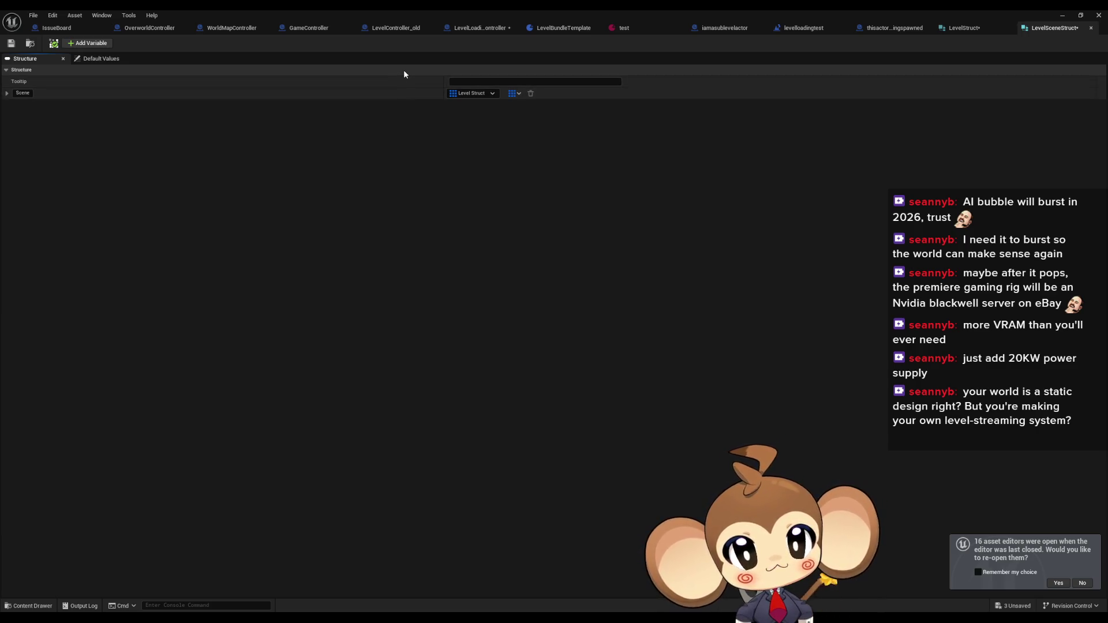
click(514, 93)
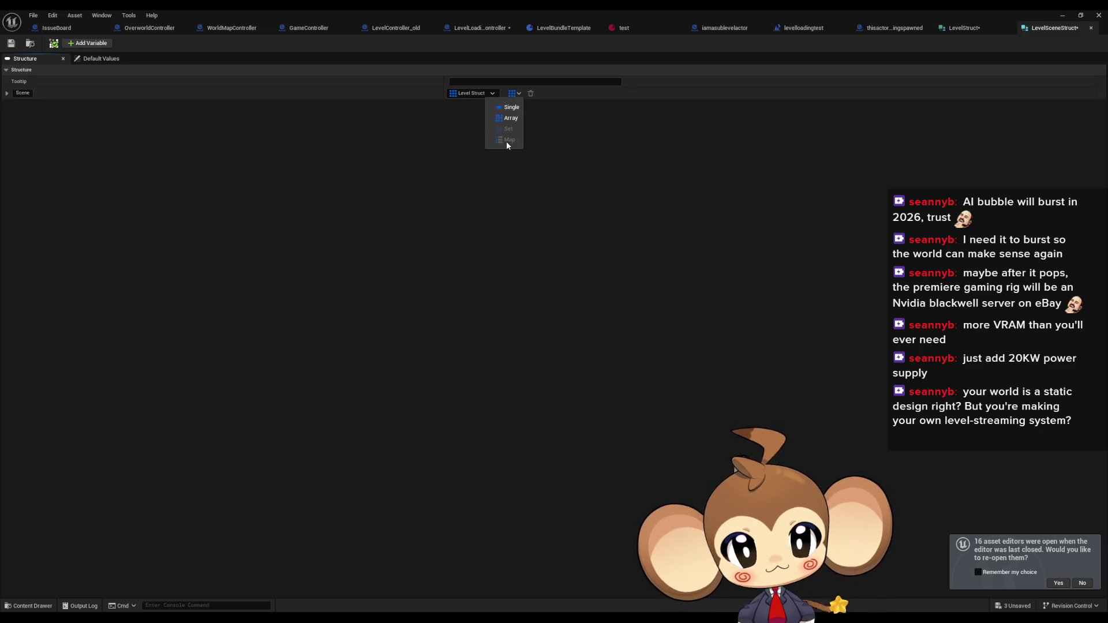
click(483, 116)
click(513, 93)
click(511, 108)
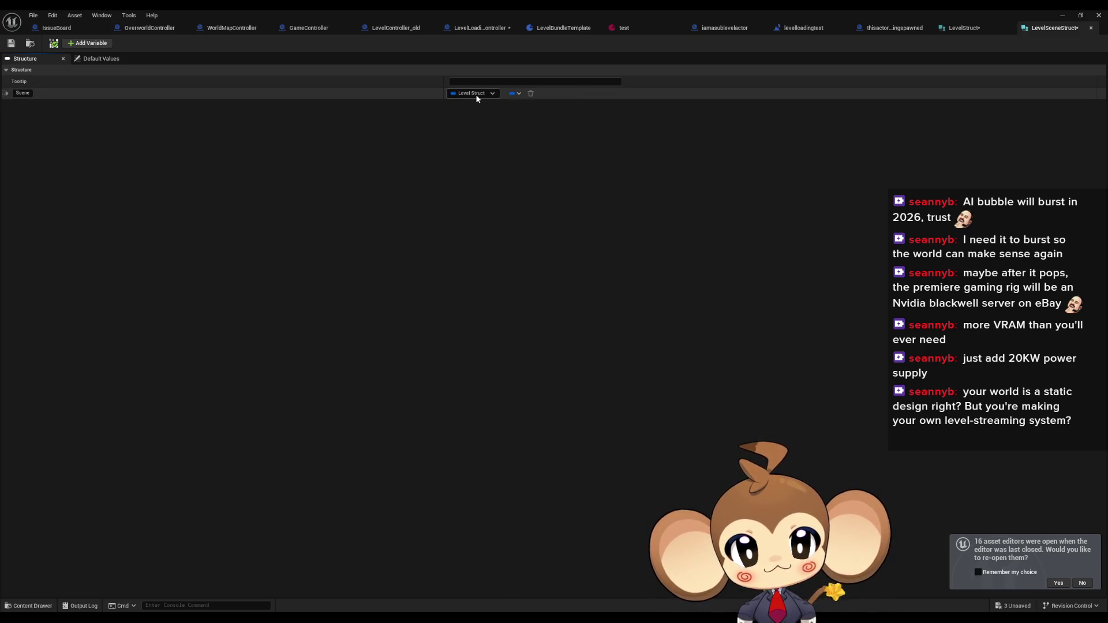
Make Scene a map from String keys to Level Struct values and save the struct
click(476, 94)
click(476, 169)
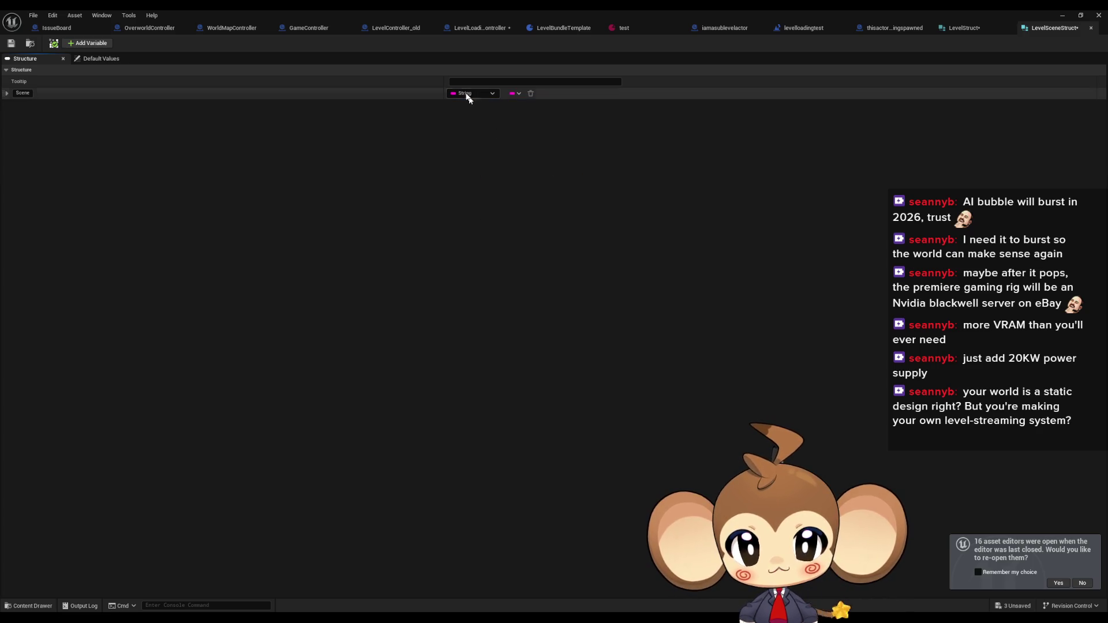
click(514, 93)
click(511, 143)
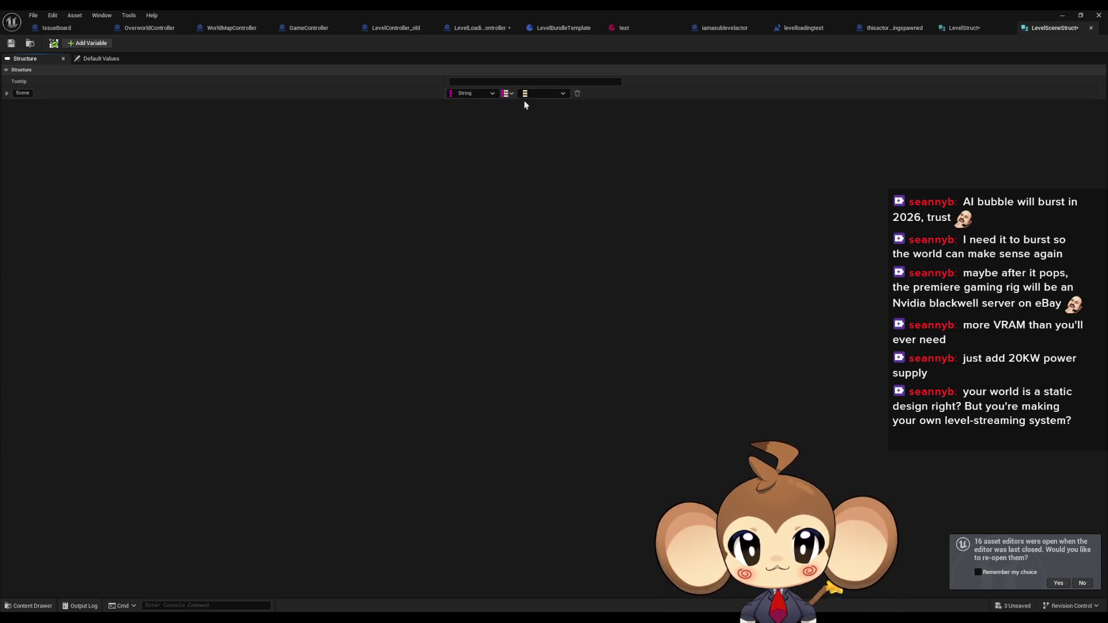
click(531, 93)
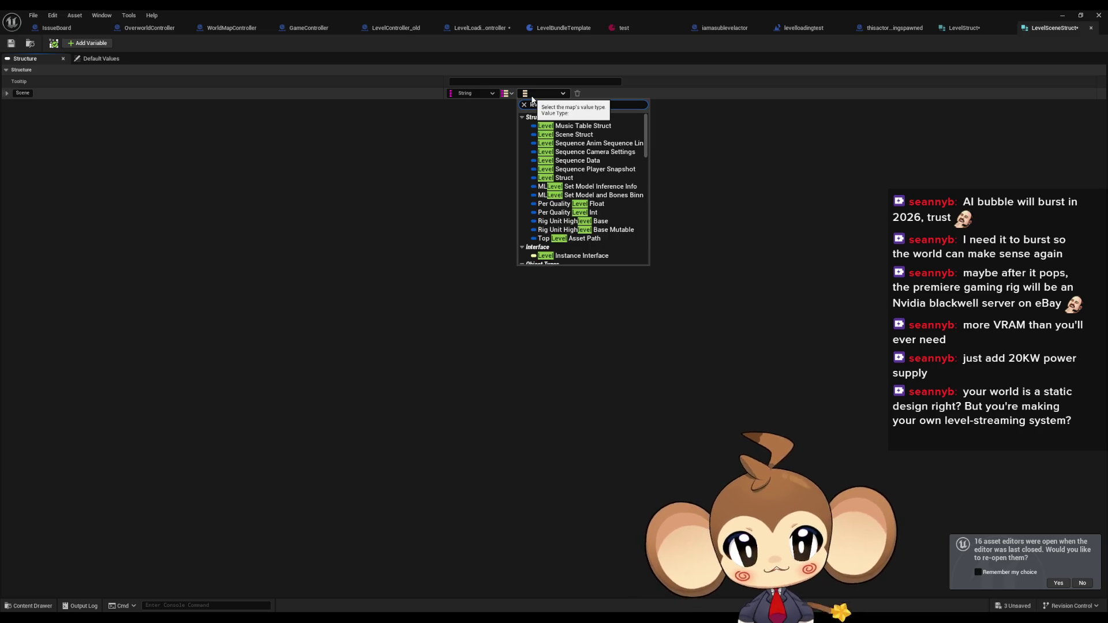
text(struct)
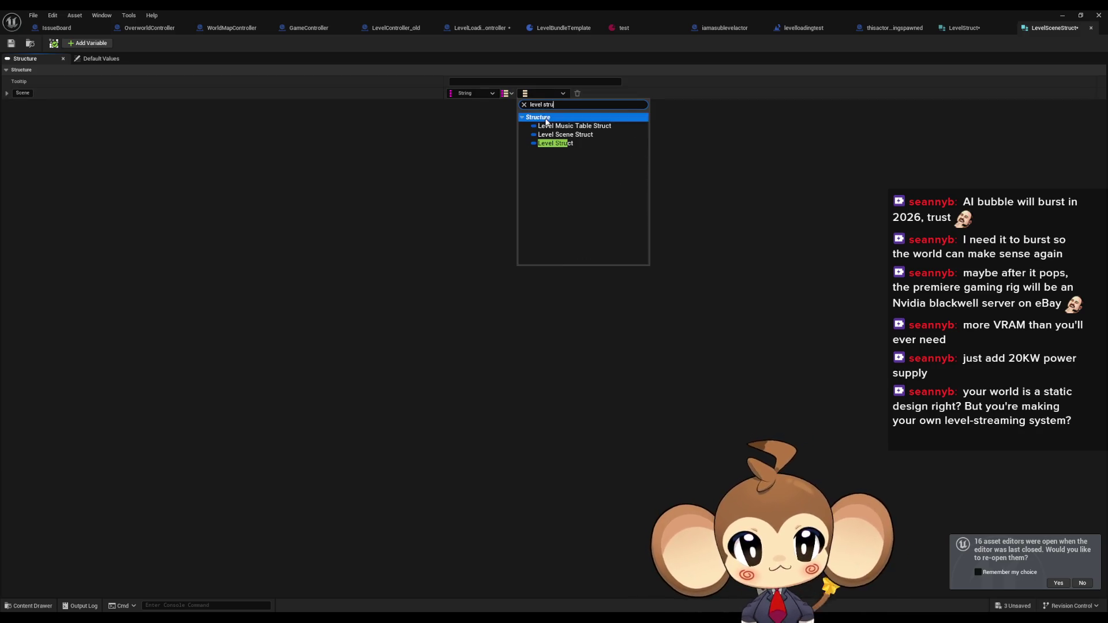
click(554, 142)
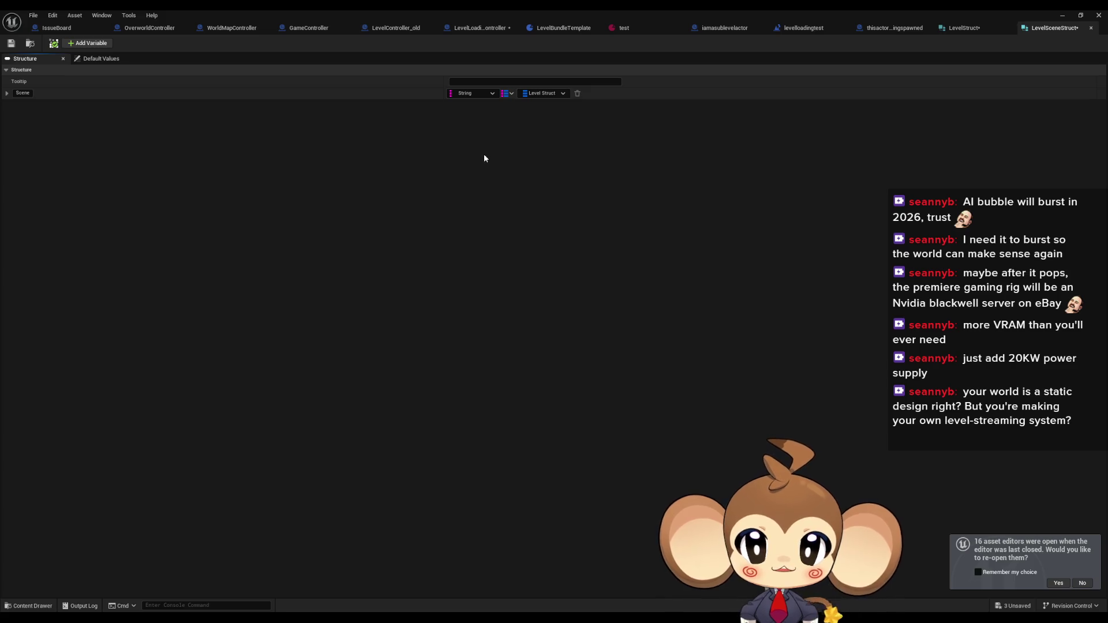
key(ctrl+s)
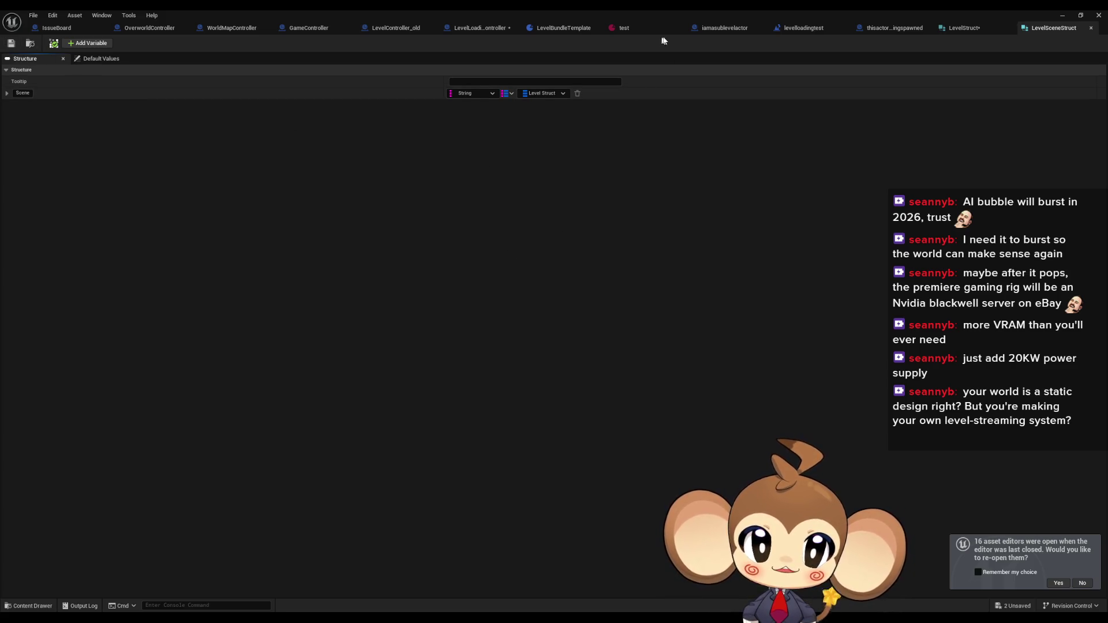
click(636, 27)
Rename the LevelBundle variable to LevelBundles
click(514, 28)
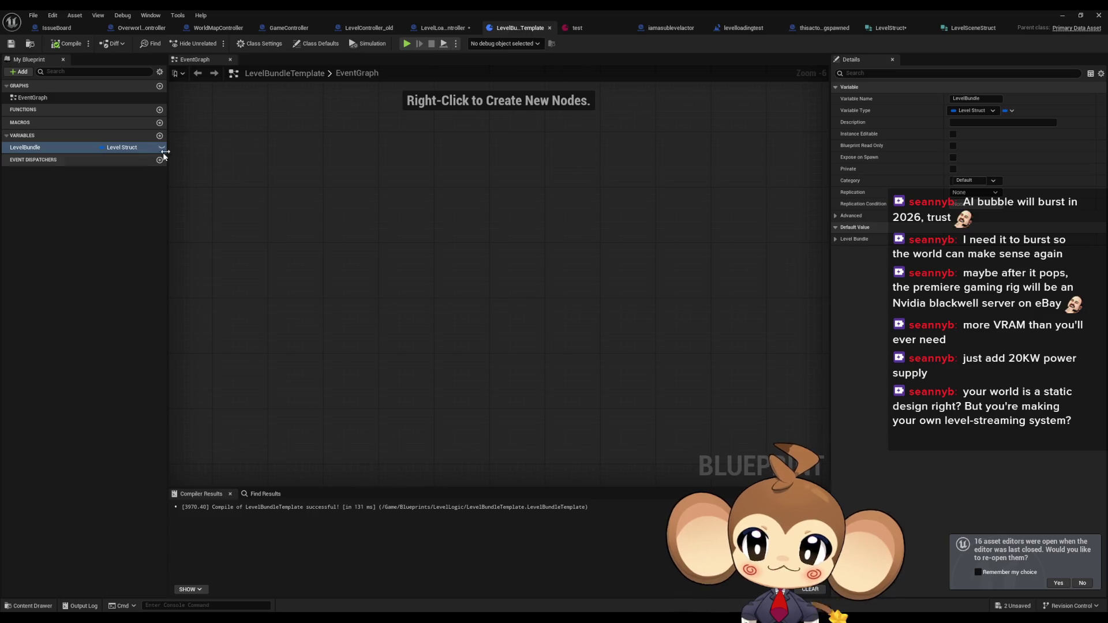
click(44, 146)
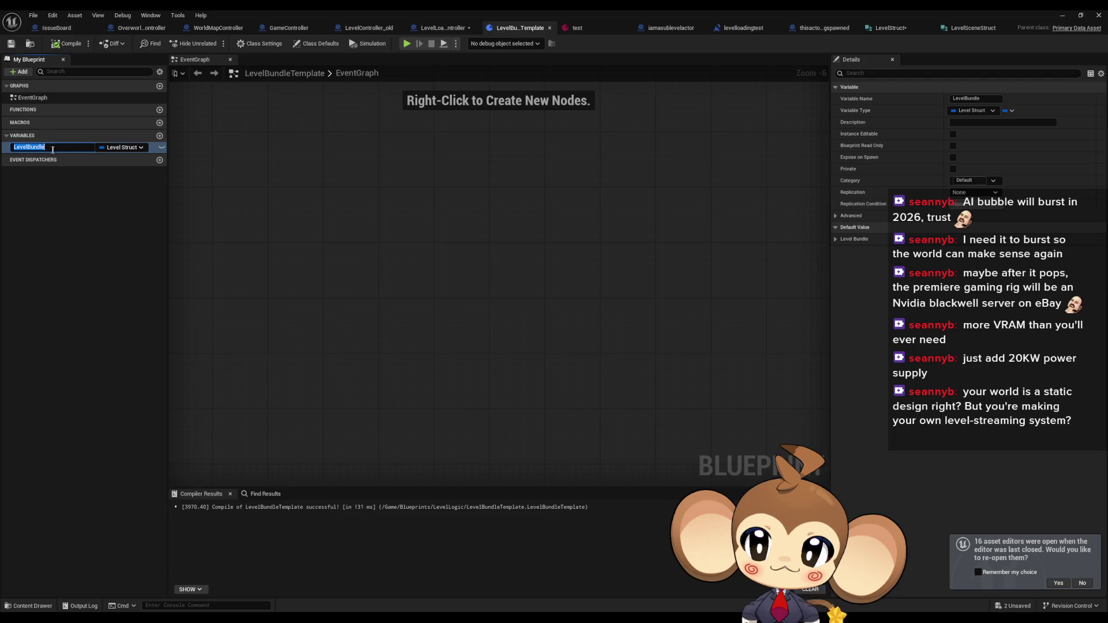
key(End)
text(s)
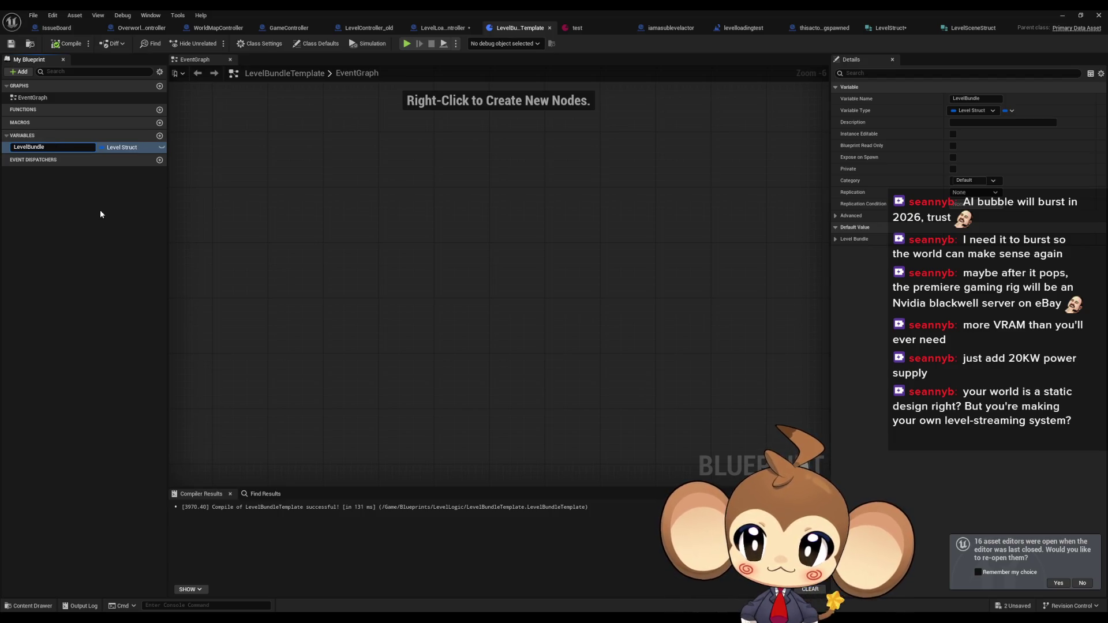
key(Return)
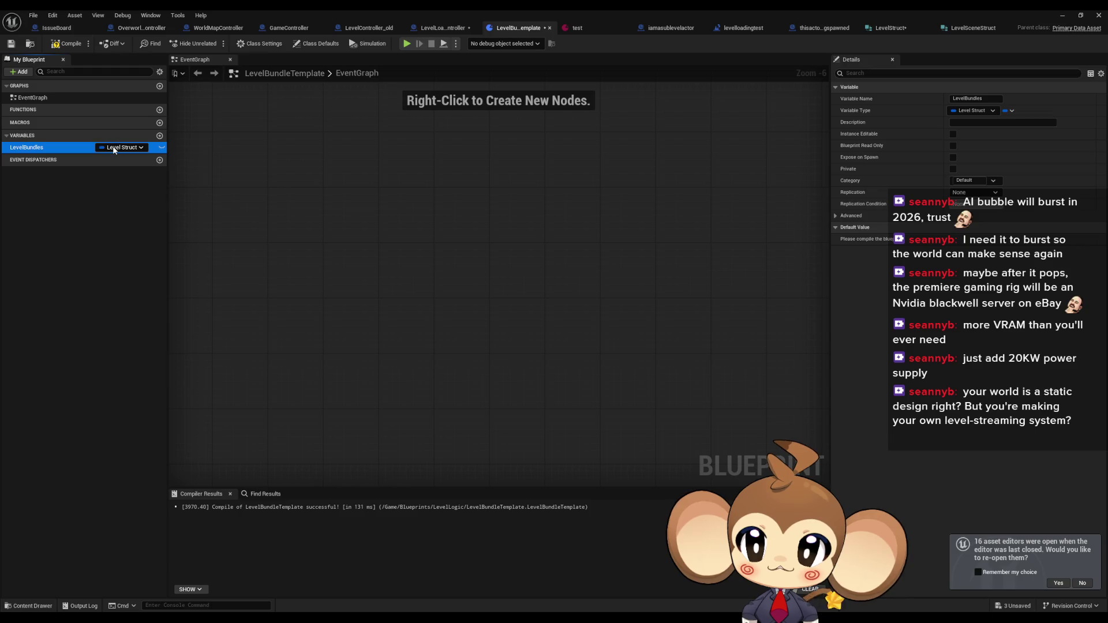
Set the LevelBundles variable type to Level Scene Struct
click(114, 148)
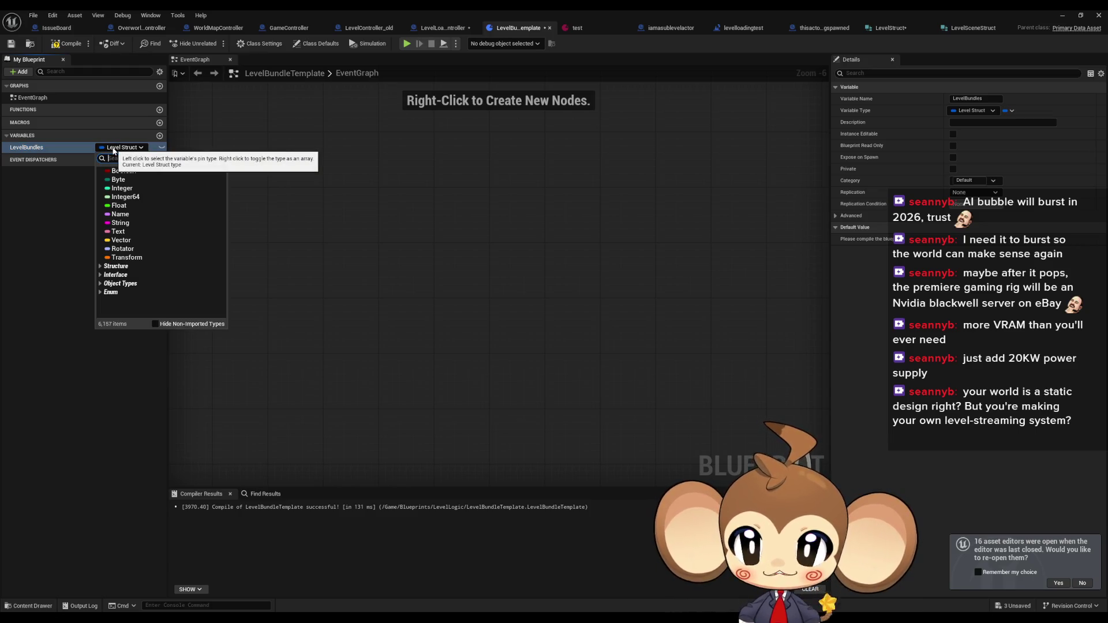
text(level sc)
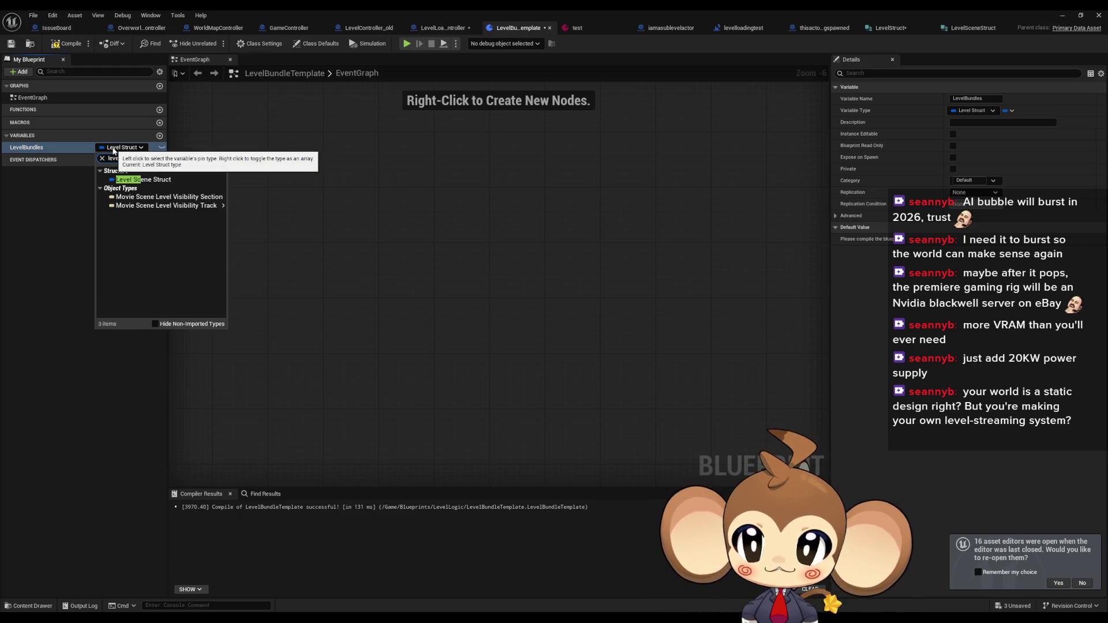
click(147, 180)
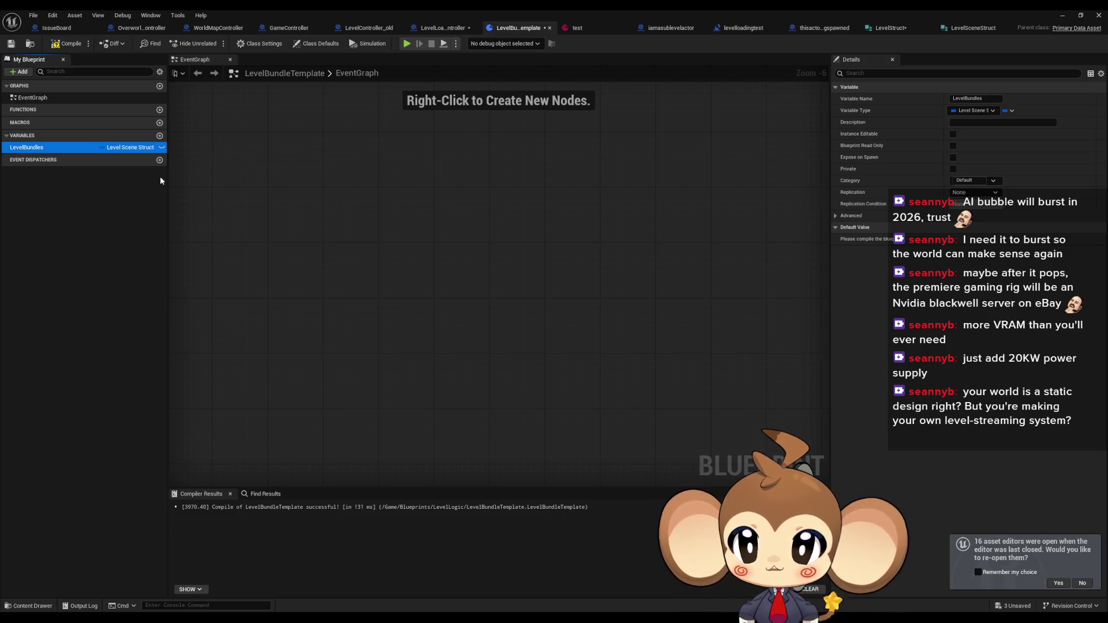
click(1012, 111)
click(1009, 111)
Turn LevelBundles into a map with String keys and Level Scene Struct values
click(989, 110)
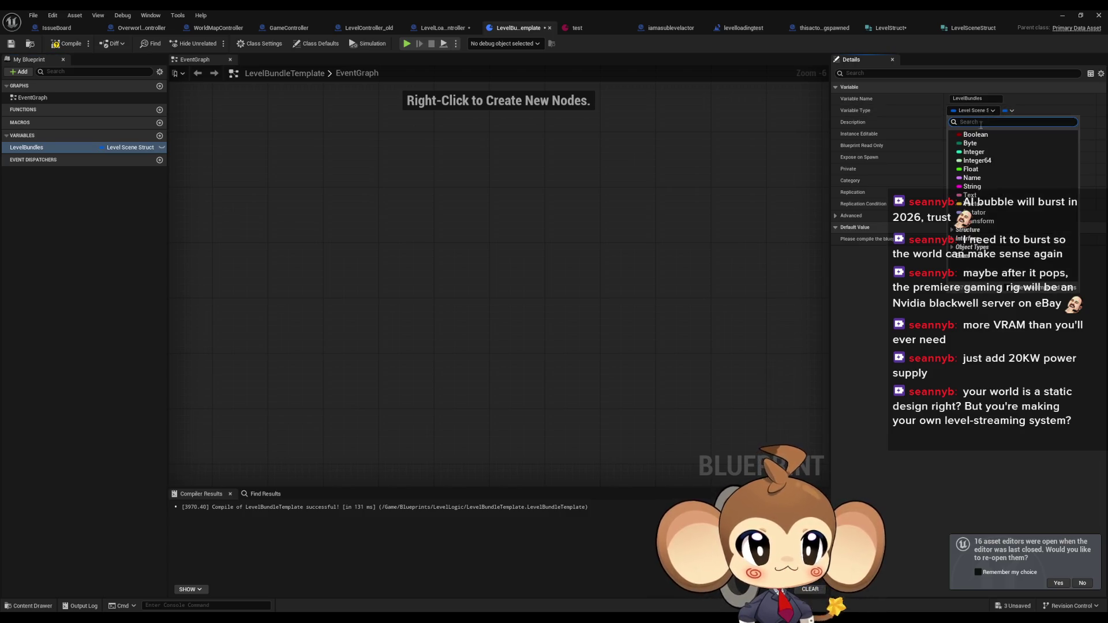
click(975, 187)
click(1012, 111)
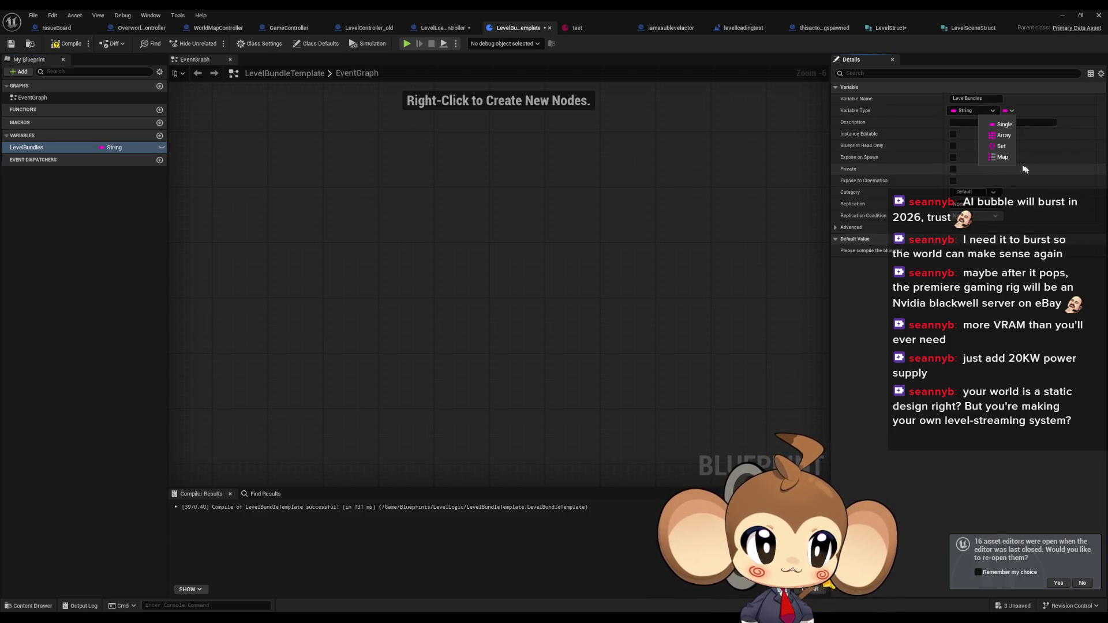
click(1003, 158)
click(1044, 112)
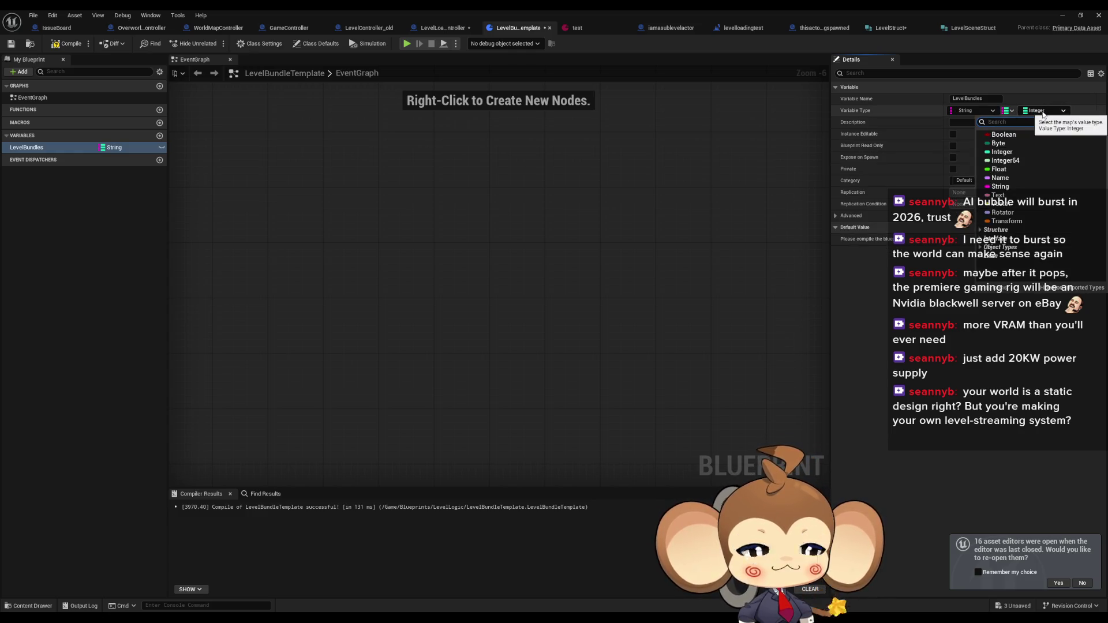
text(level sce)
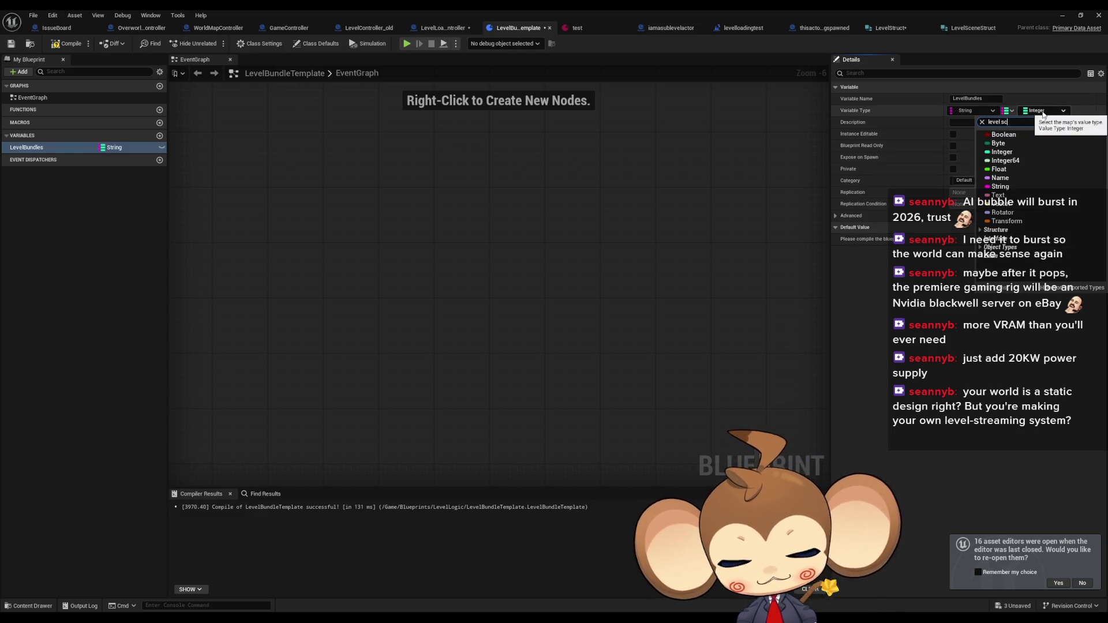
click(1093, 146)
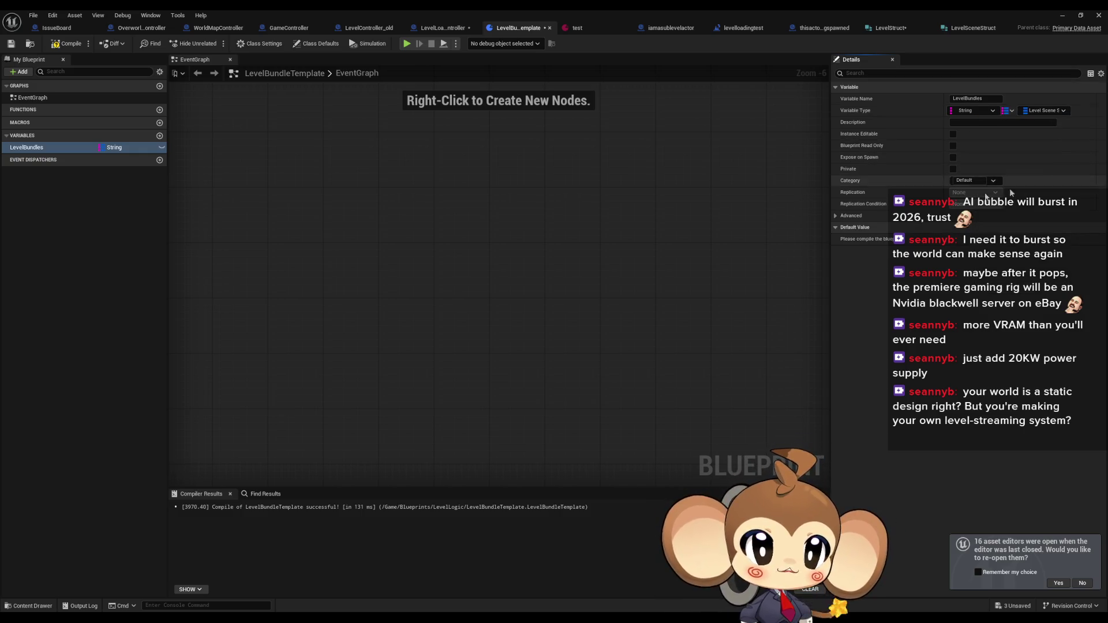
click(978, 33)
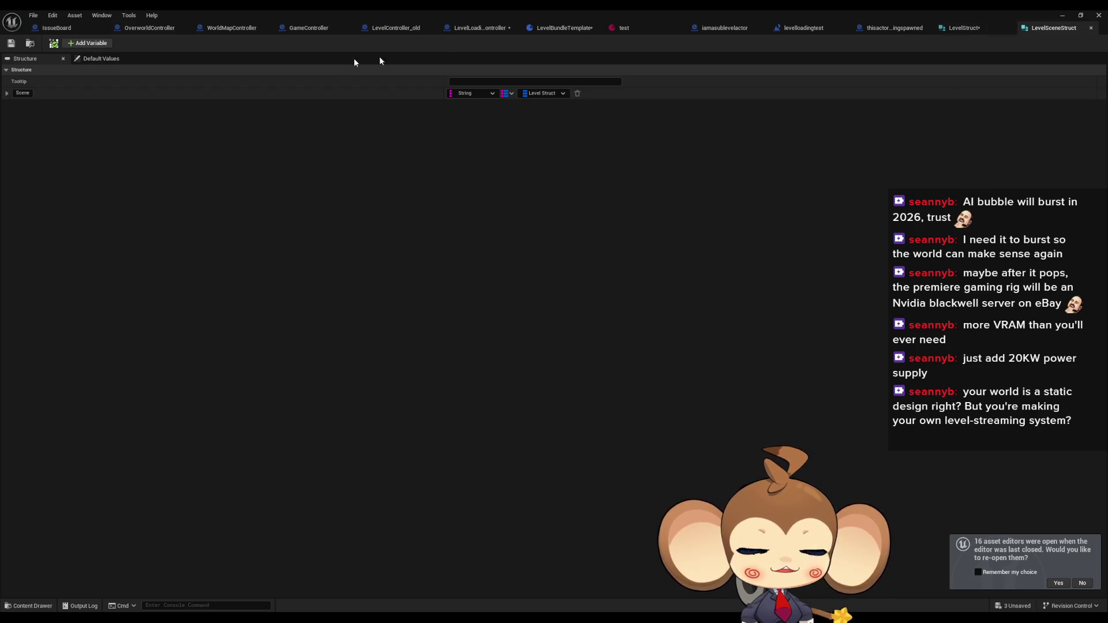
Check the struct and blueprint tabs, then compile LevelBundleTemplate
click(978, 29)
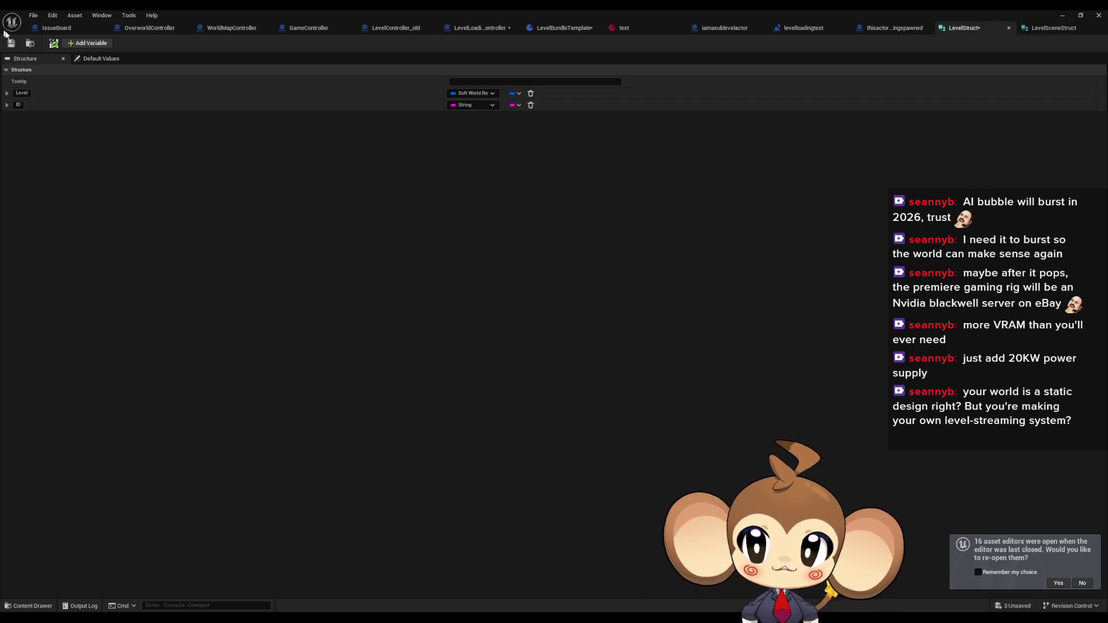
click(1033, 28)
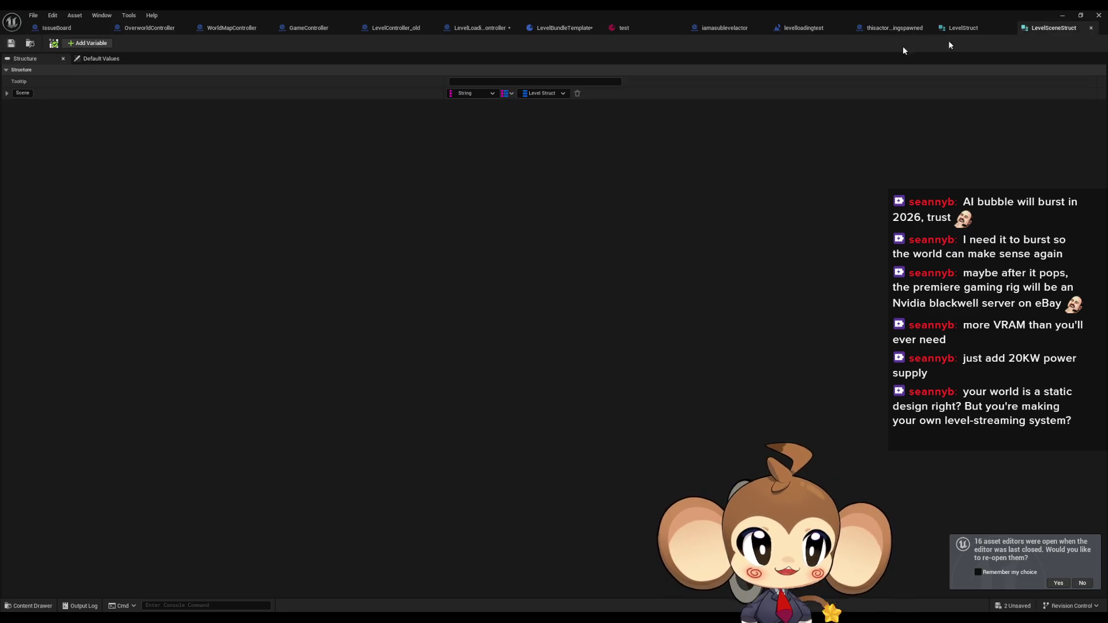
click(484, 27)
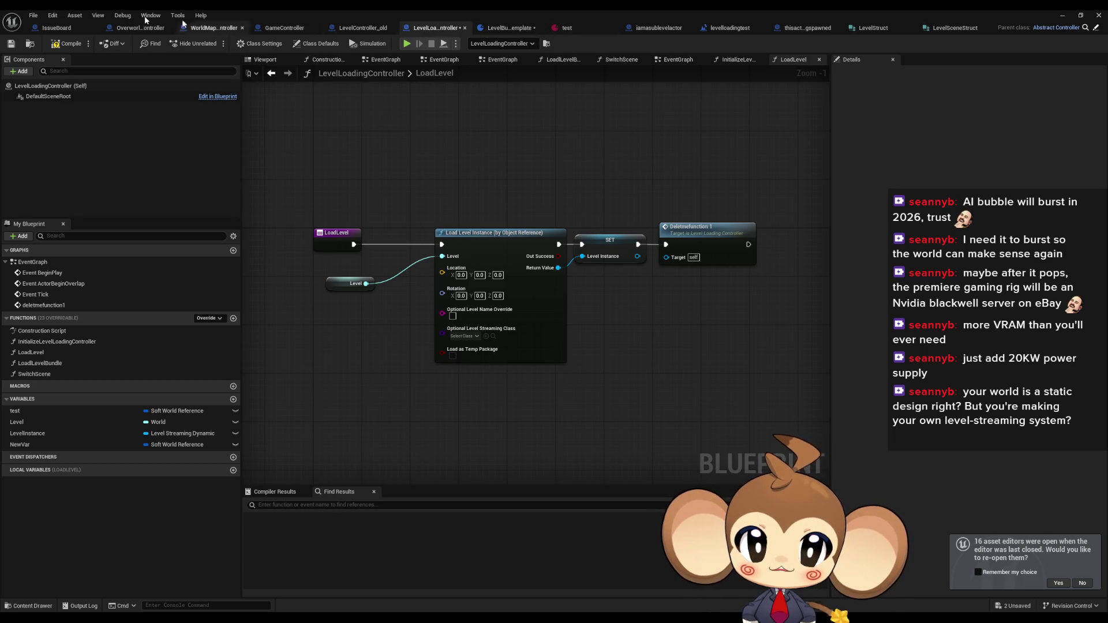
click(657, 28)
click(528, 29)
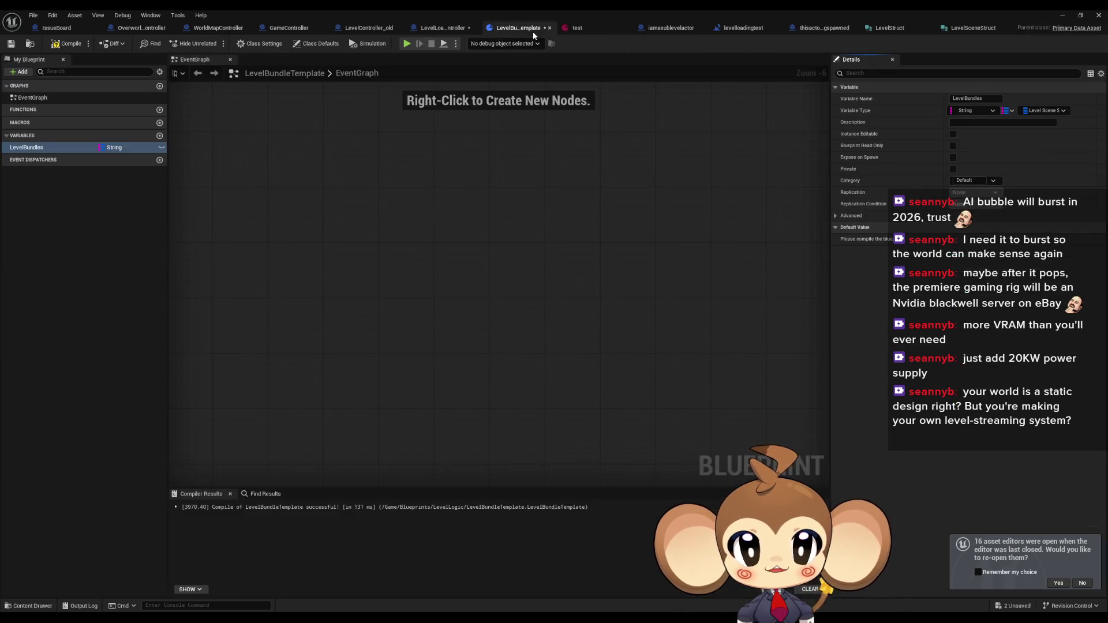
click(65, 44)
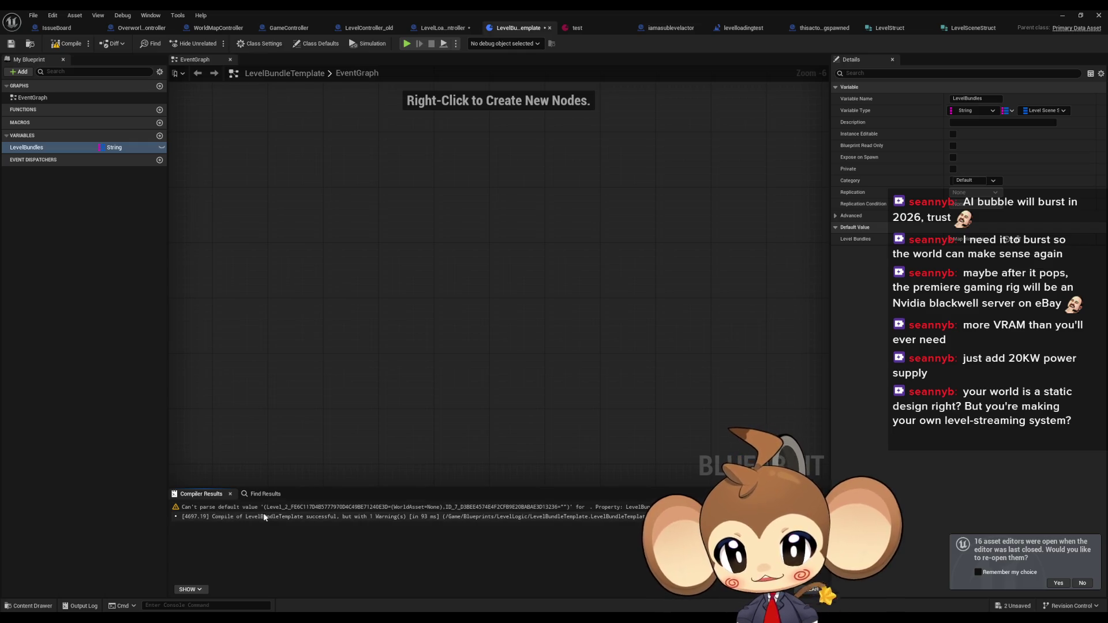
Compare LevelStruct with LevelSceneStruct, then recompile LevelBundleTemplate cleanly without warnings
click(896, 35)
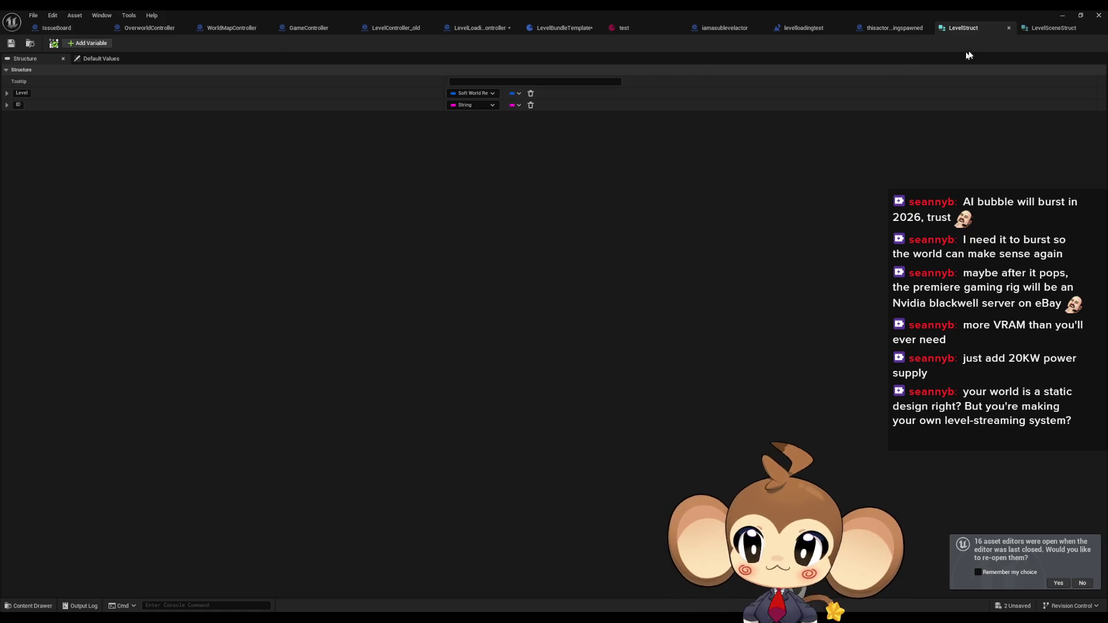
click(1056, 29)
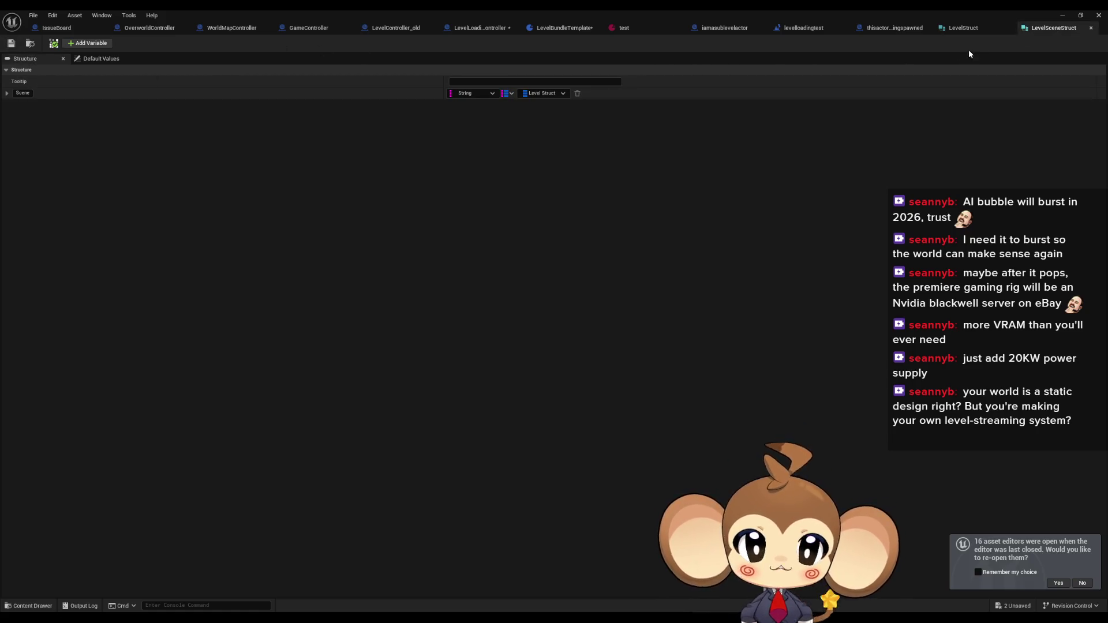
click(970, 29)
click(1033, 29)
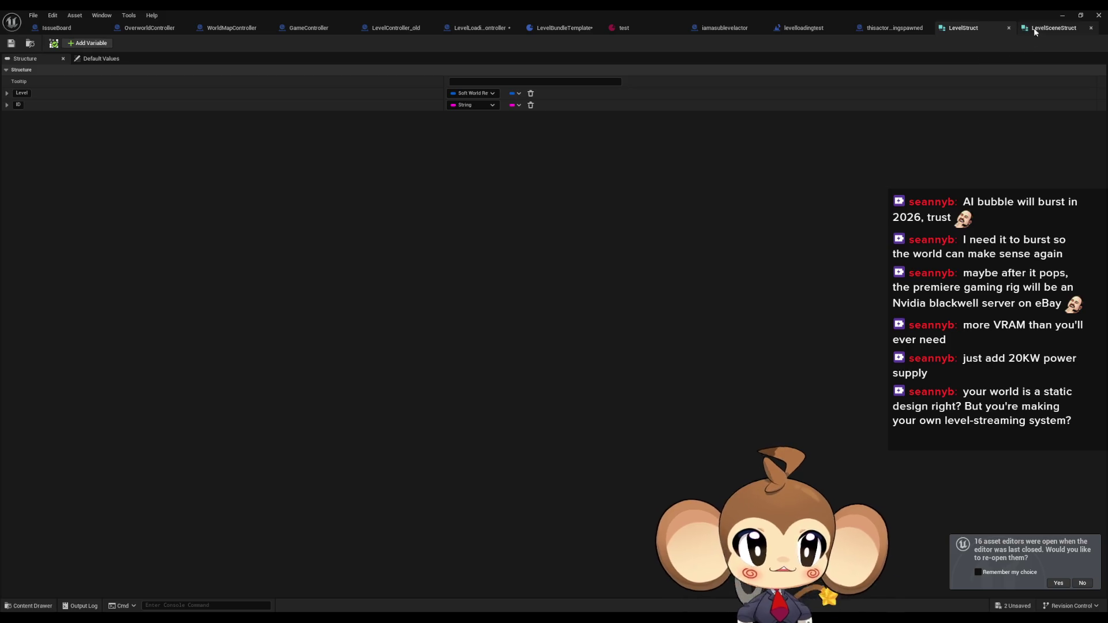
click(969, 30)
click(744, 30)
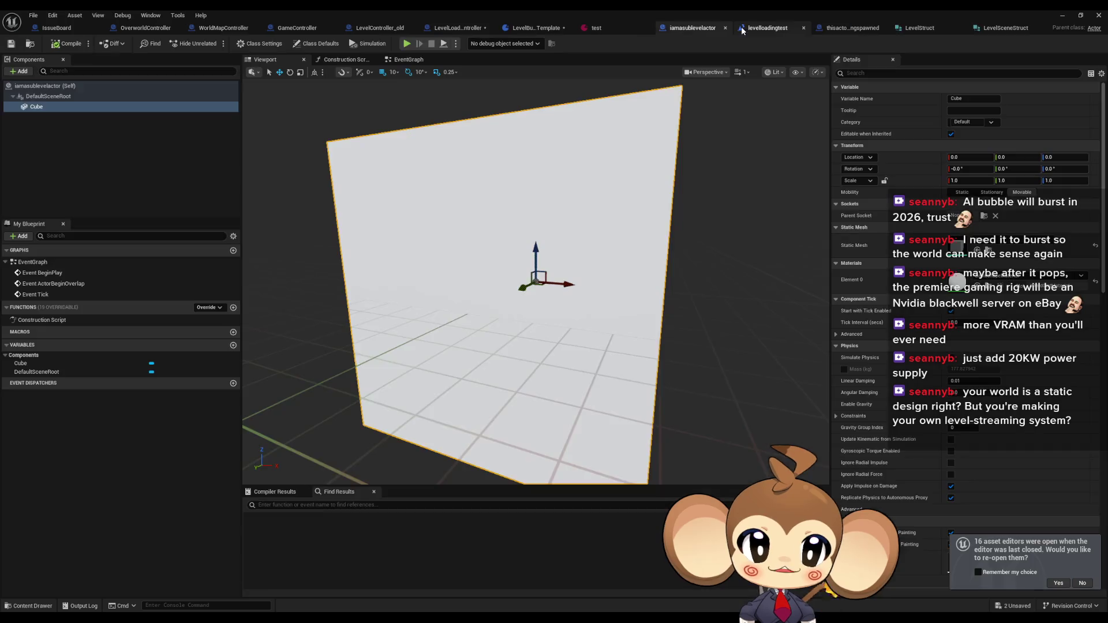
click(515, 29)
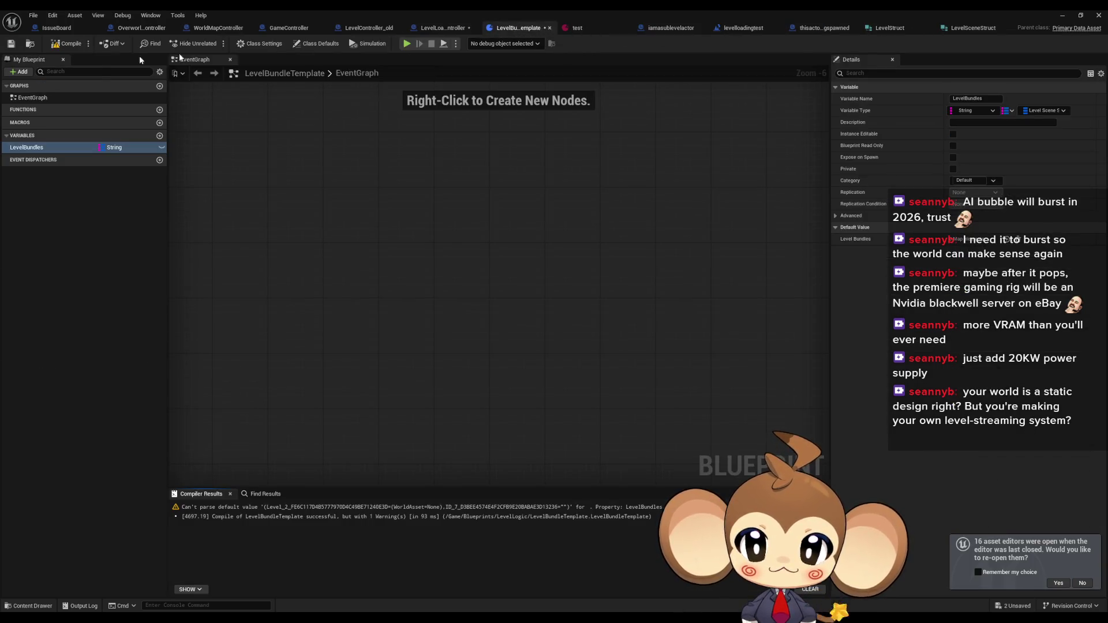
click(62, 46)
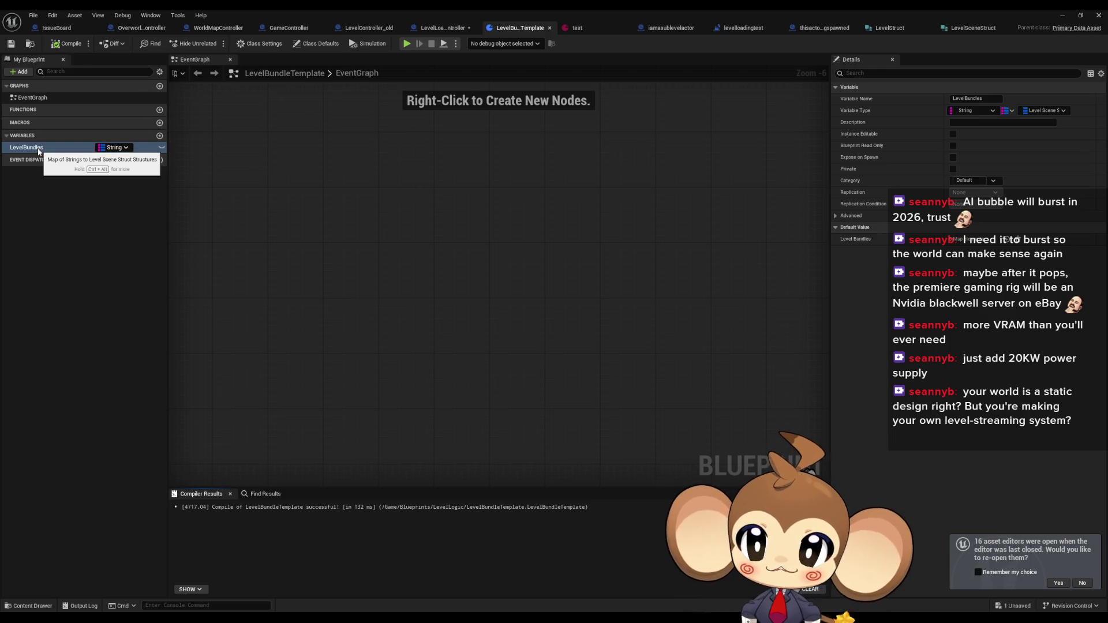
click(589, 28)
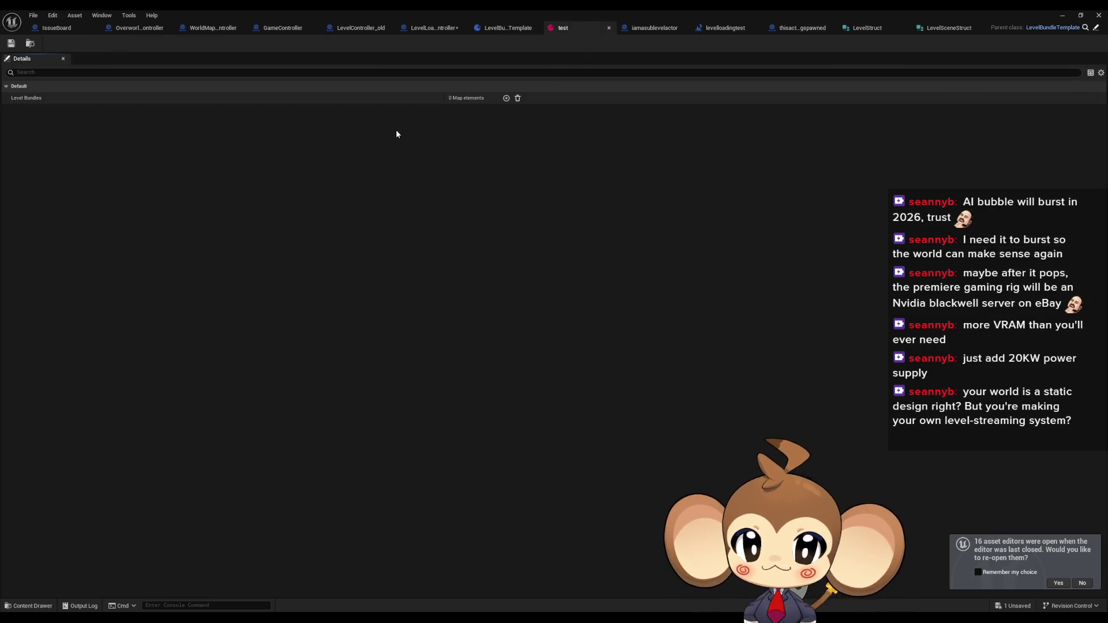
Add one element to the test asset's Level Bundles map with the + button
click(506, 98)
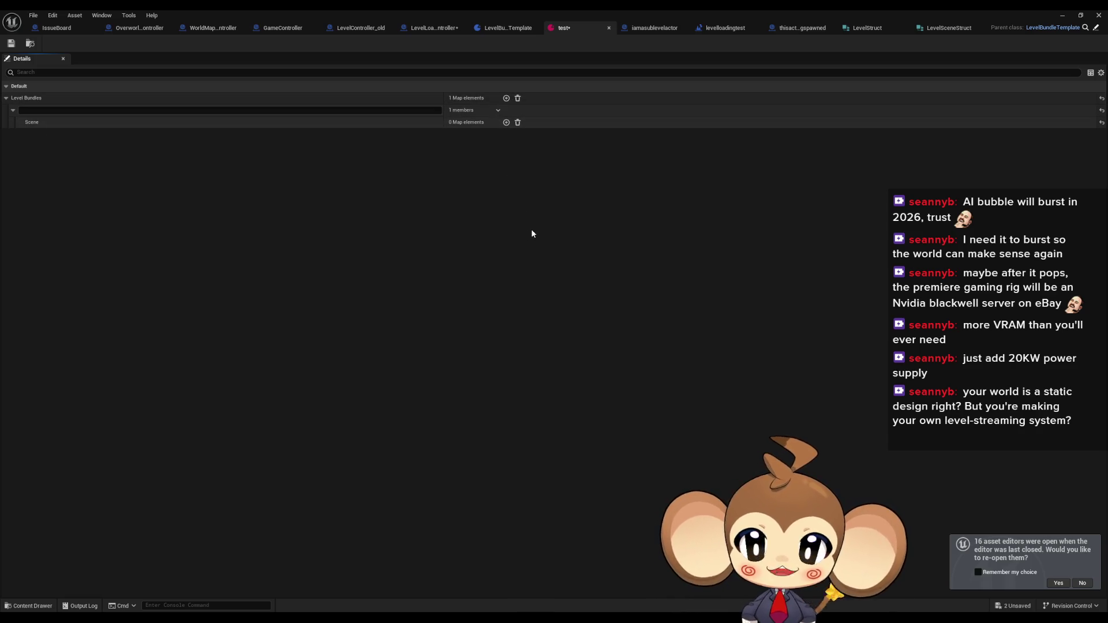
click(507, 98)
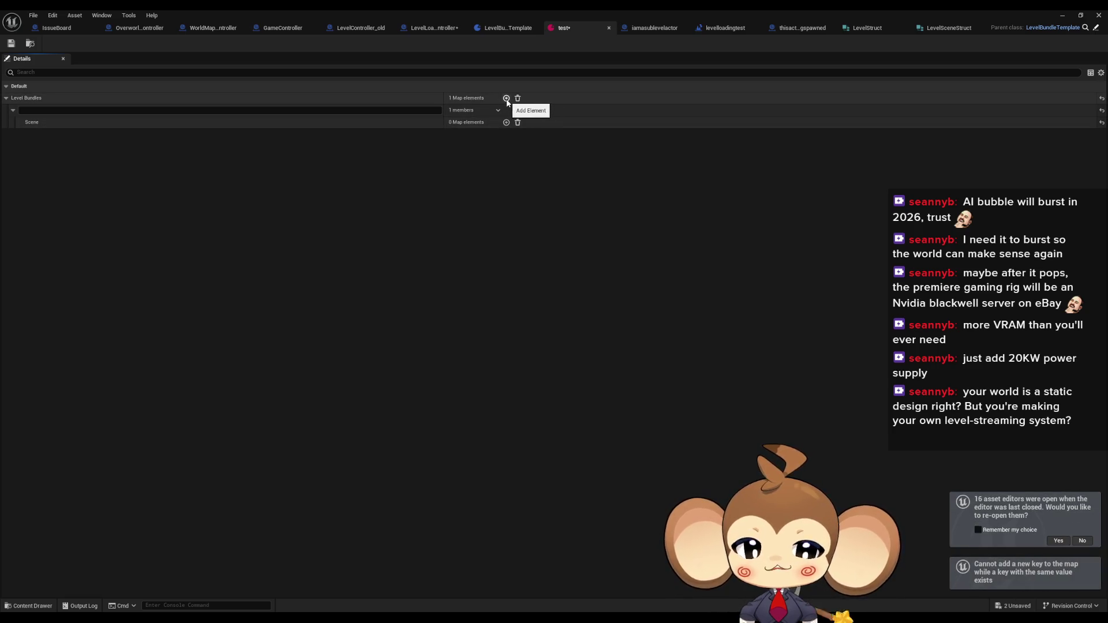
click(508, 99)
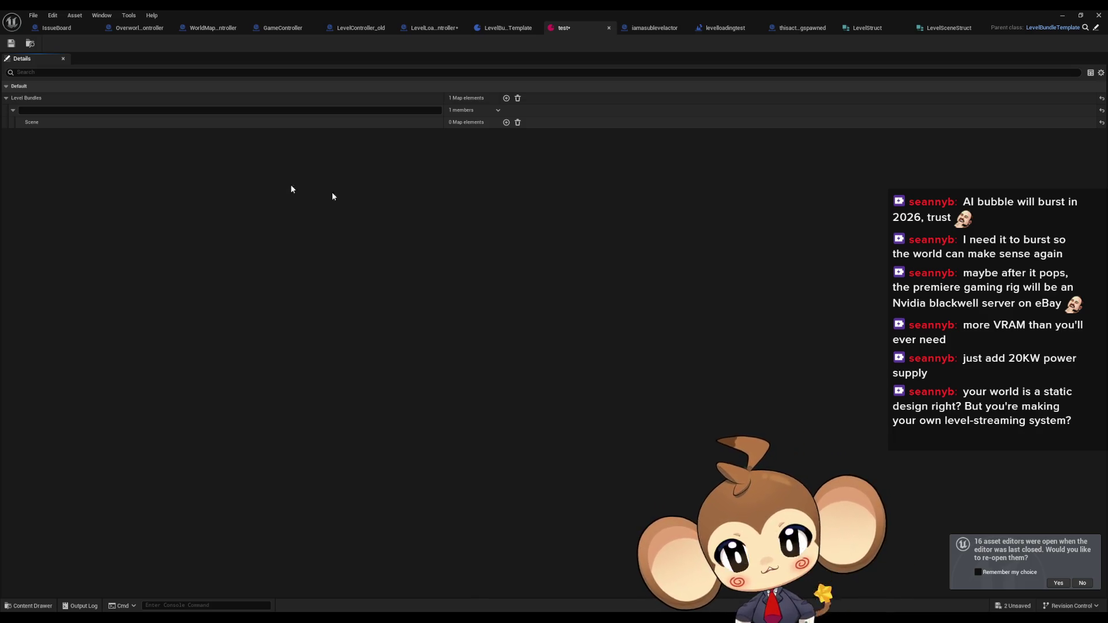
click(868, 27)
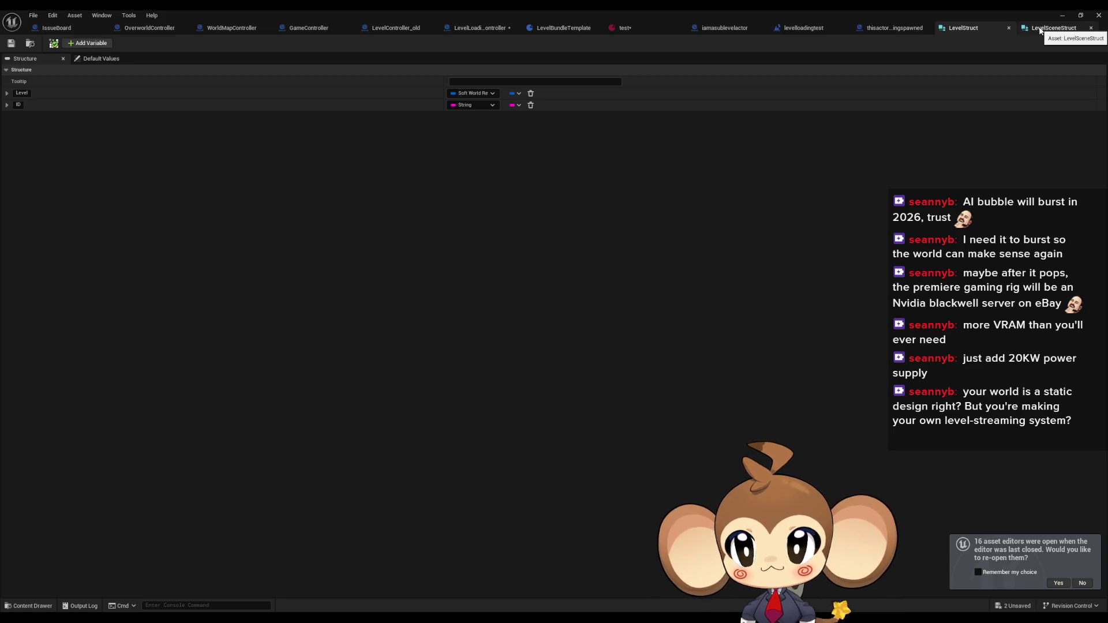
Add a new single-value member to LevelSceneStruct
click(1041, 29)
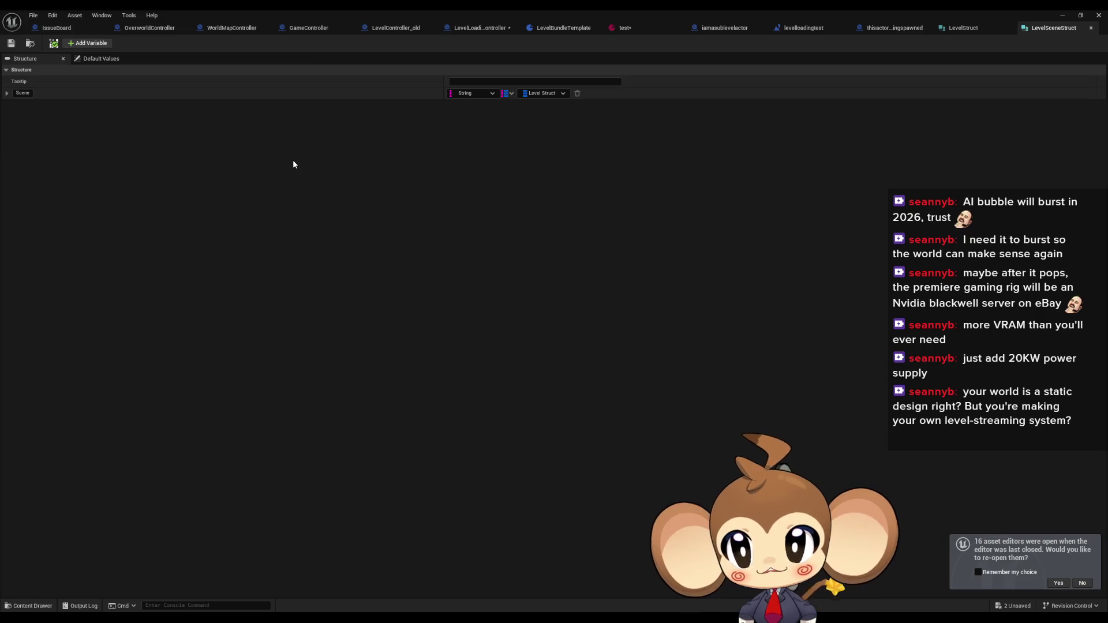
click(93, 44)
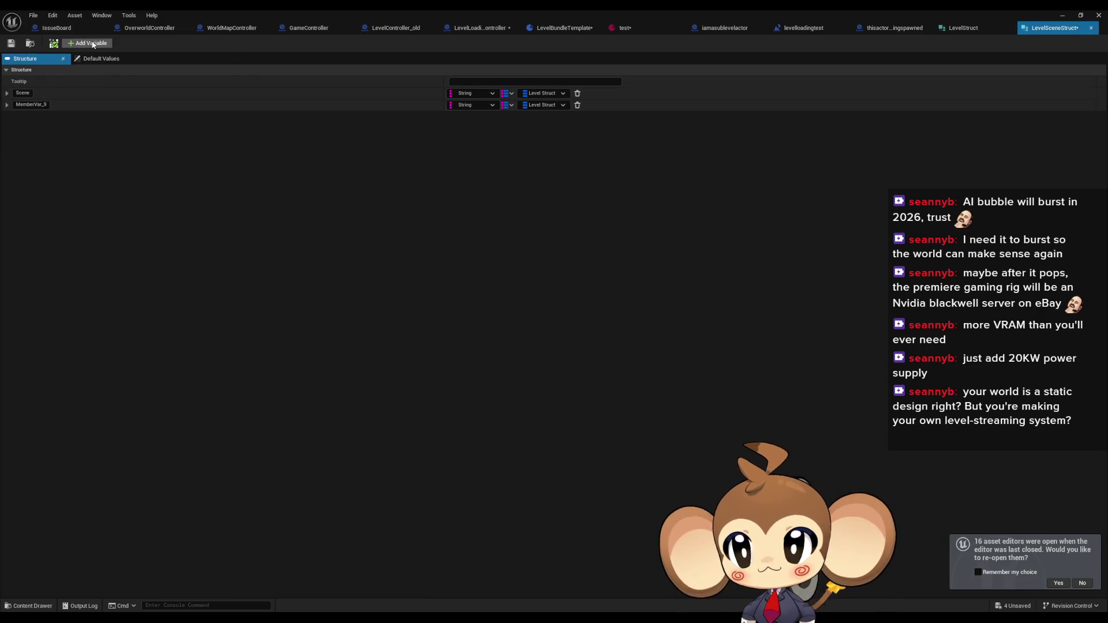
click(509, 106)
click(505, 116)
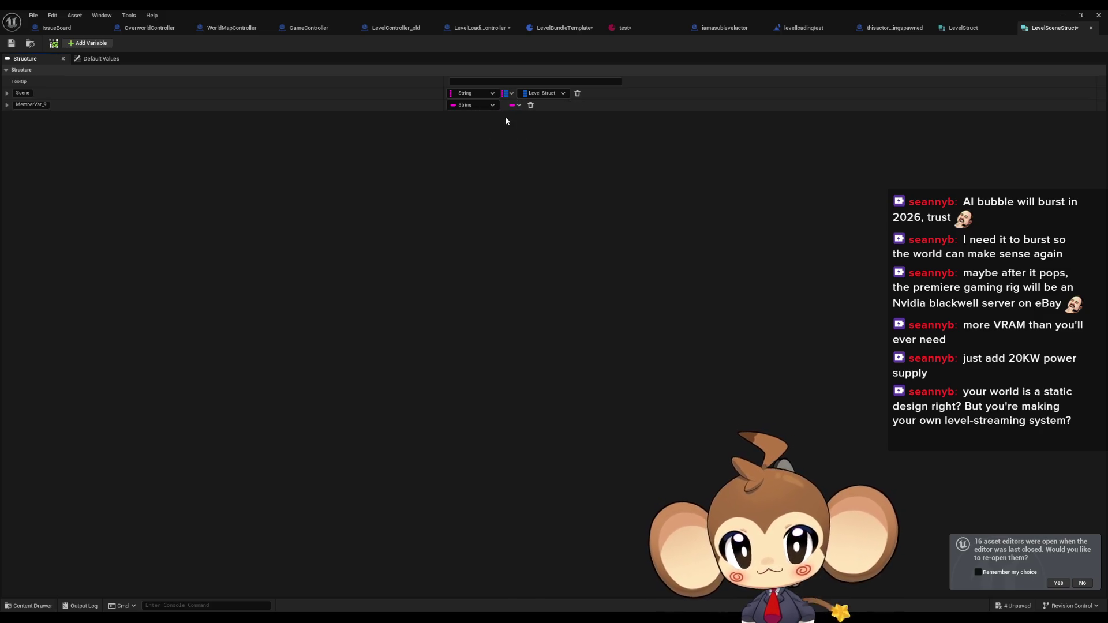
Rename the new member SceneID and drag it above the Scene member
click(27, 105)
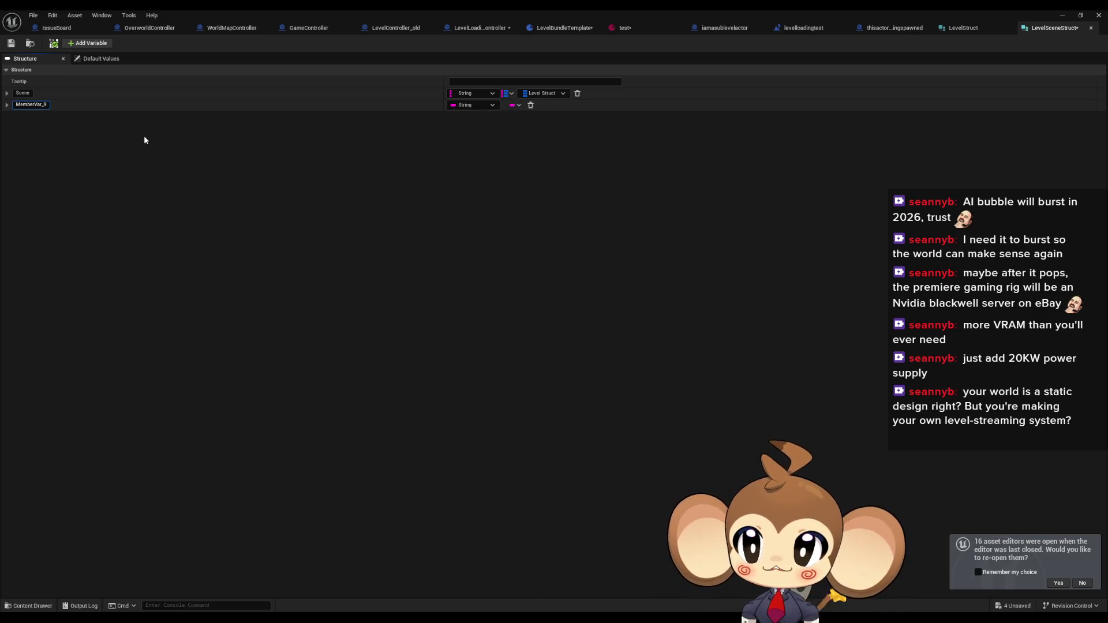
key(ctrl+a)
text(SceneID)
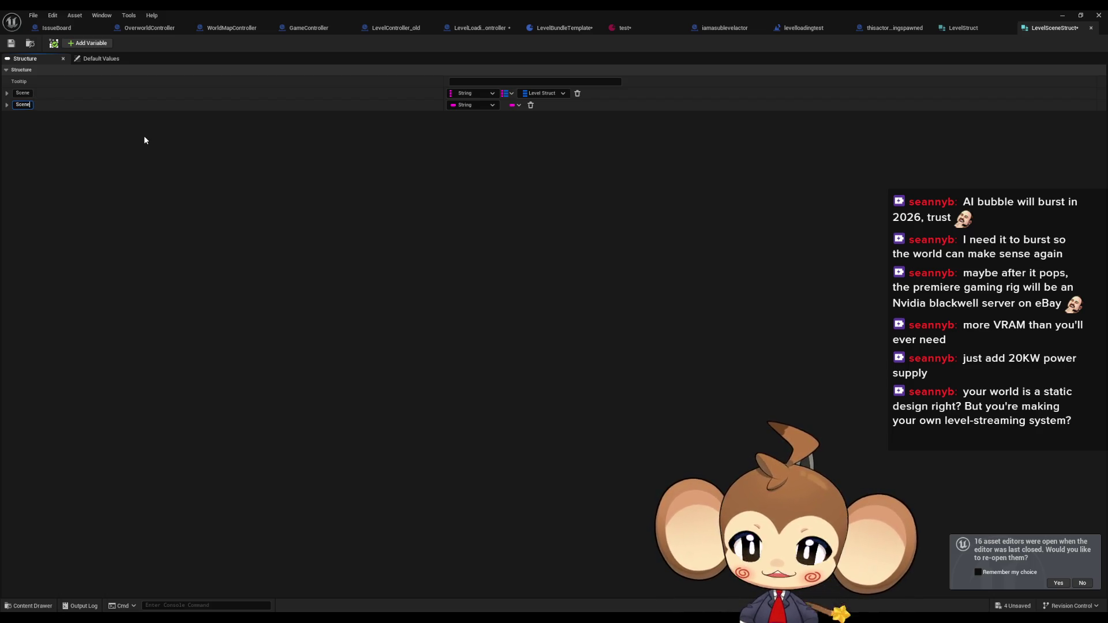
key(Return)
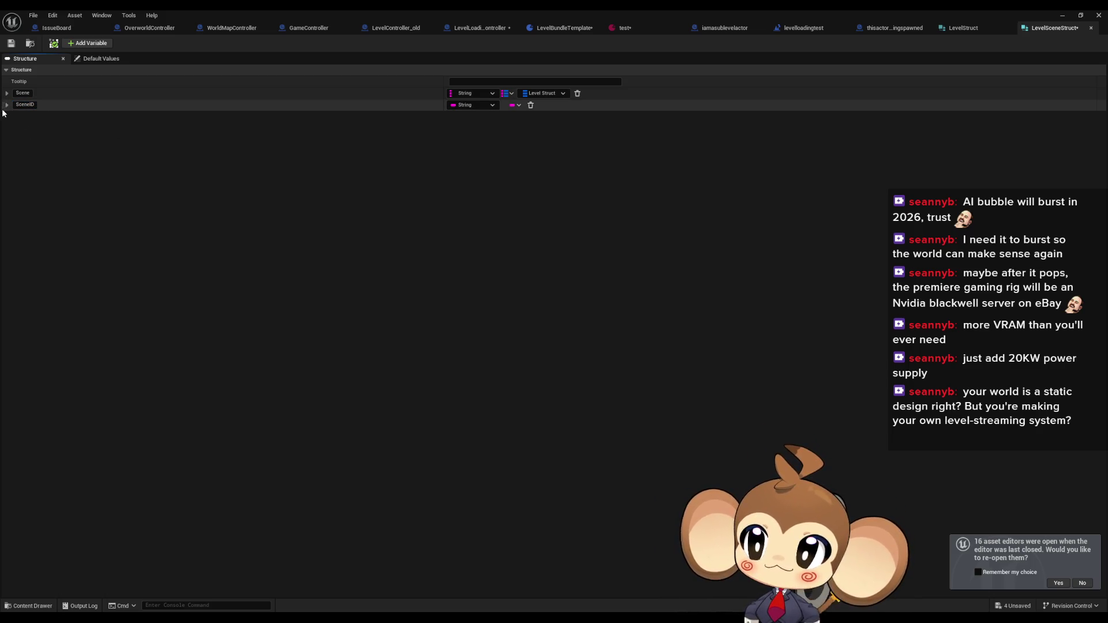
drag(2, 106, 6, 91)
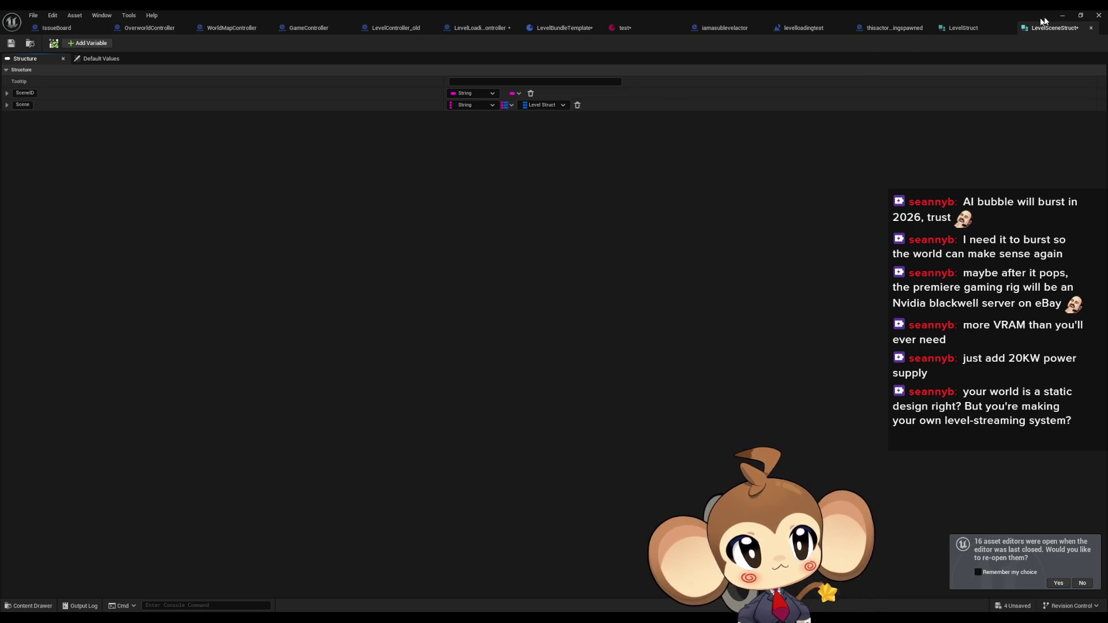
click(971, 29)
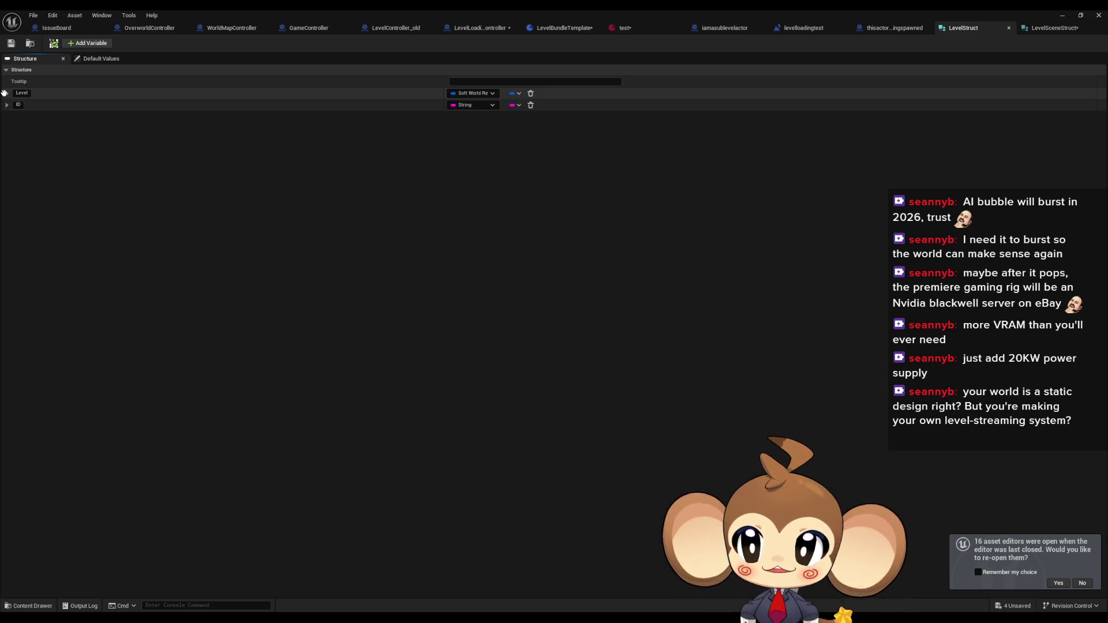
Move ID above Level in LevelStruct, then save both LevelStruct and LevelSceneStruct
drag(4, 109, 9, 93)
click(11, 43)
click(1053, 27)
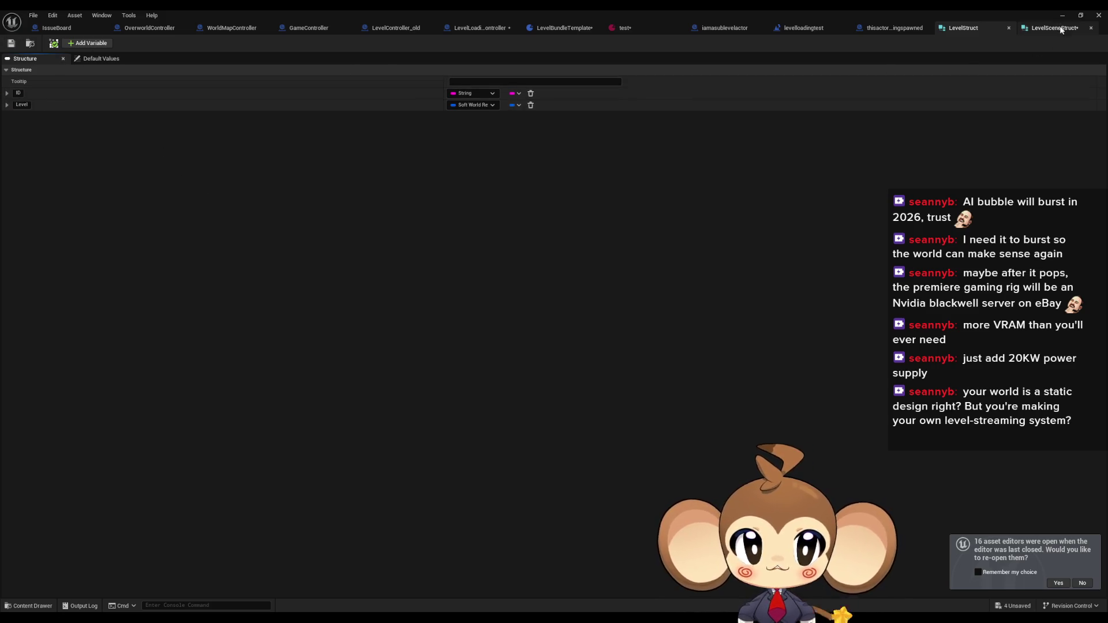
click(11, 43)
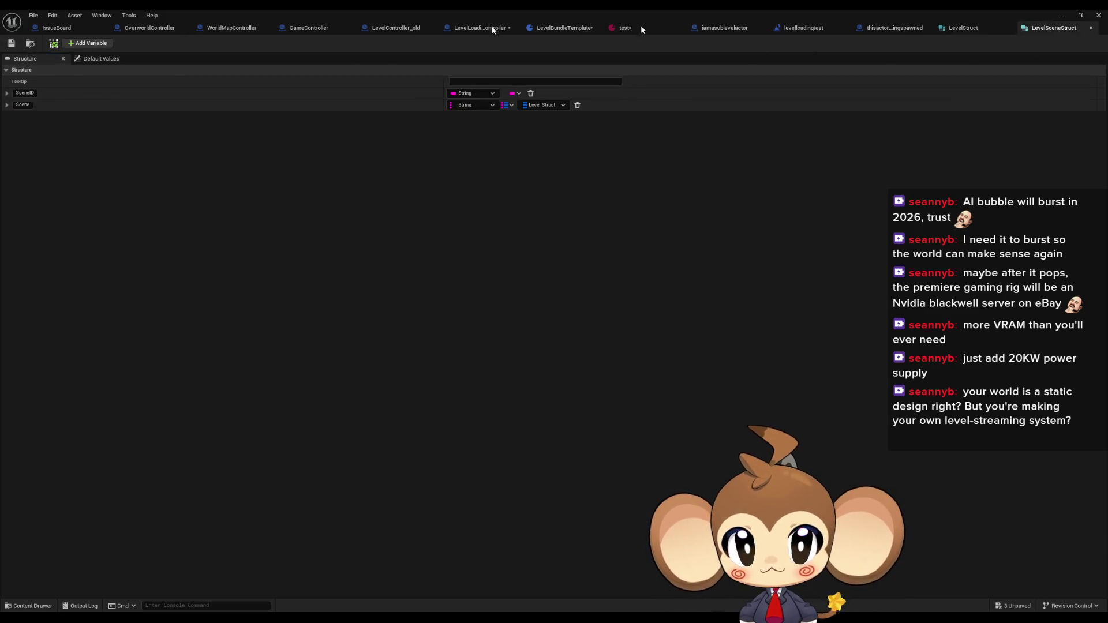
click(964, 28)
click(1054, 27)
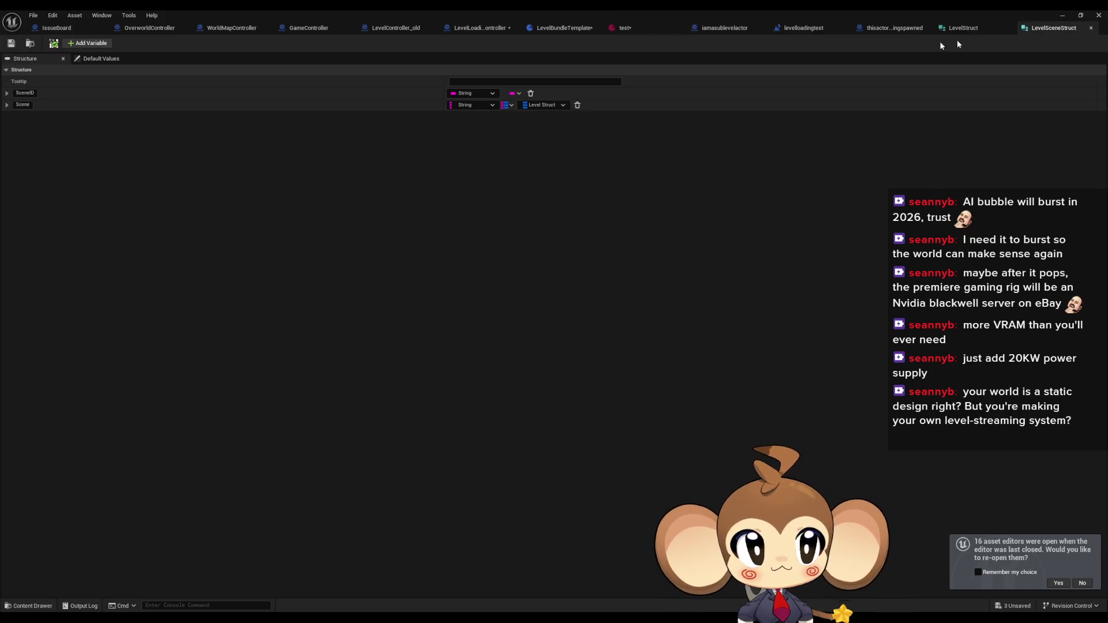
click(535, 29)
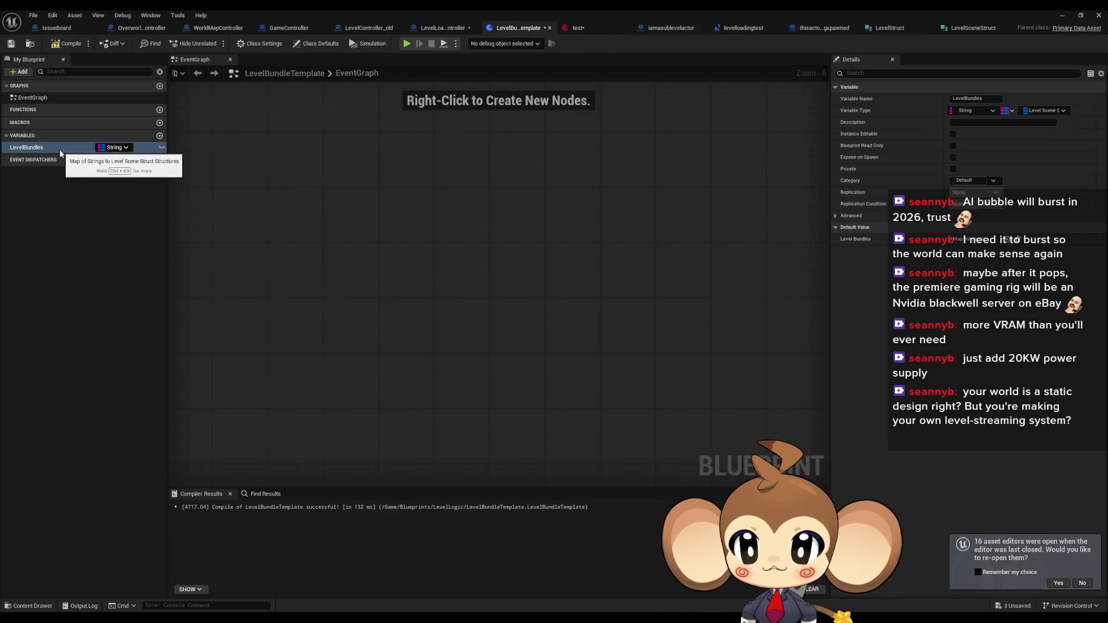
Change the LevelBundles variable's container type to Array
click(1005, 111)
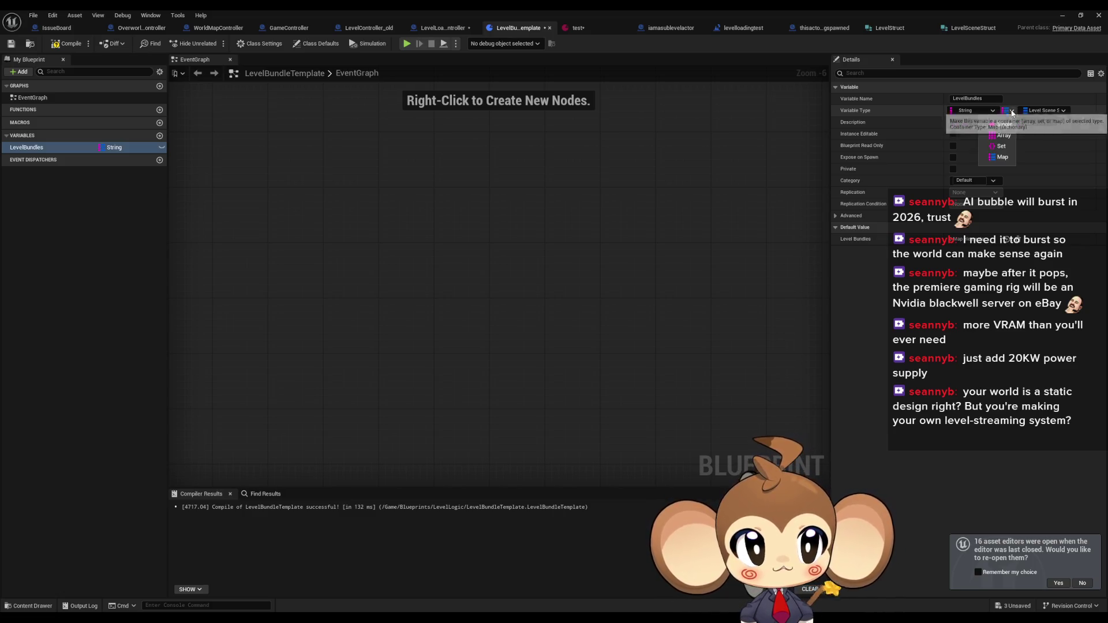
click(995, 146)
click(987, 111)
In the test asset, add one Level Bundles element with SceneID Main and a Scene entry
click(565, 28)
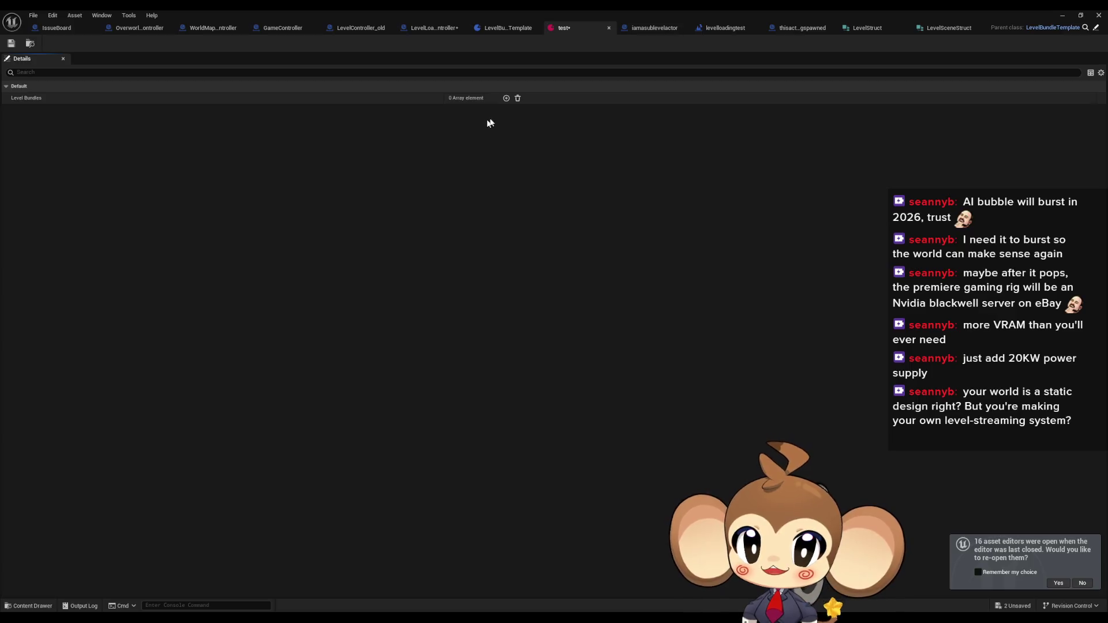
click(507, 98)
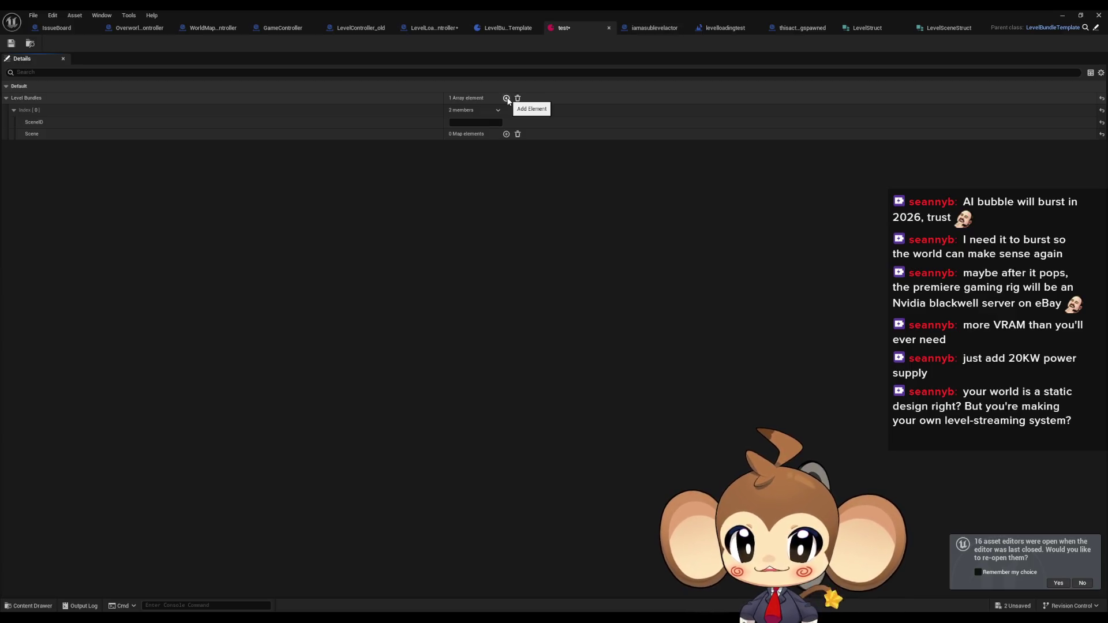
click(472, 123)
text(Man)
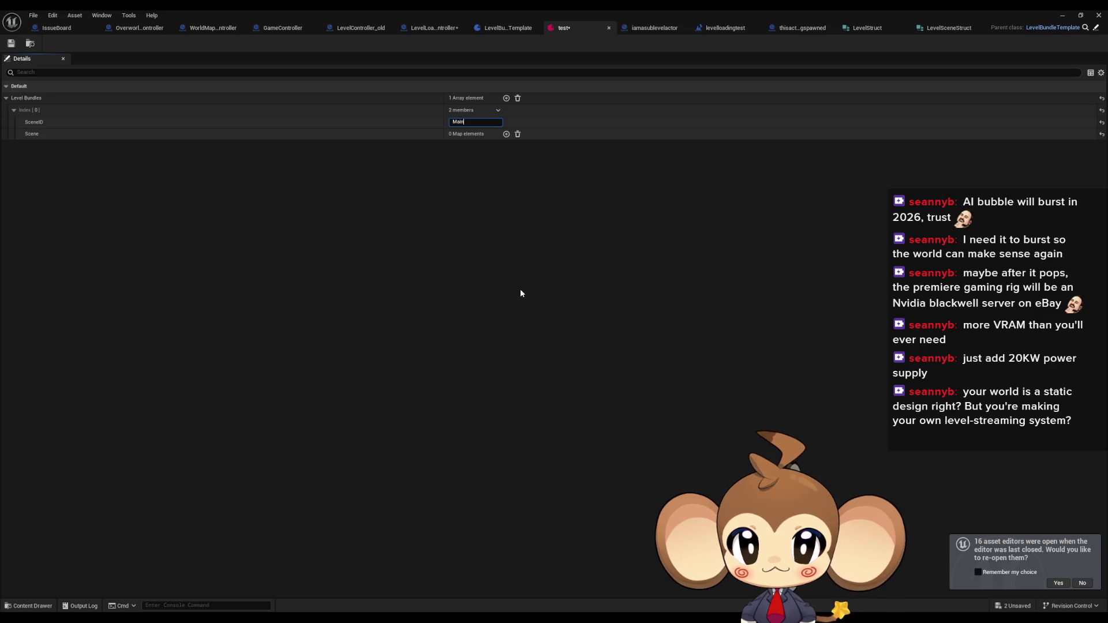
text(Scene)
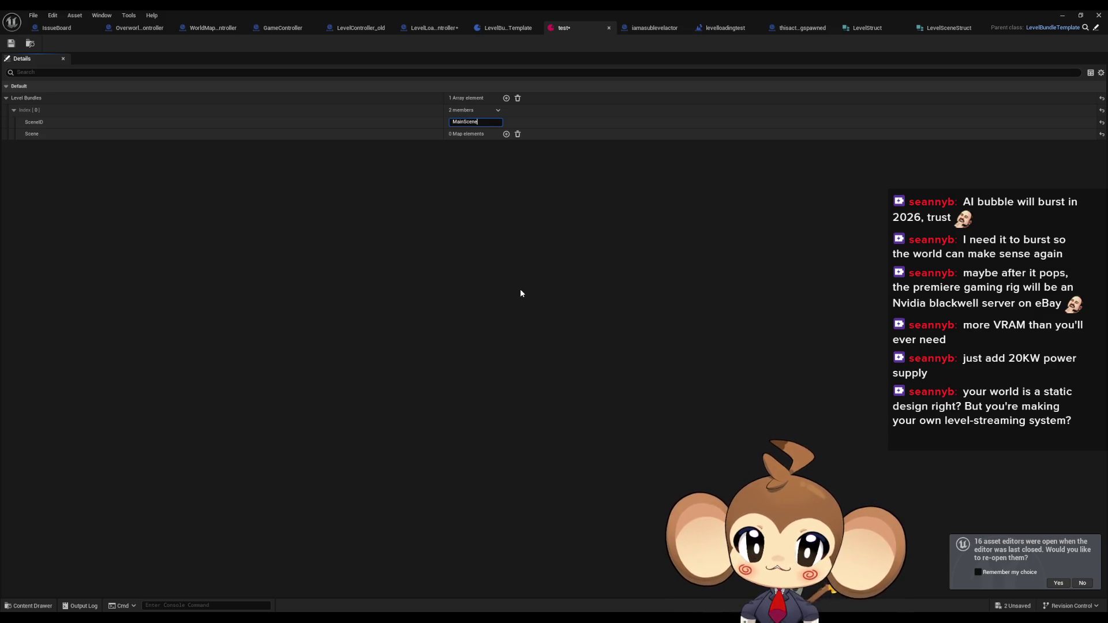
key(BackSpace)
key(BackSpace)
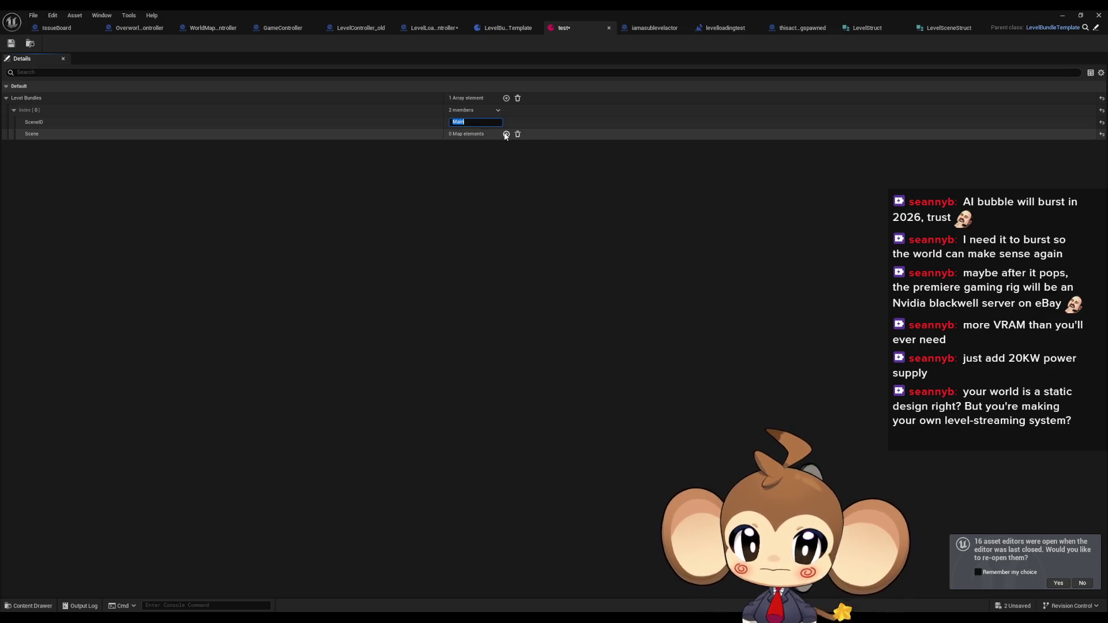
click(506, 134)
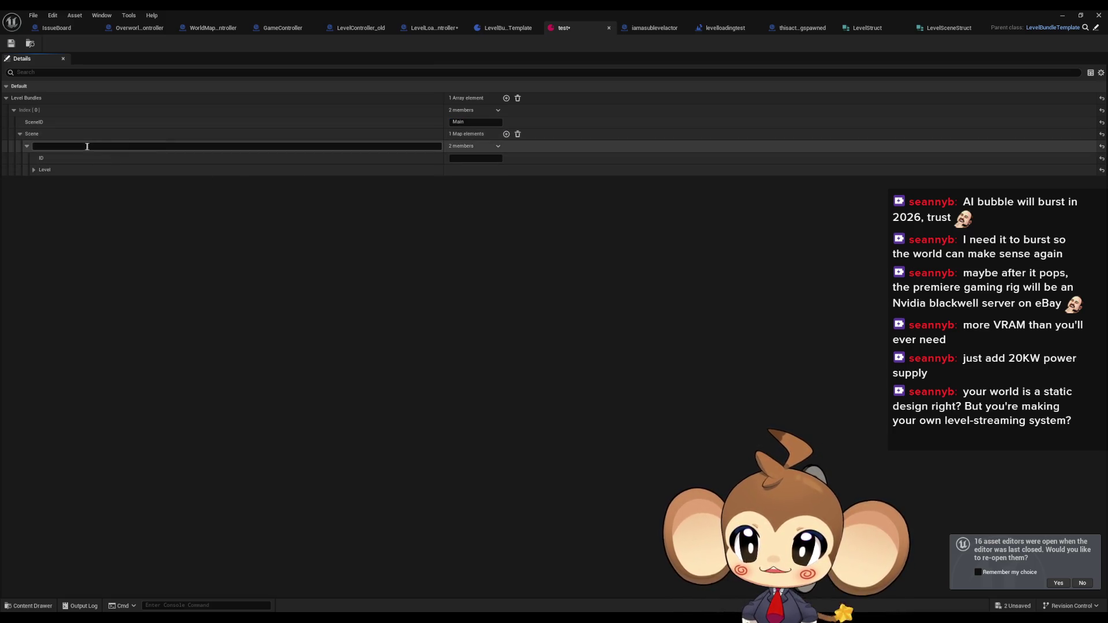
Key the first Scene map entry as ForeGround
click(69, 145)
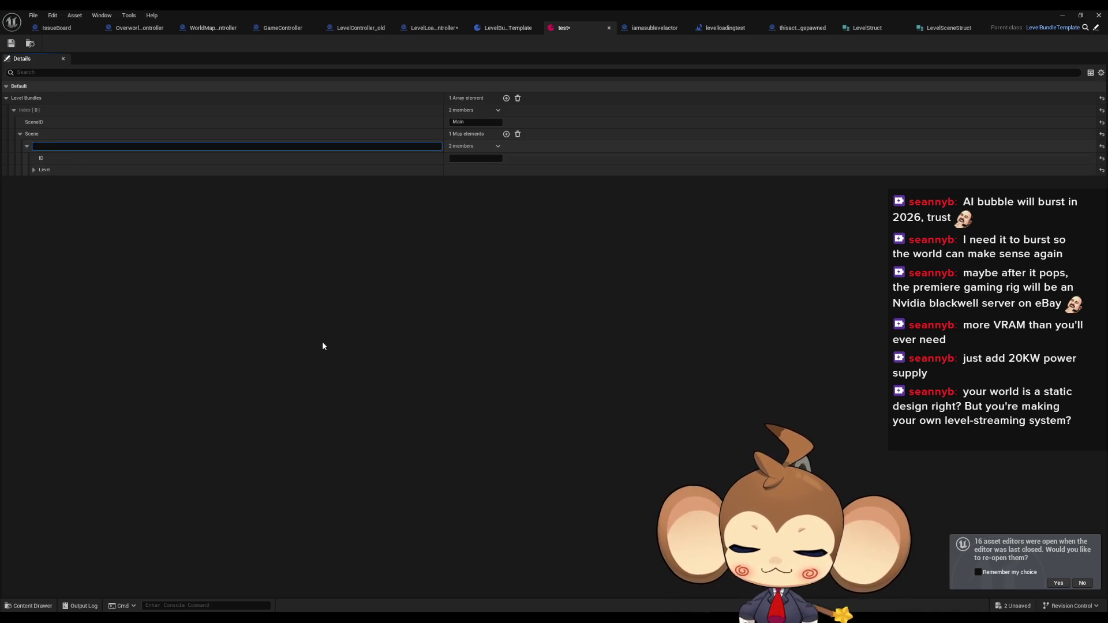
text(ForeG)
key(ctrl+a)
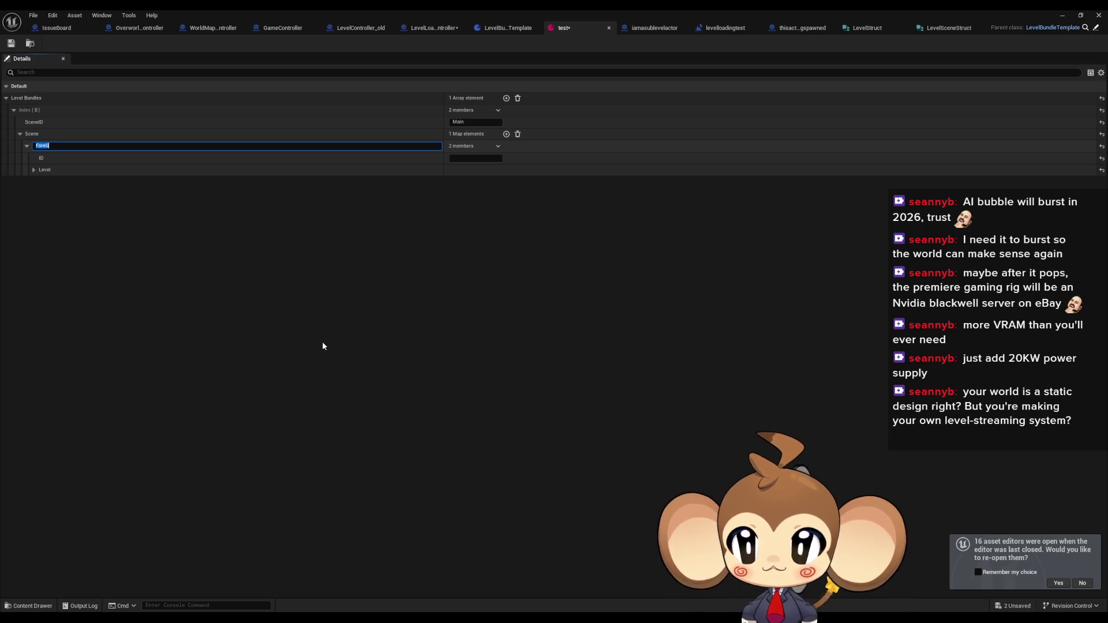
key(BackSpace)
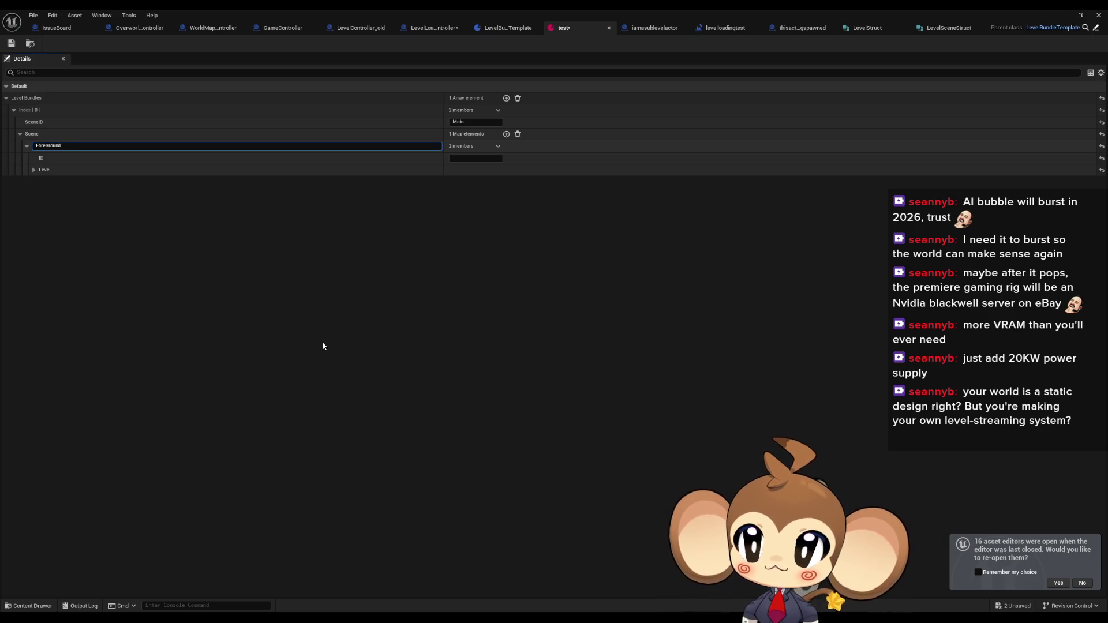
key(ctrl+a)
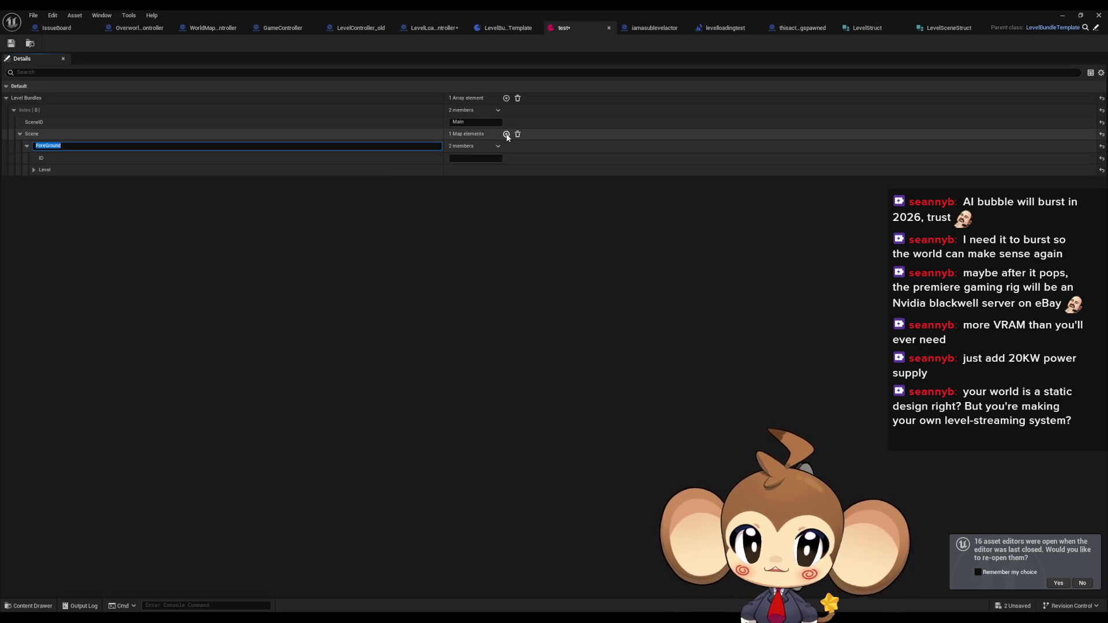
Add a second Scene map entry keyed BackGround
click(506, 134)
click(90, 182)
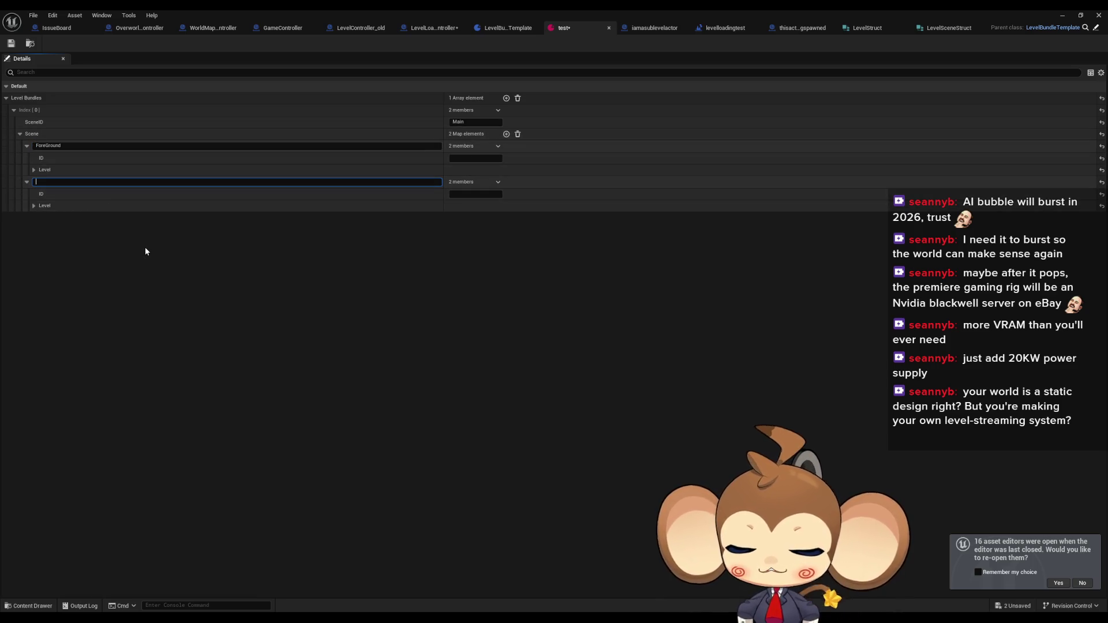
text(BackGround)
key(Return)
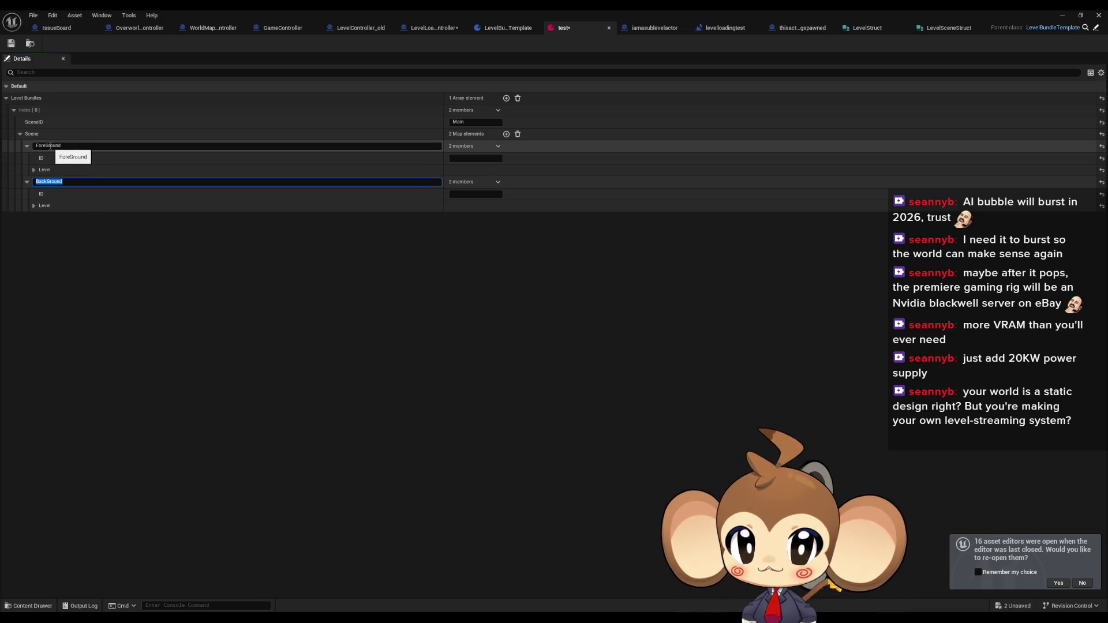
Check the spelling of the ForeGround and BackGround keys, leaving both unchanged
click(55, 146)
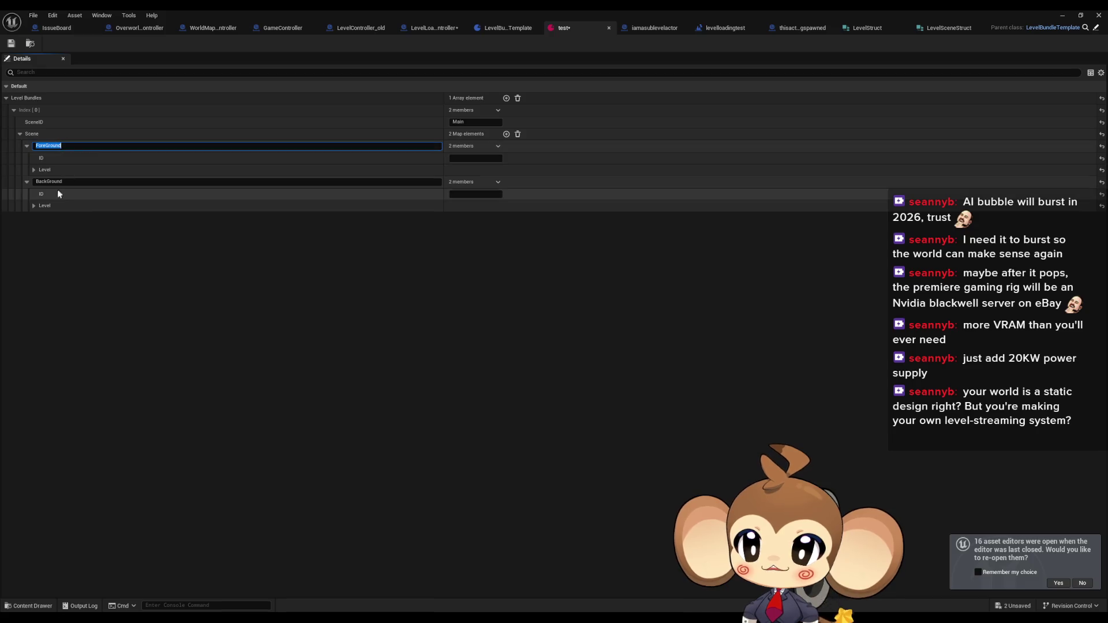
click(50, 182)
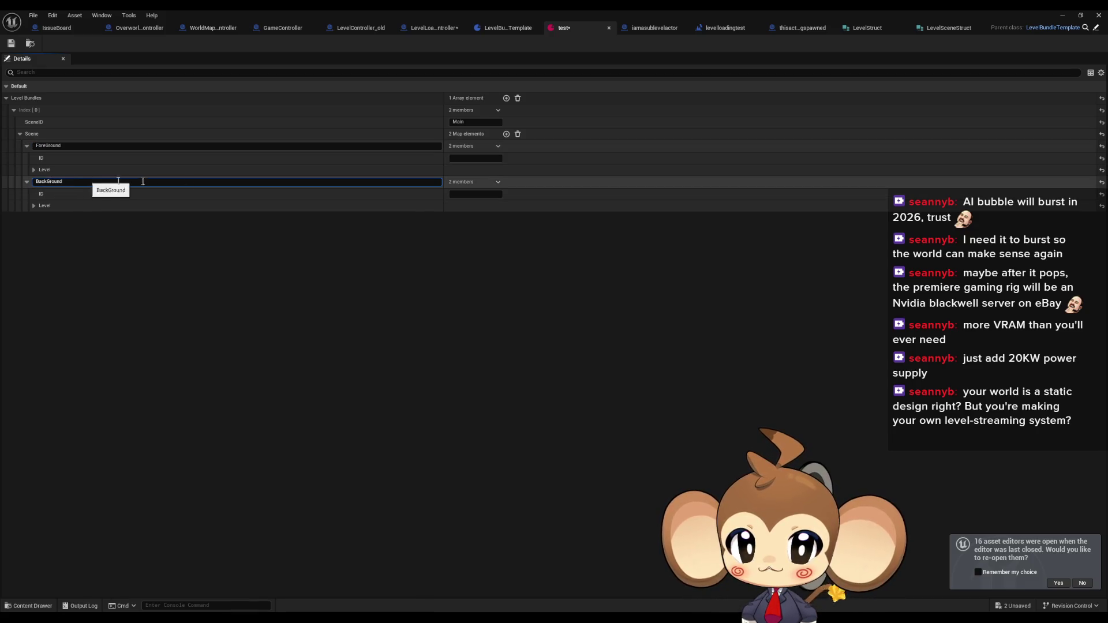
double_click(60, 182)
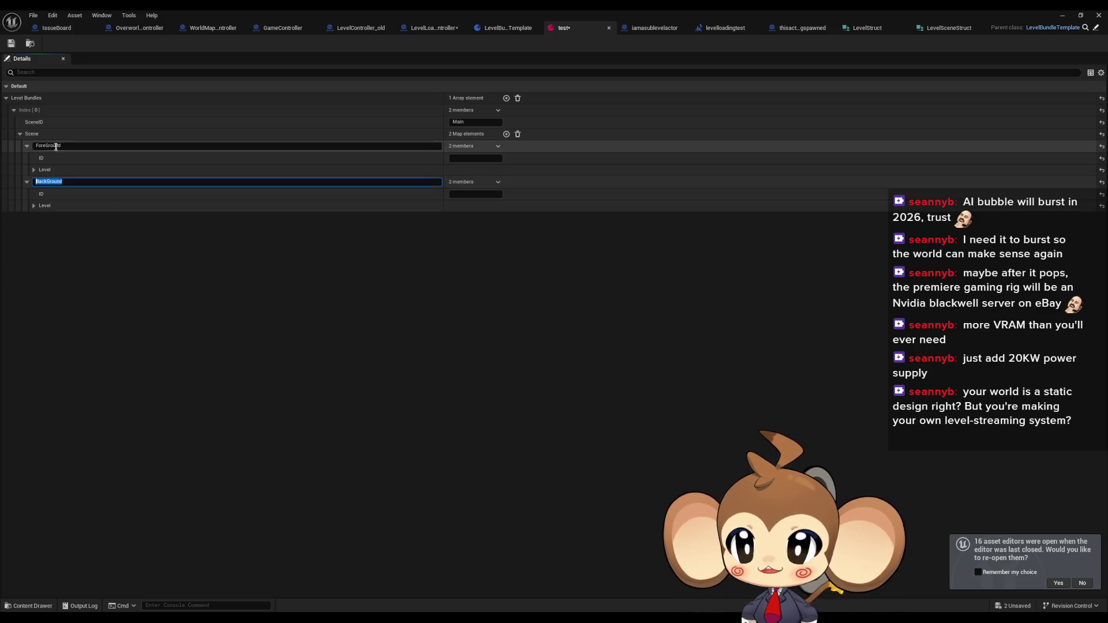
drag(51, 146, 95, 148)
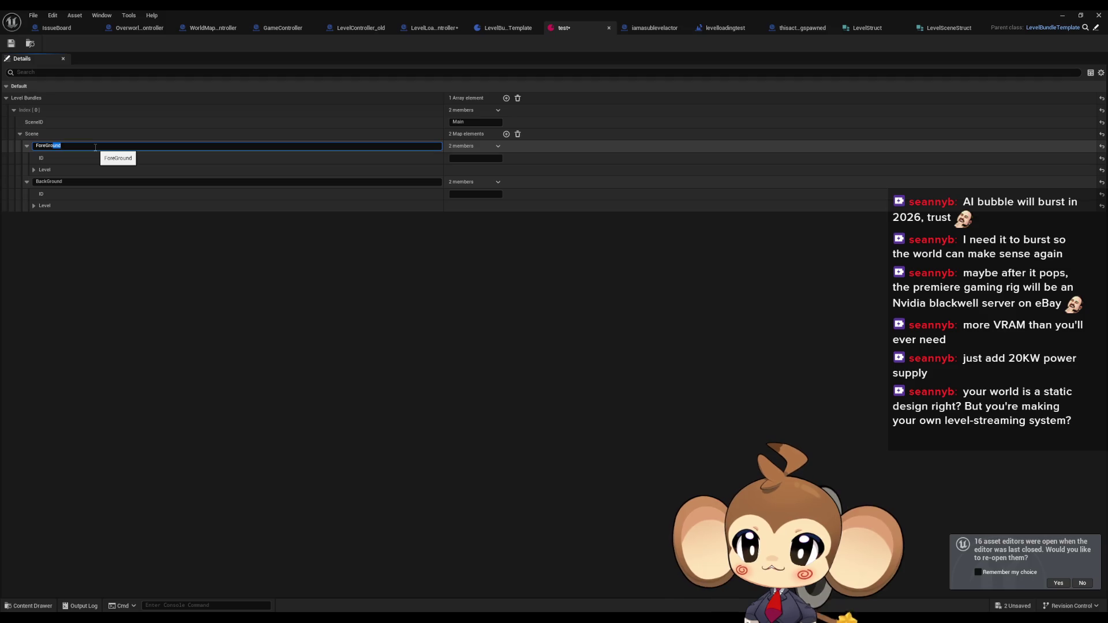
click(99, 158)
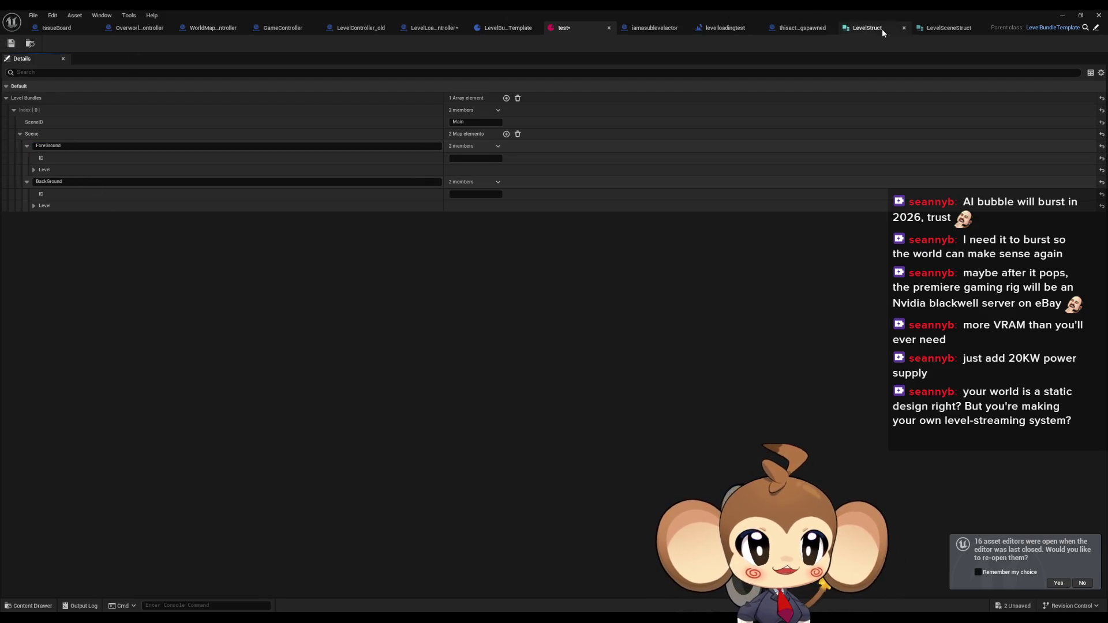
Inspect LevelSceneStruct, keeping the Scene member as a map to Level Struct
click(882, 30)
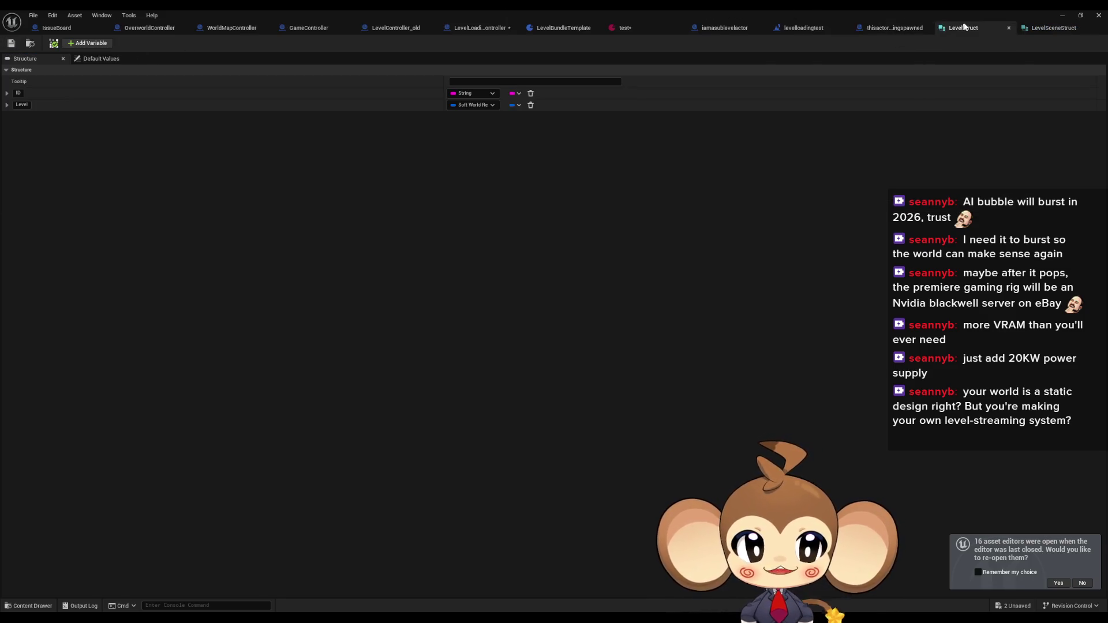
click(1045, 27)
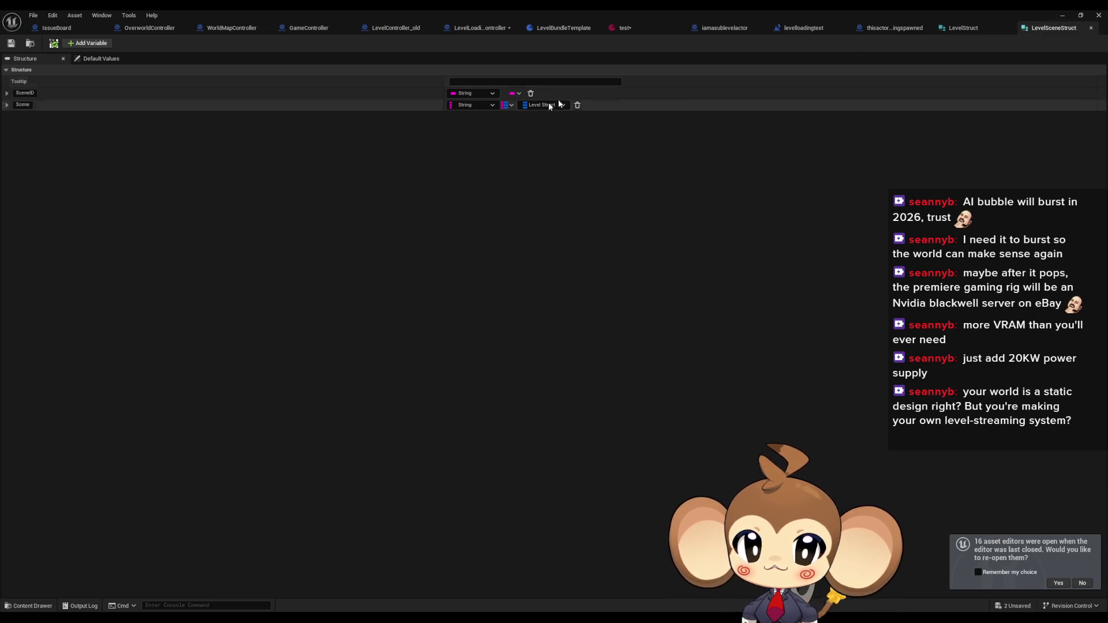
click(507, 108)
click(508, 108)
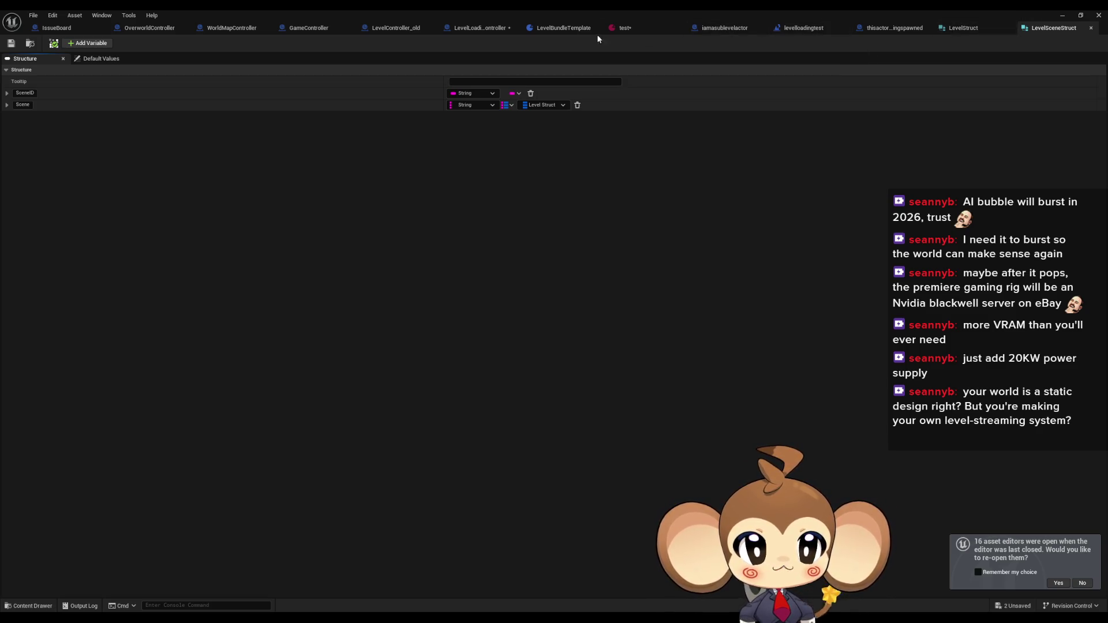
Clear the test asset's Scene map and go back to the LevelSceneStruct structure
click(641, 29)
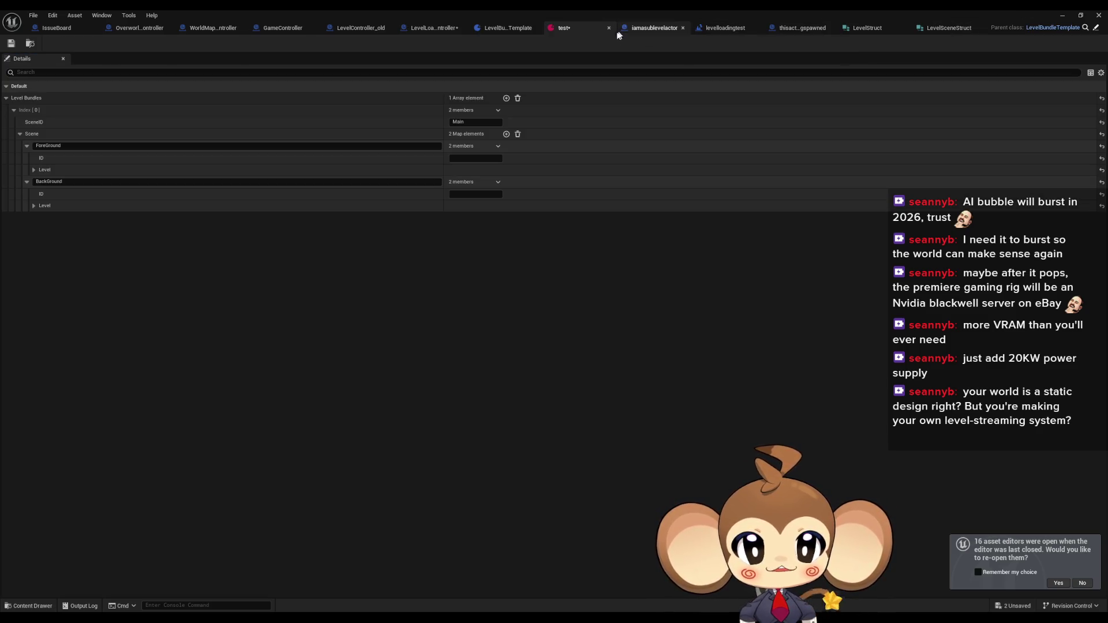
click(506, 135)
click(506, 135)
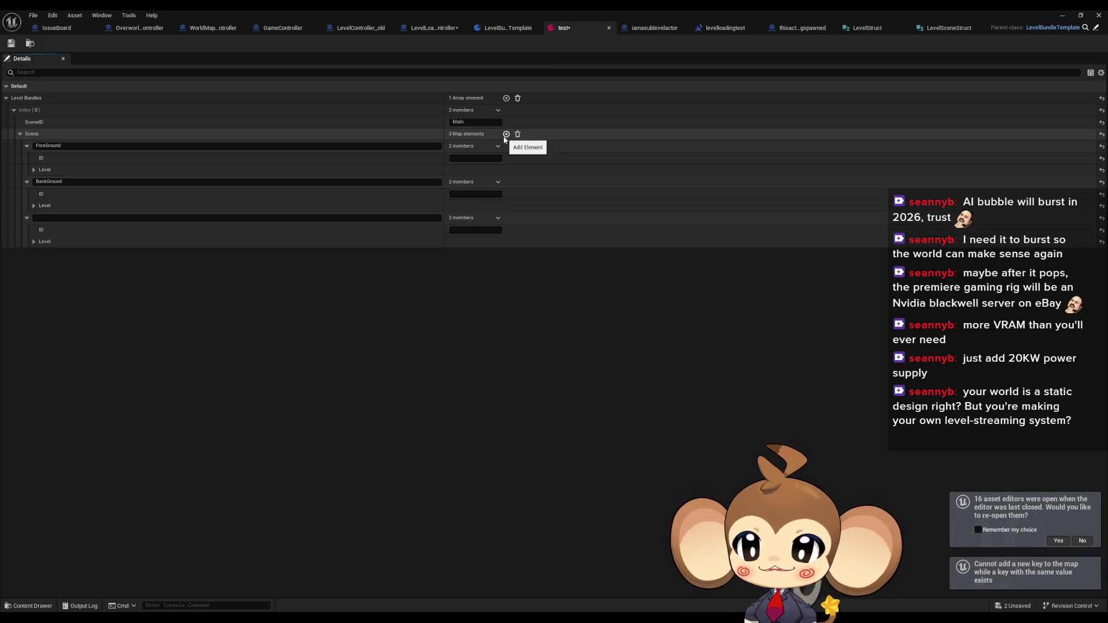
click(518, 134)
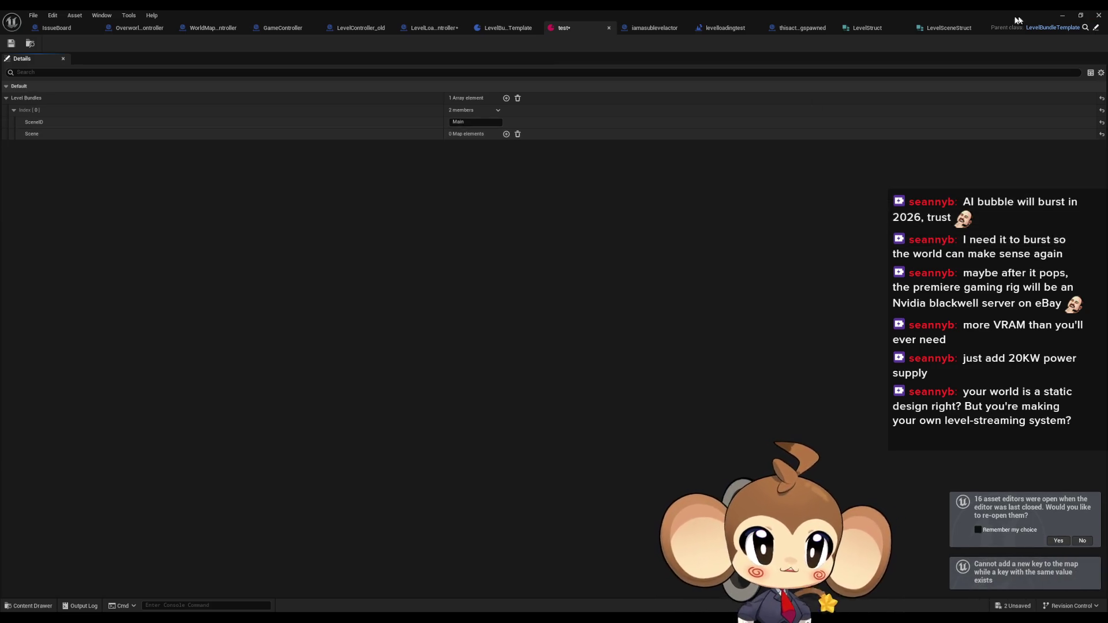
click(868, 28)
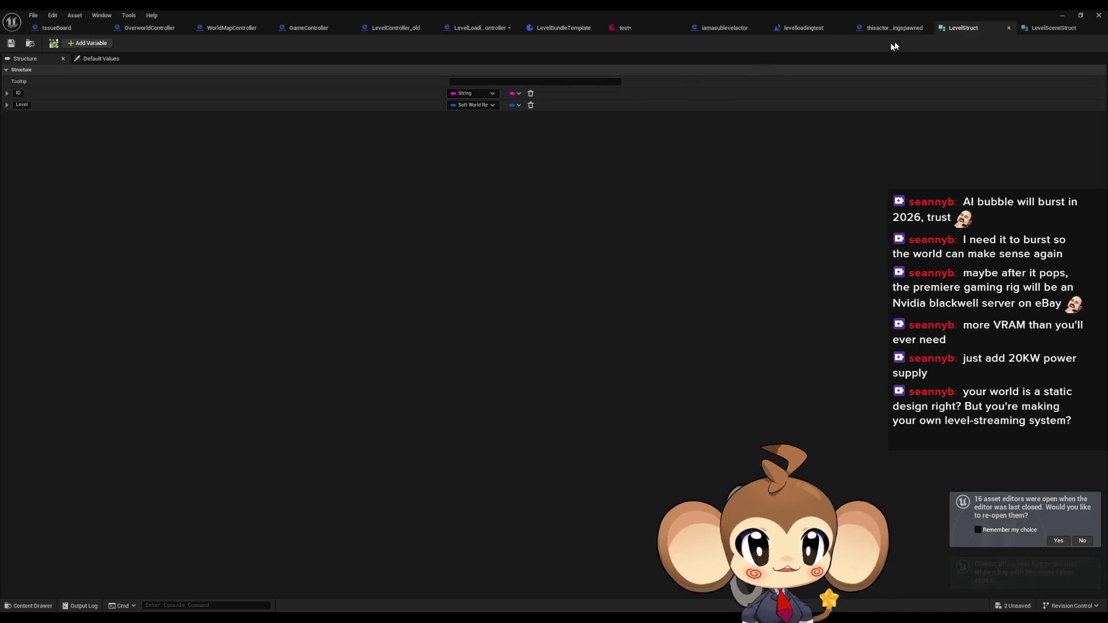
click(1047, 27)
Make LevelSceneStruct's Scene member an array of Level Struct and save it
click(511, 106)
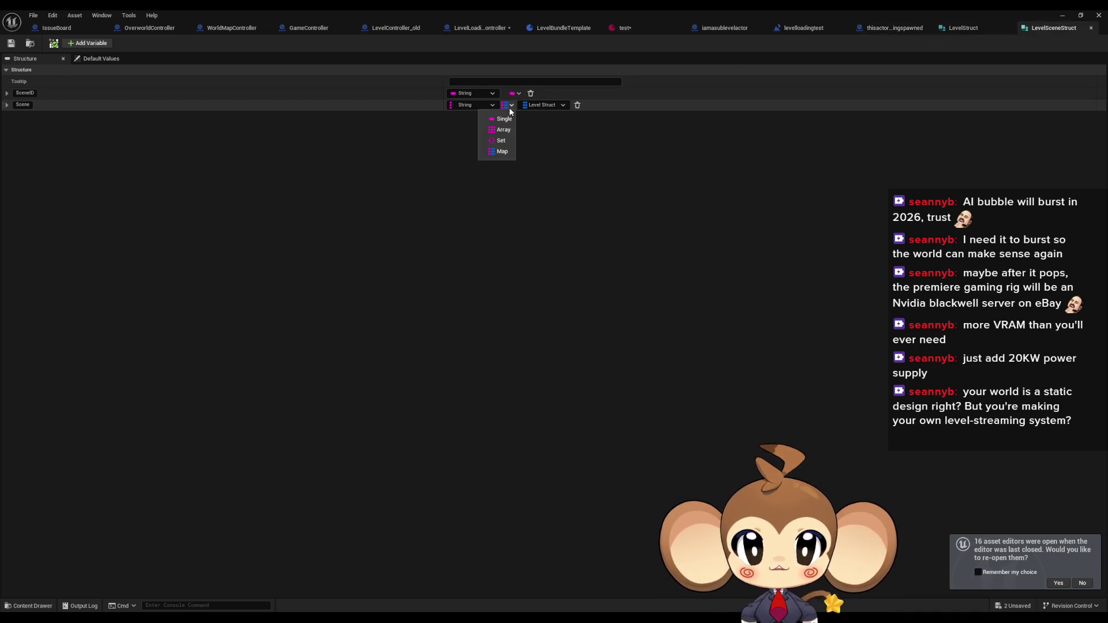
click(504, 130)
click(473, 104)
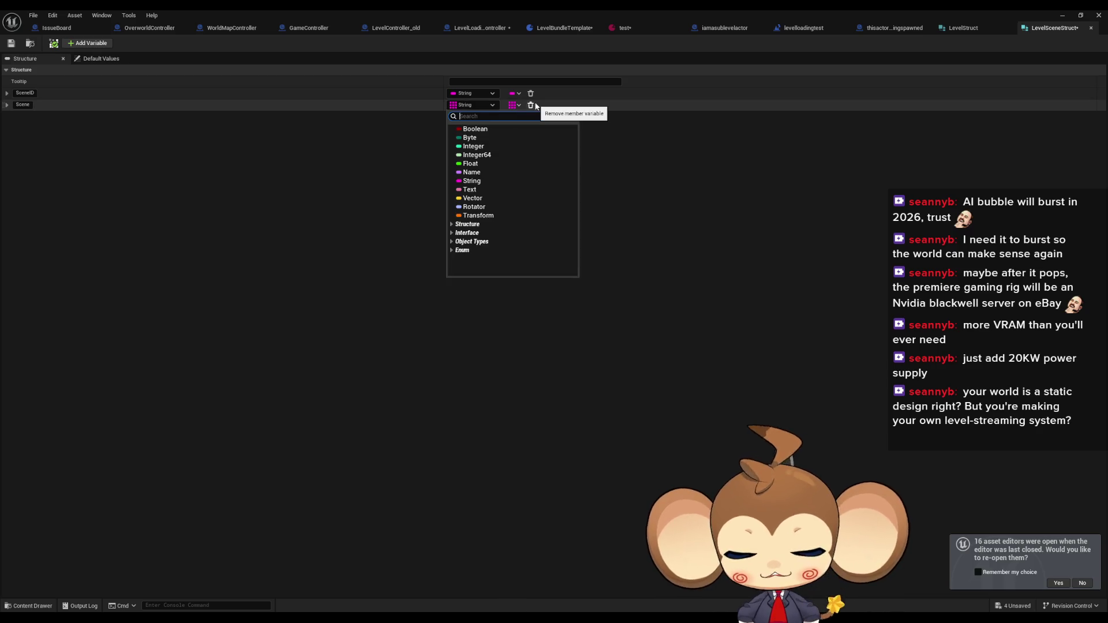
text(level st)
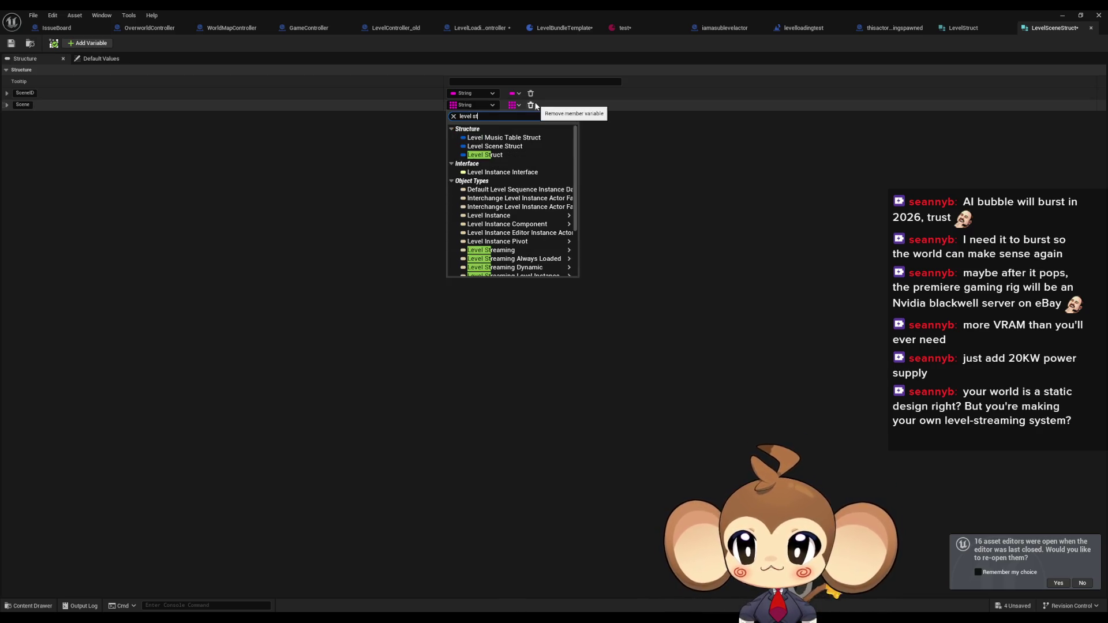
click(497, 155)
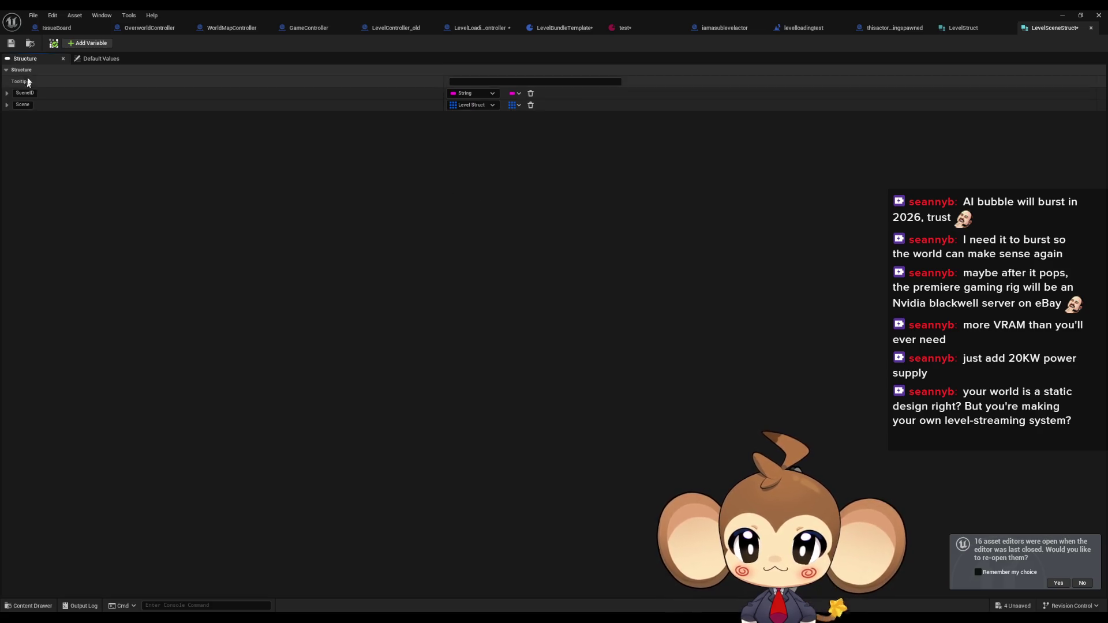
click(11, 44)
Look over the structures, then return to the LevelBundleTemplate blueprint
click(980, 25)
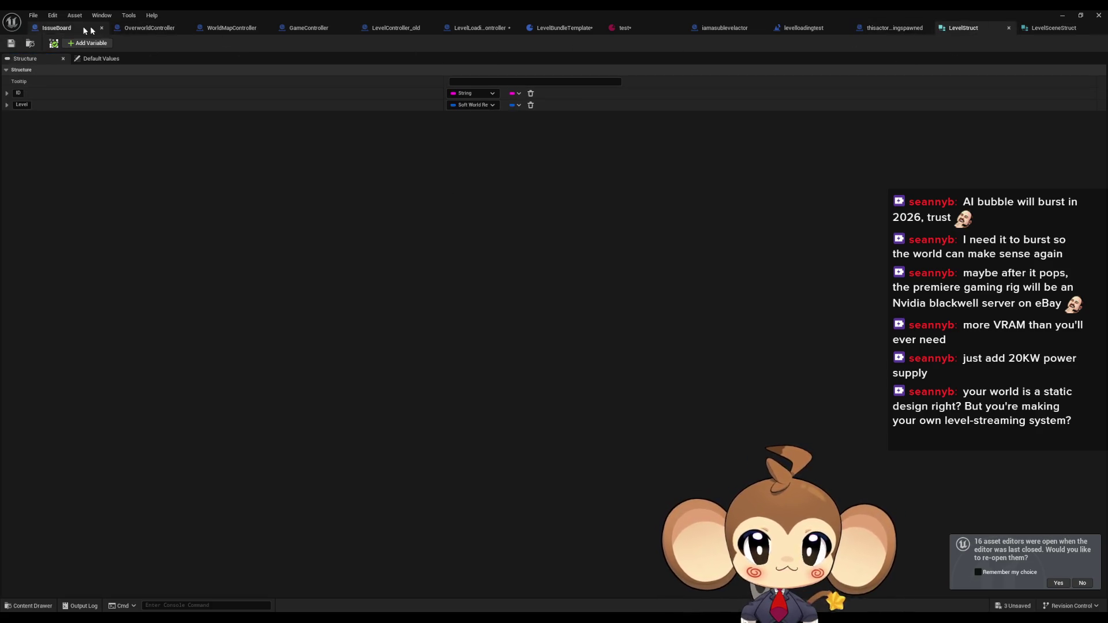
click(1054, 29)
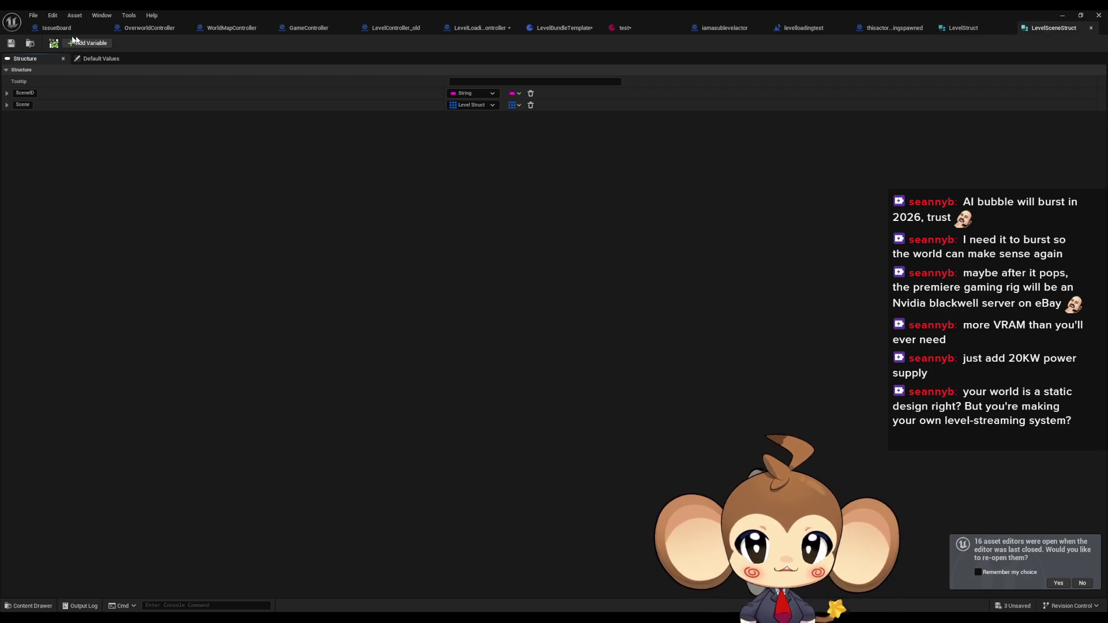
click(973, 27)
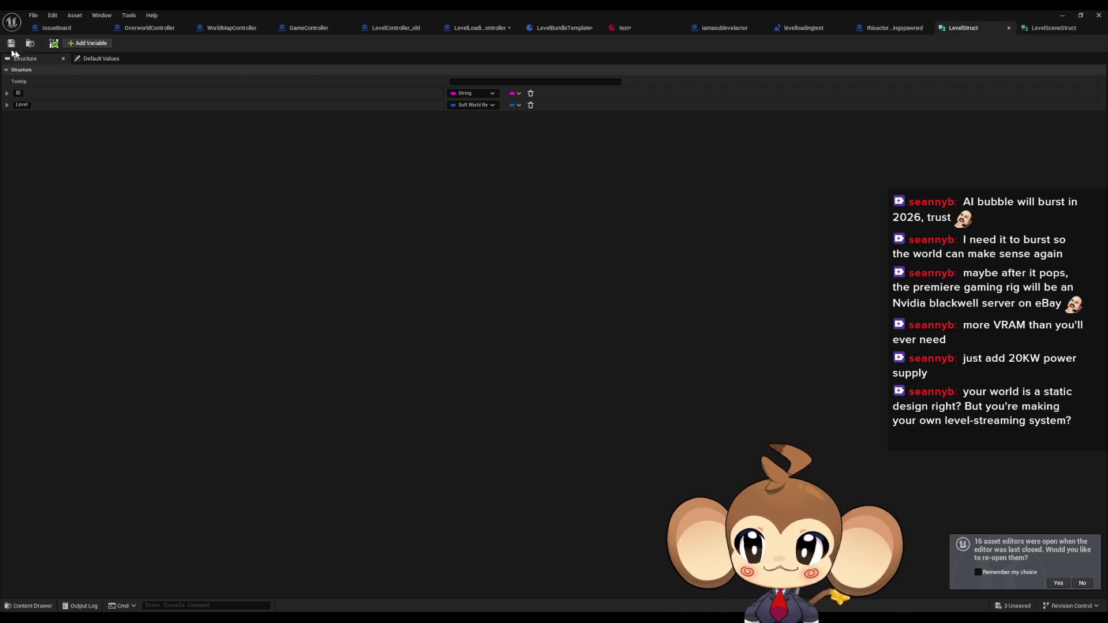
click(550, 29)
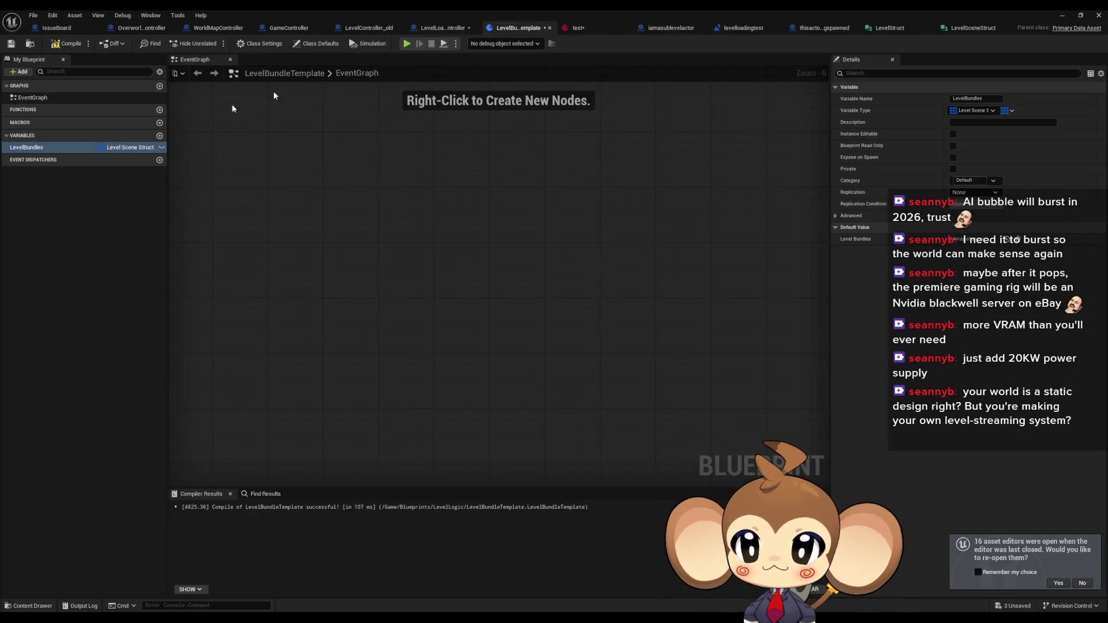
Reset the test asset's Level Bundles to one fresh element with one Scene entry
click(600, 27)
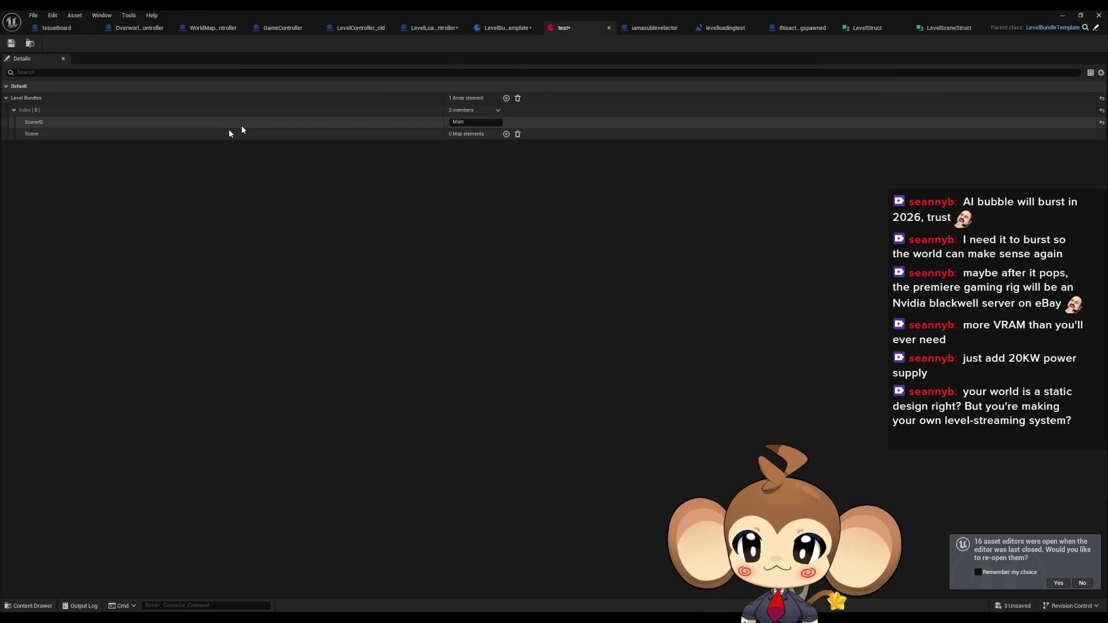
click(506, 134)
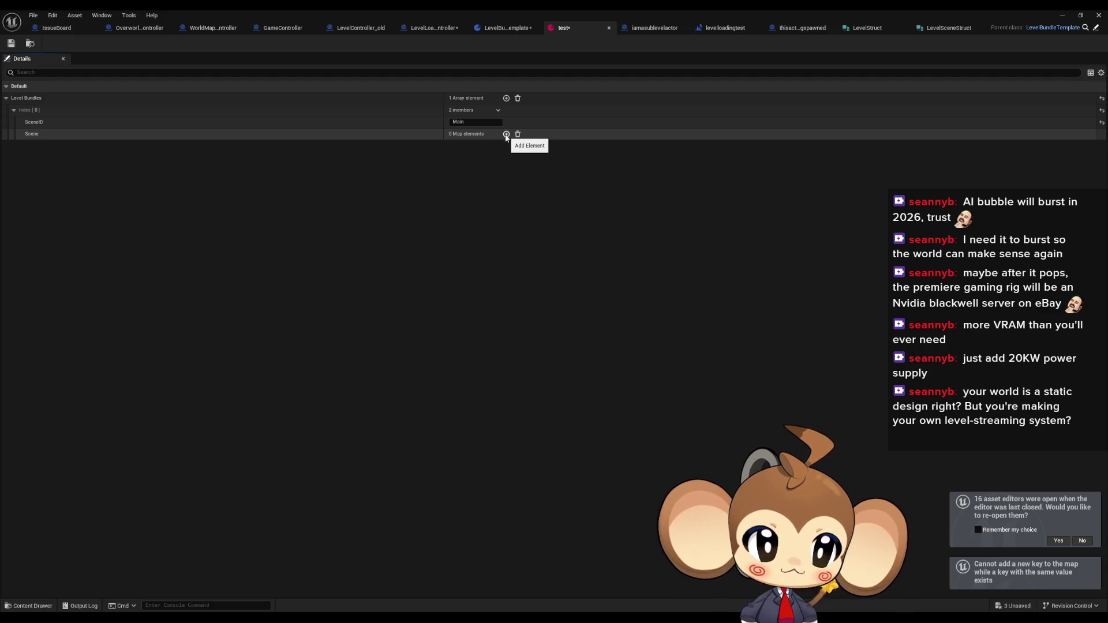
click(518, 98)
click(507, 99)
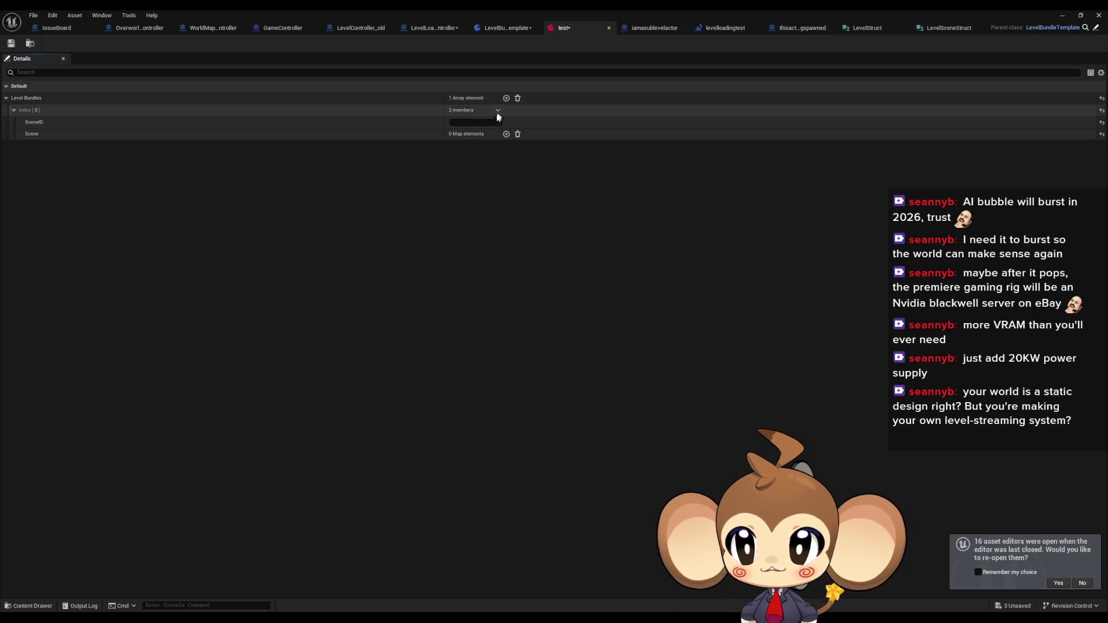
click(507, 135)
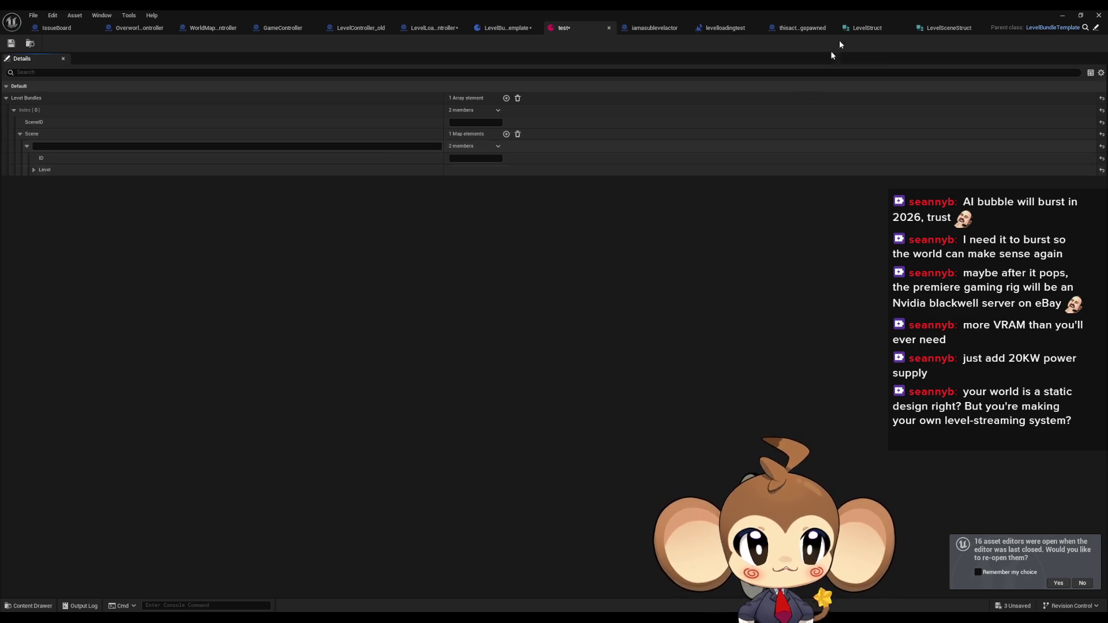
Compare the LevelStruct and LevelSceneStruct structures and review the related blueprints
click(866, 28)
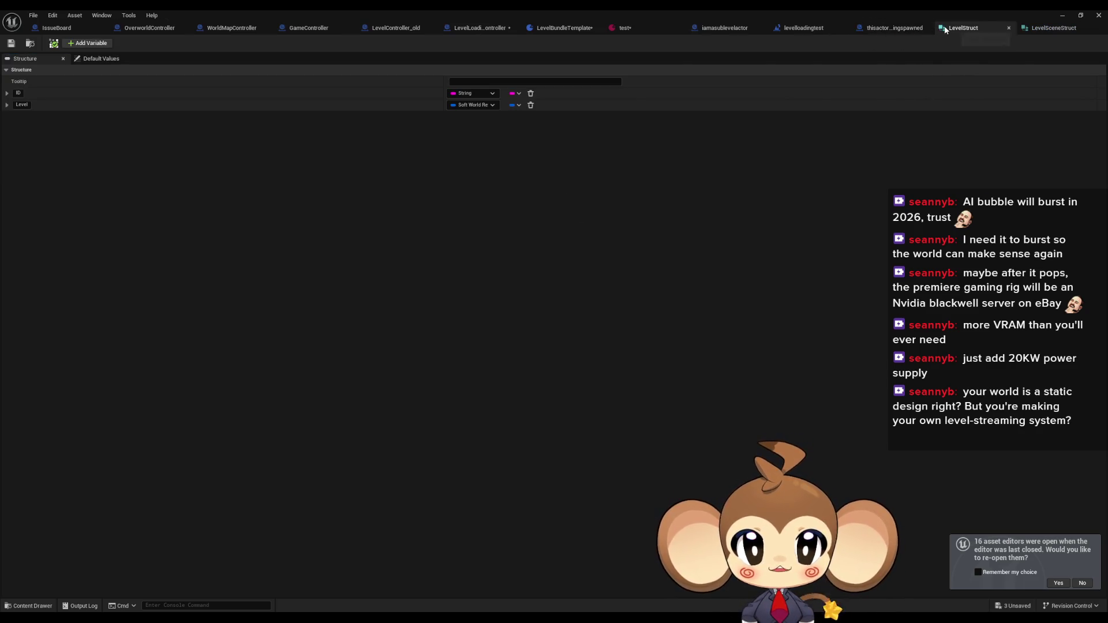
click(1054, 27)
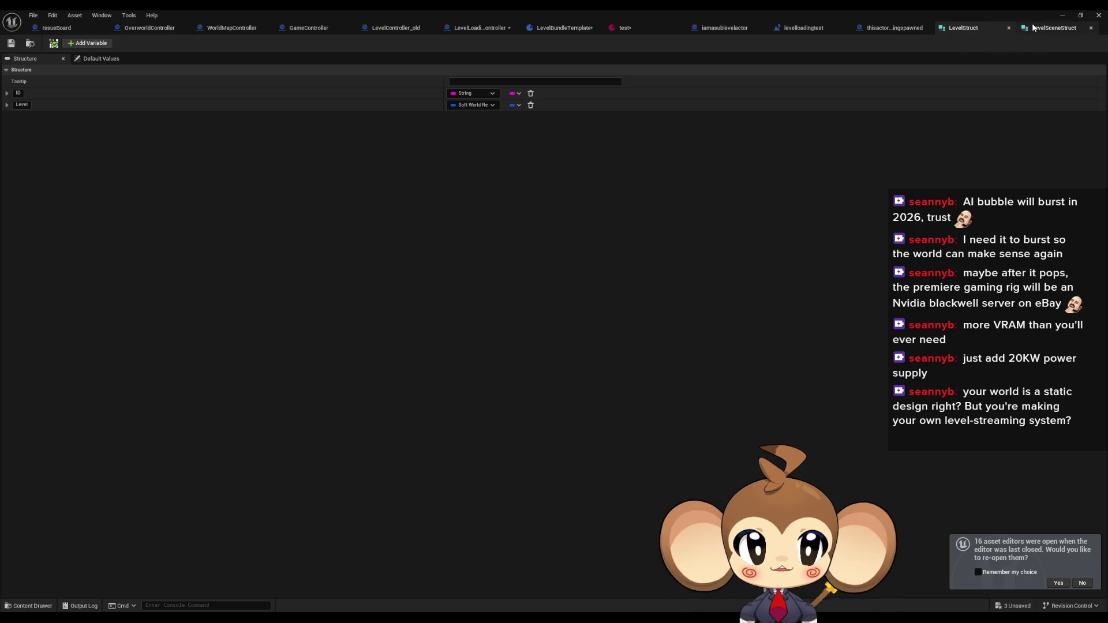
click(972, 29)
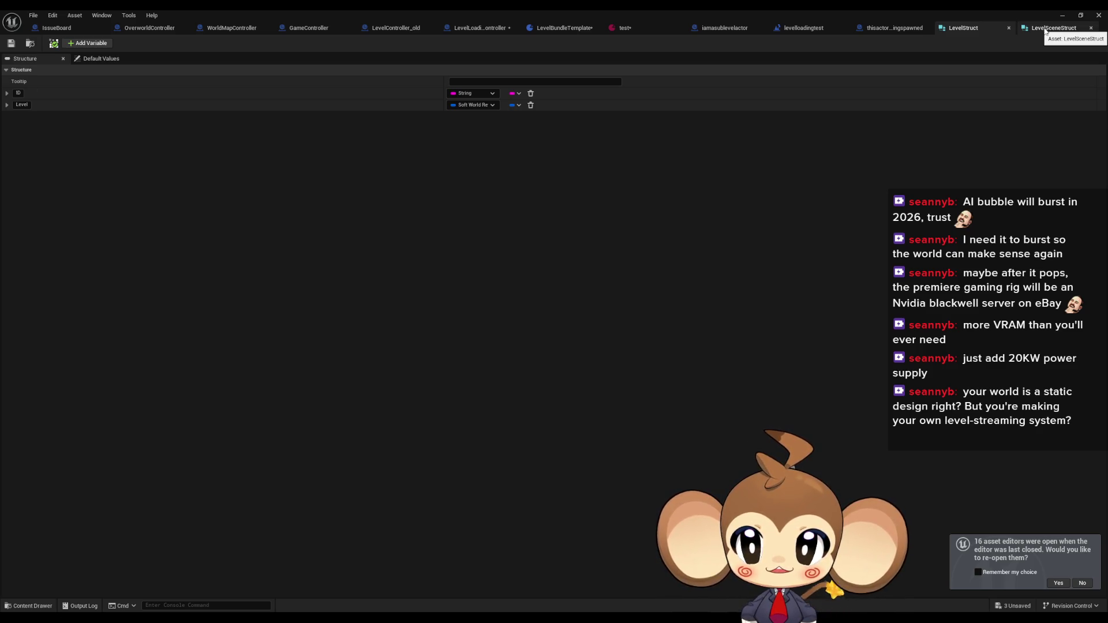
click(1046, 30)
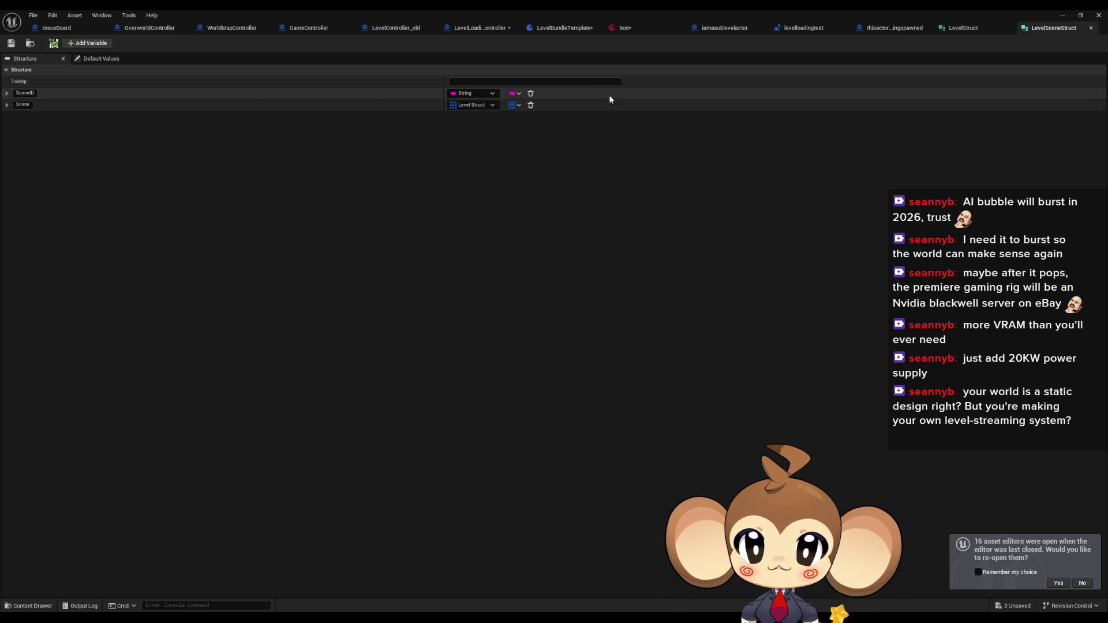
click(483, 29)
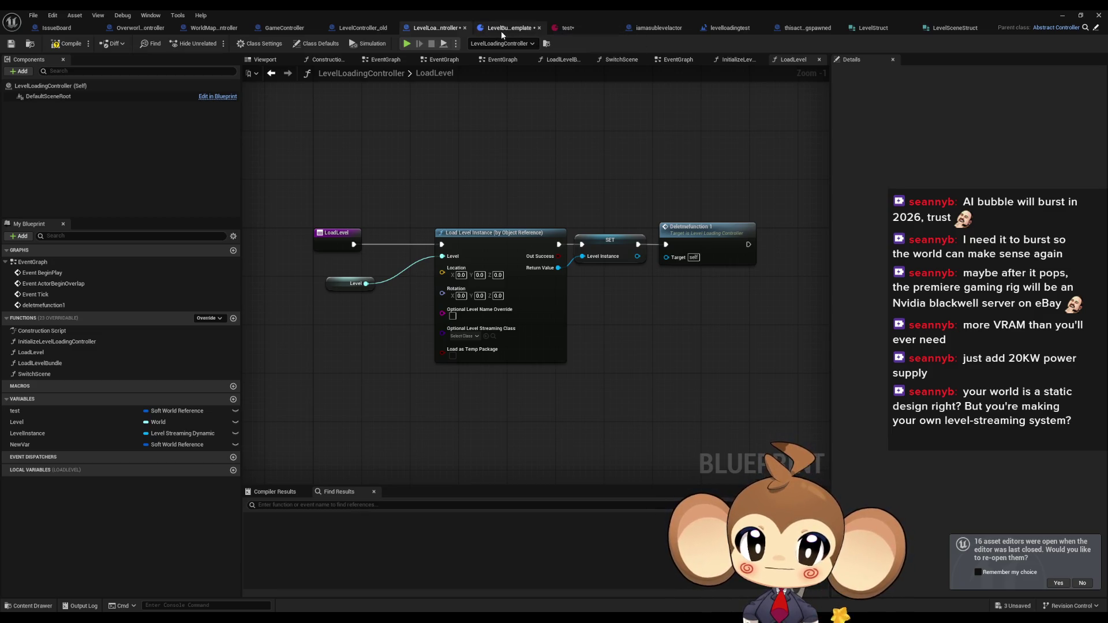
click(501, 30)
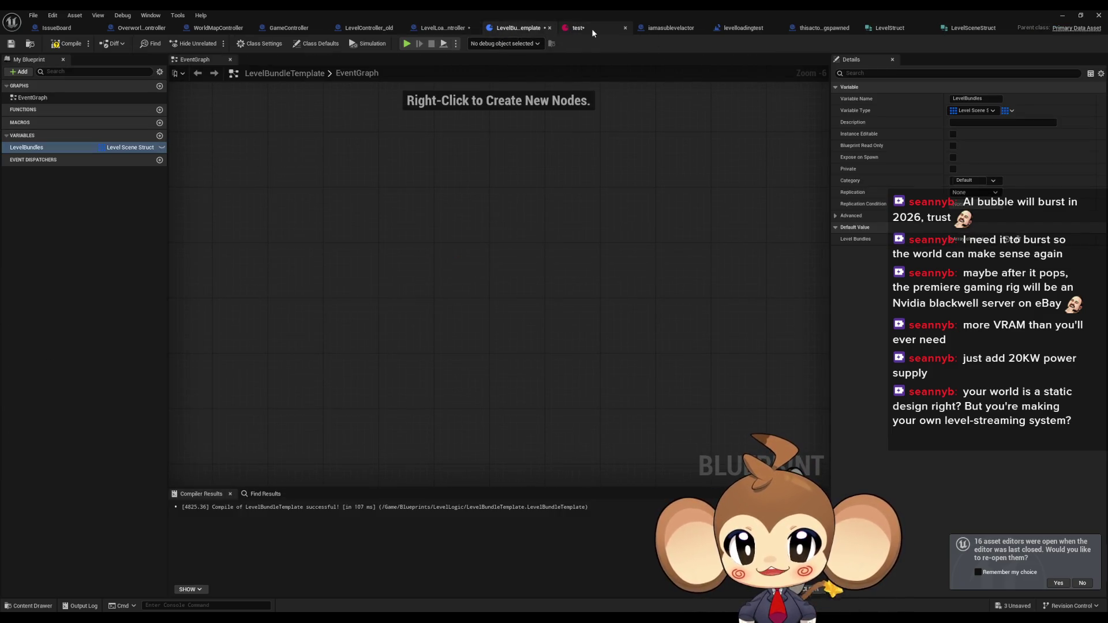
Give the test asset's Scene entry the placeholder key 'asfasfasf'
click(591, 29)
click(51, 146)
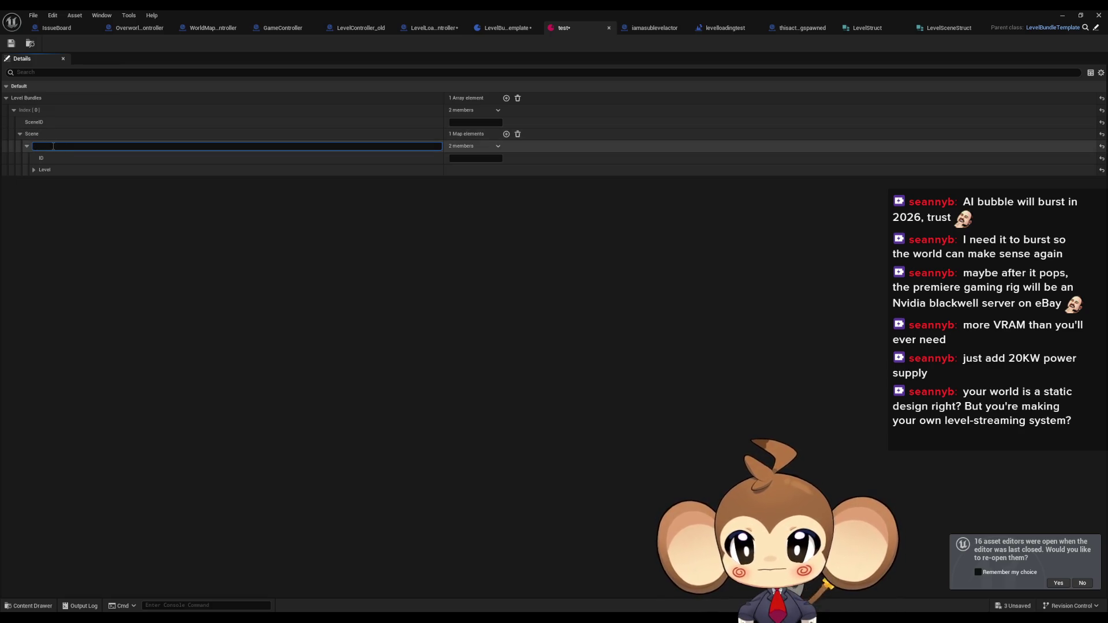
text(asdasdasfasfasf)
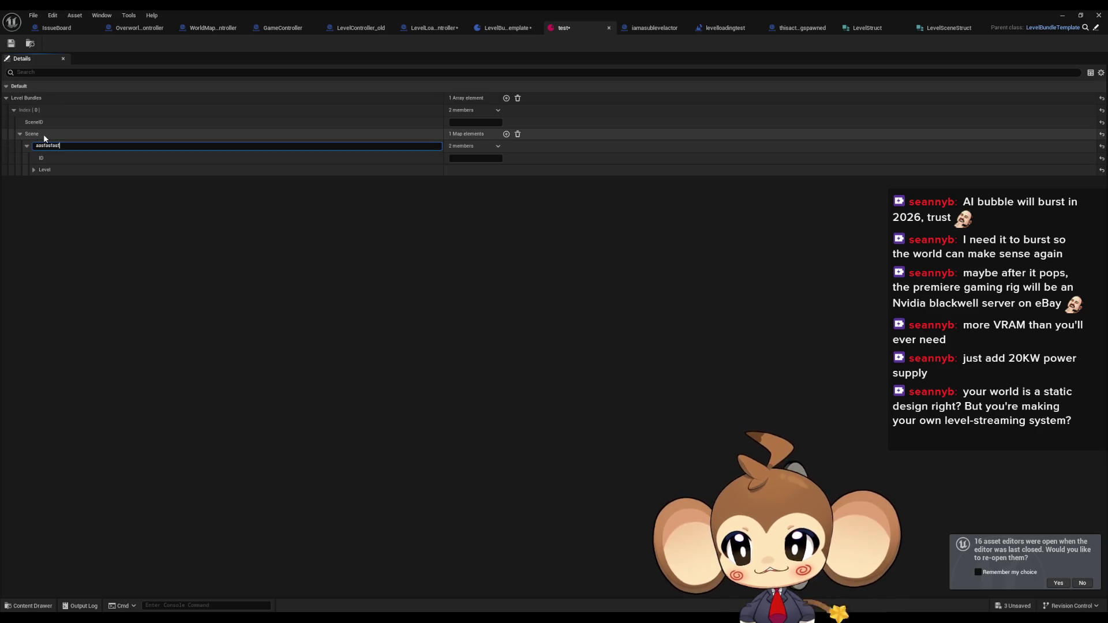
key(Return)
click(949, 28)
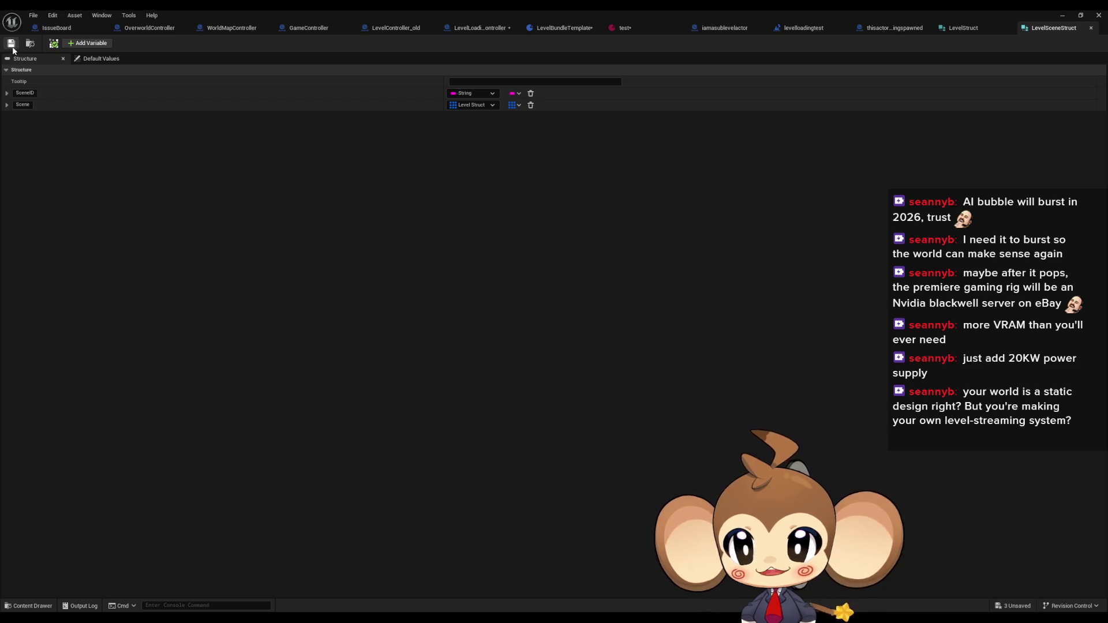
Add a Boolean member to LevelSceneStruct and save it
click(87, 42)
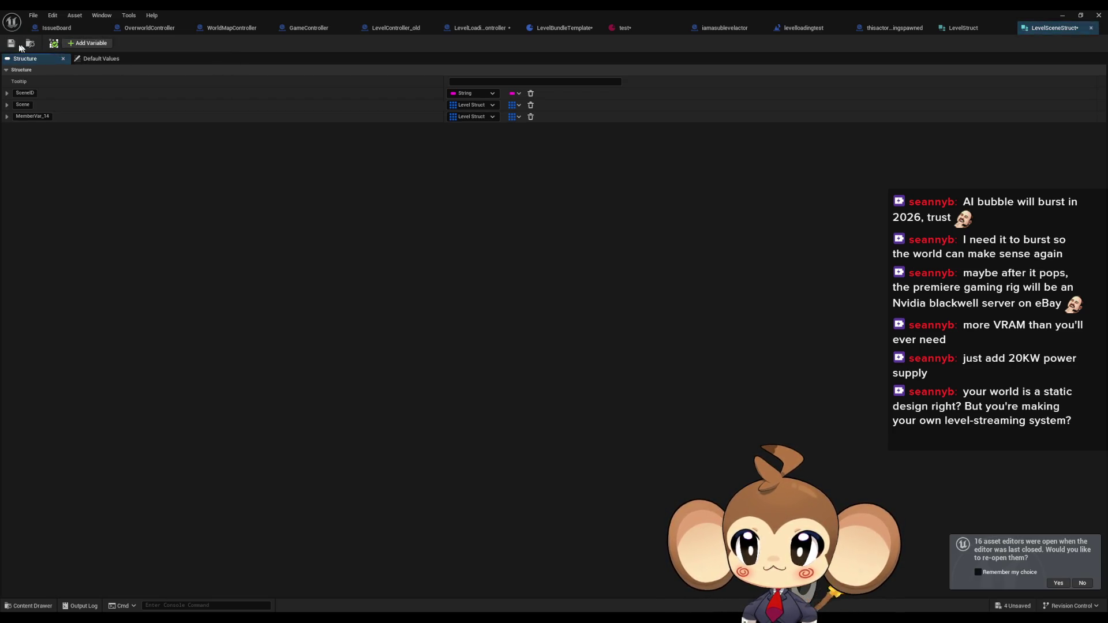
click(471, 116)
click(465, 139)
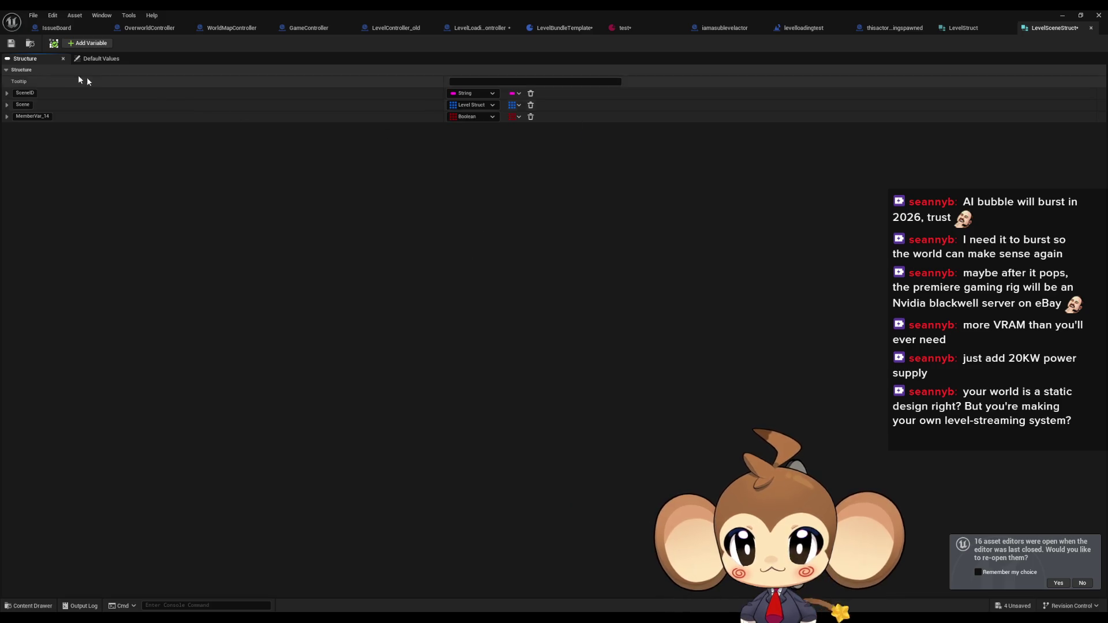
click(11, 44)
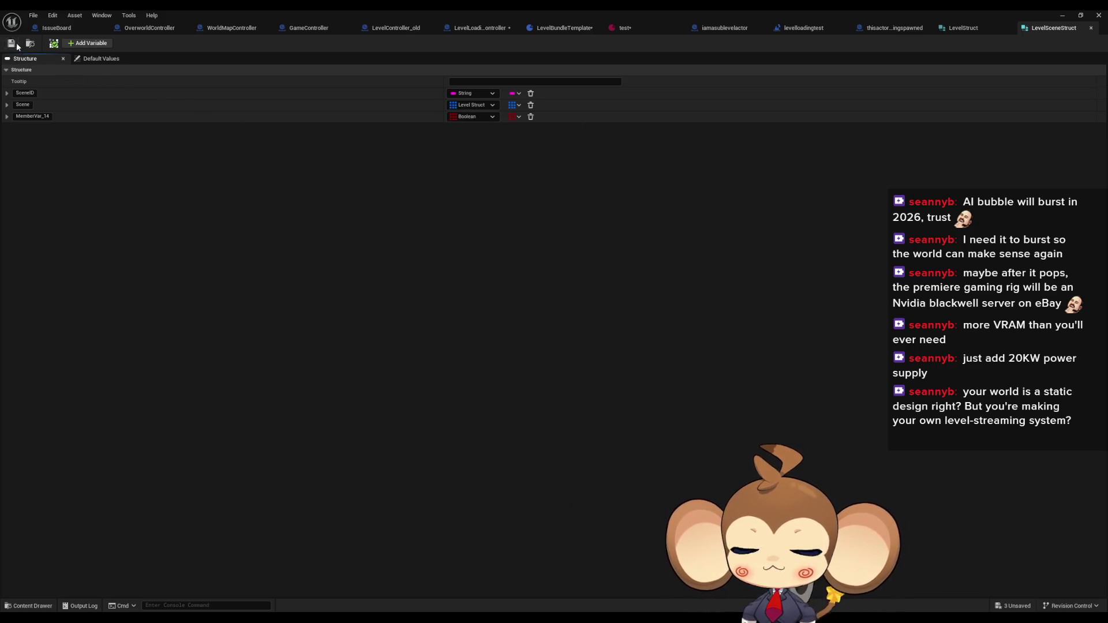
Save LevelStruct and check the structure and LevelBundleTemplate tabs
click(964, 27)
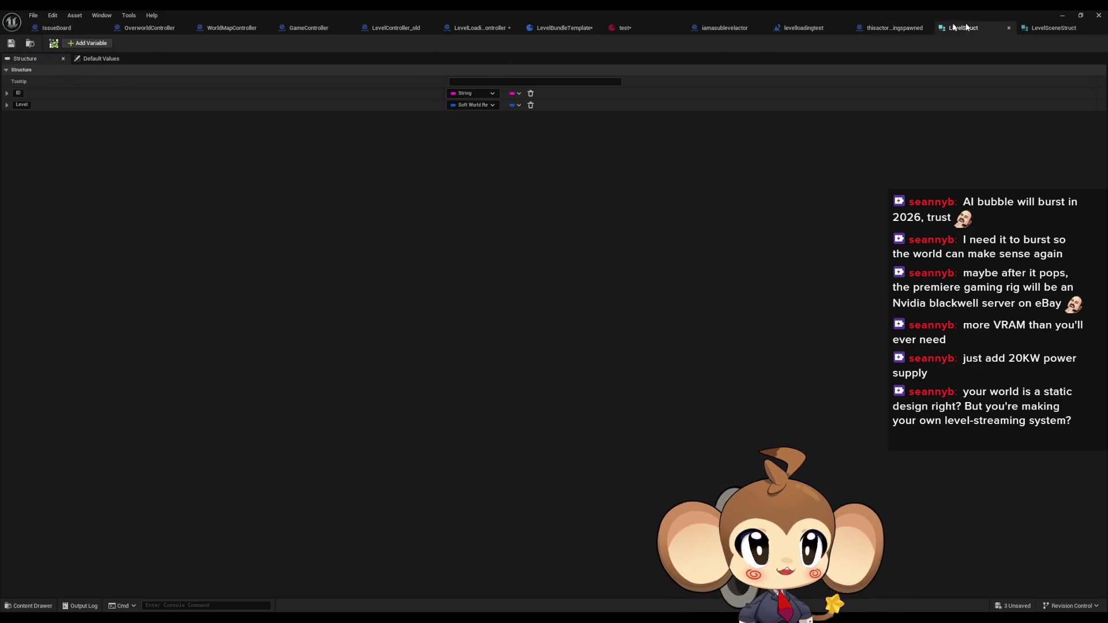
click(11, 44)
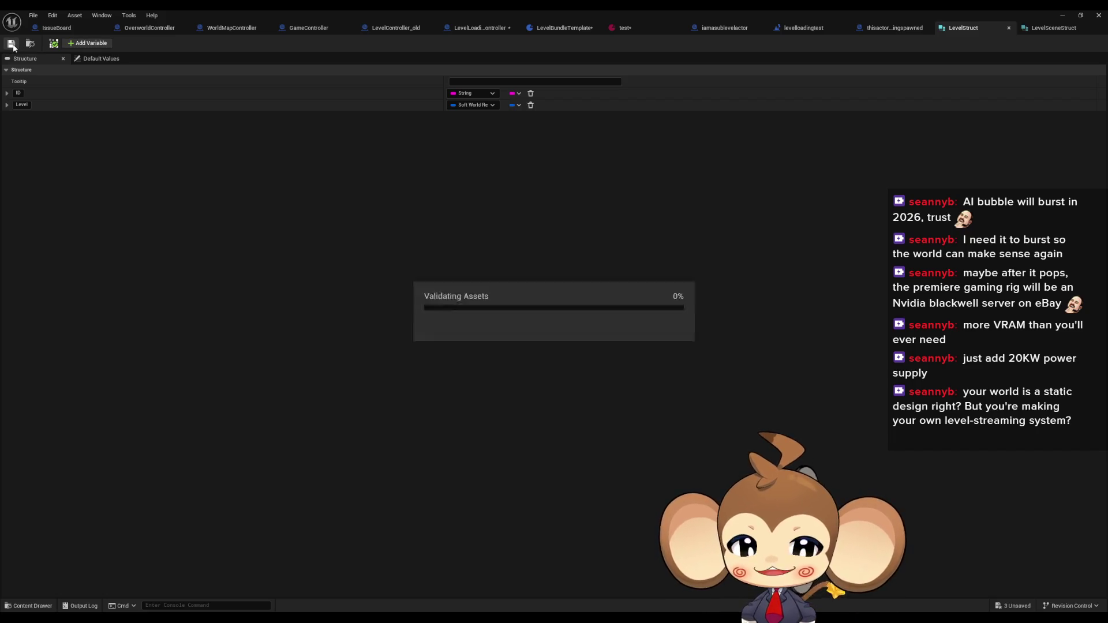
click(1045, 28)
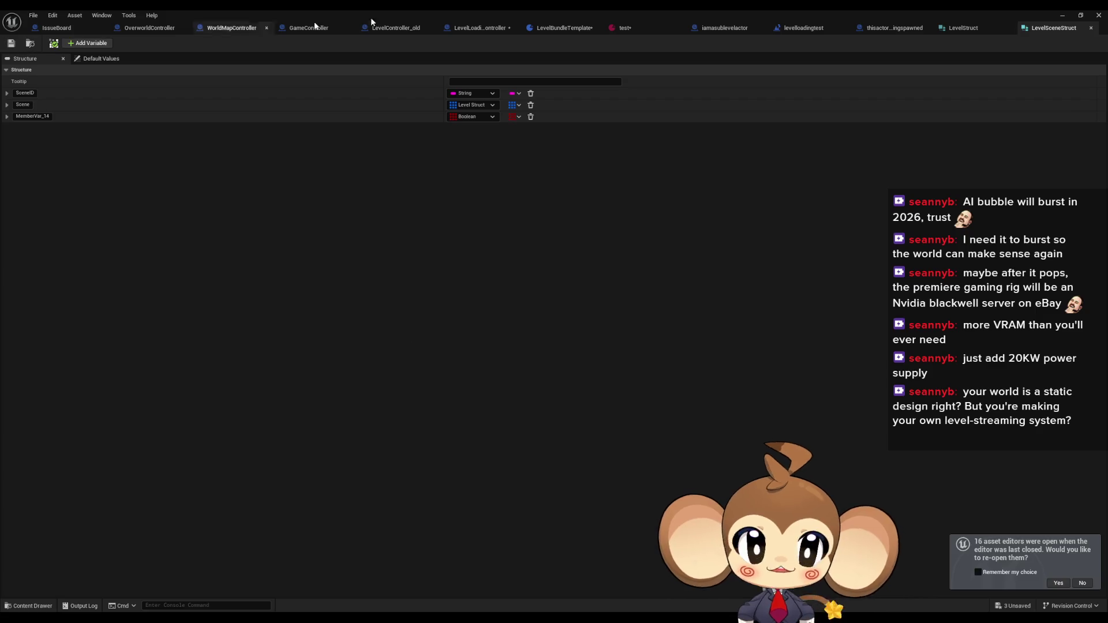
click(985, 25)
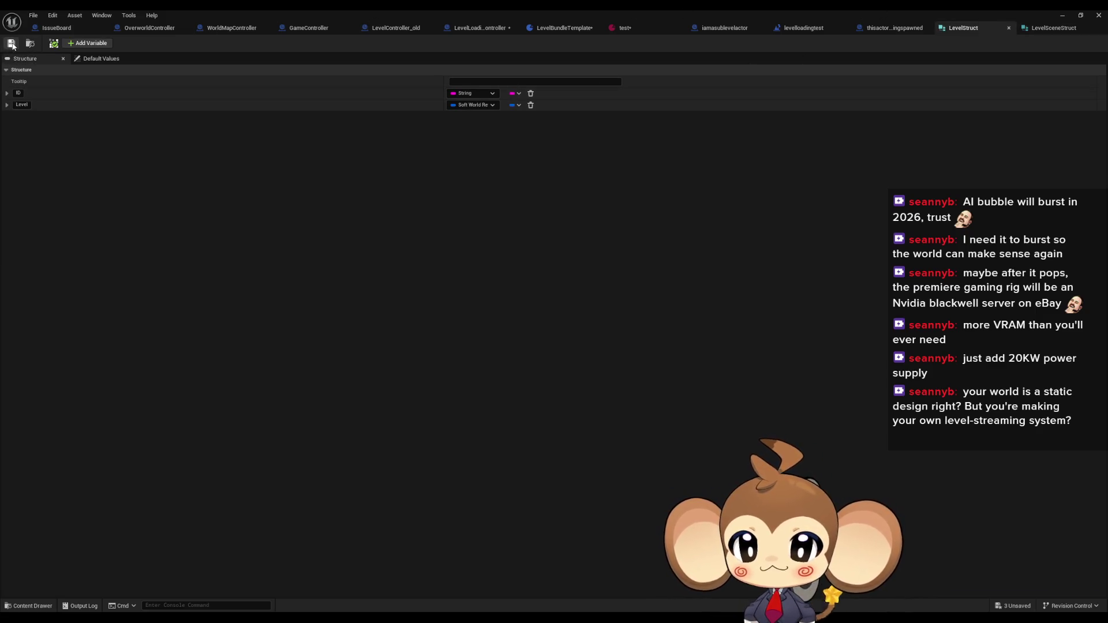
click(571, 27)
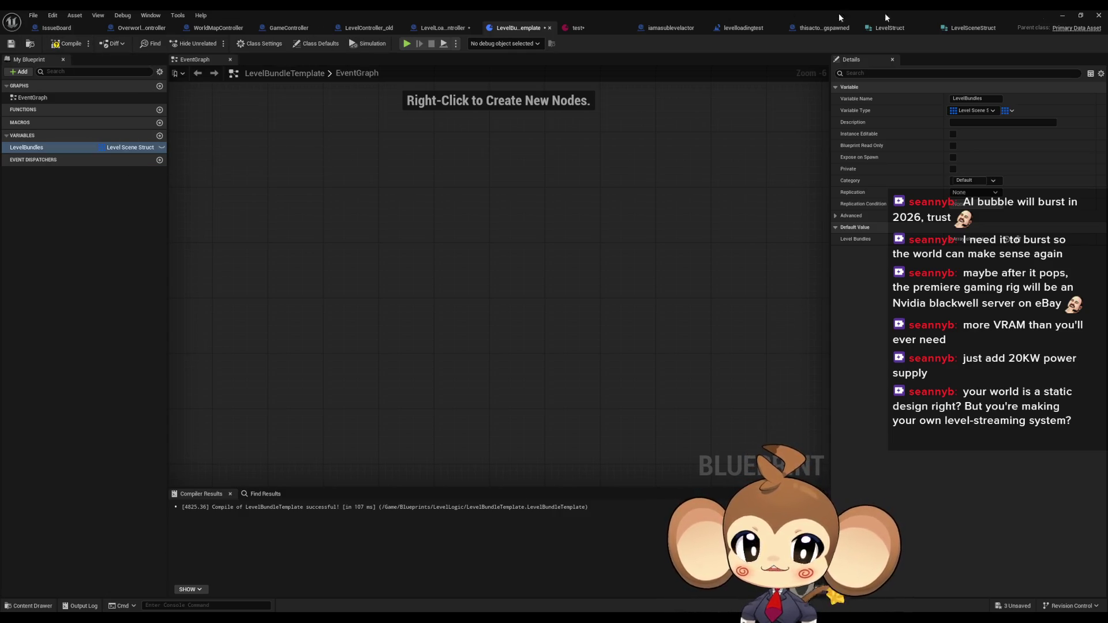
Delete the MemberVar_14 Boolean member from LevelSceneStruct and save
click(973, 27)
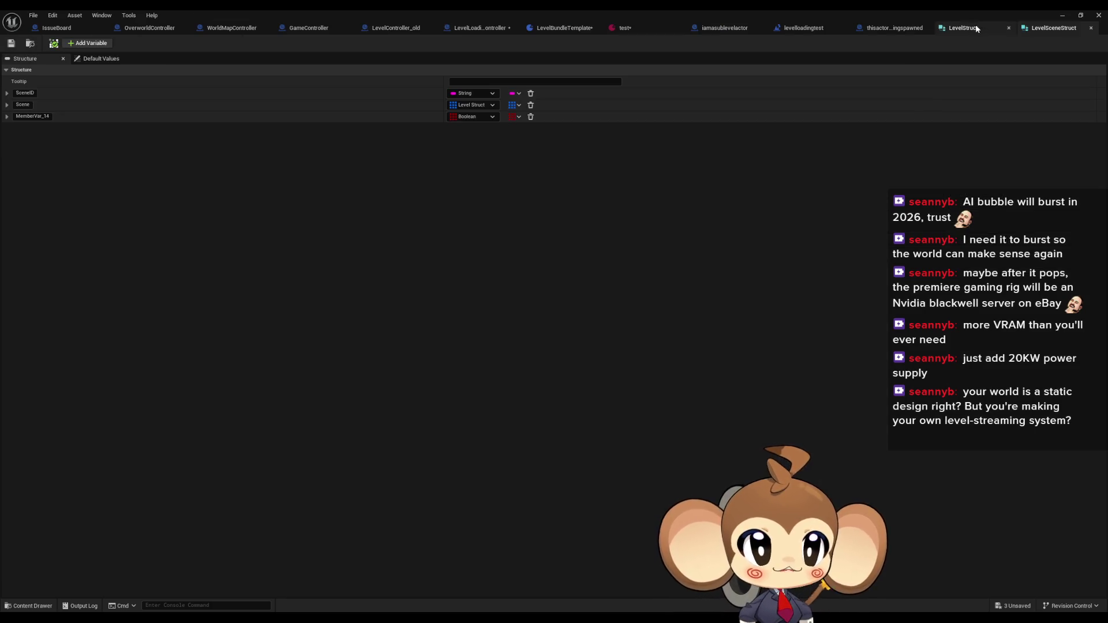
click(532, 116)
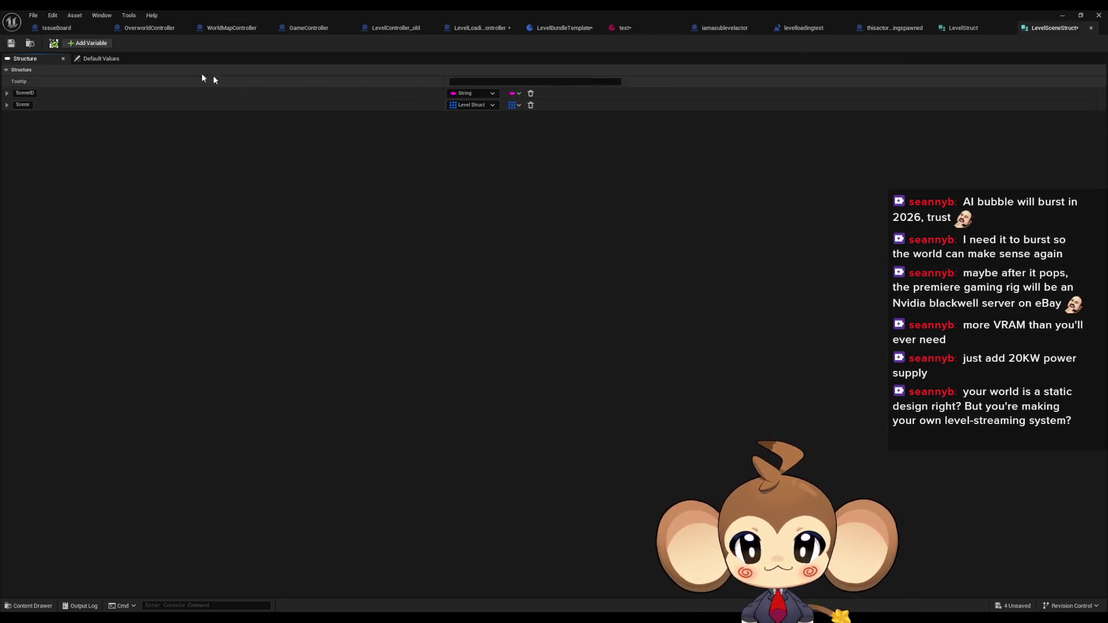
click(11, 43)
click(963, 28)
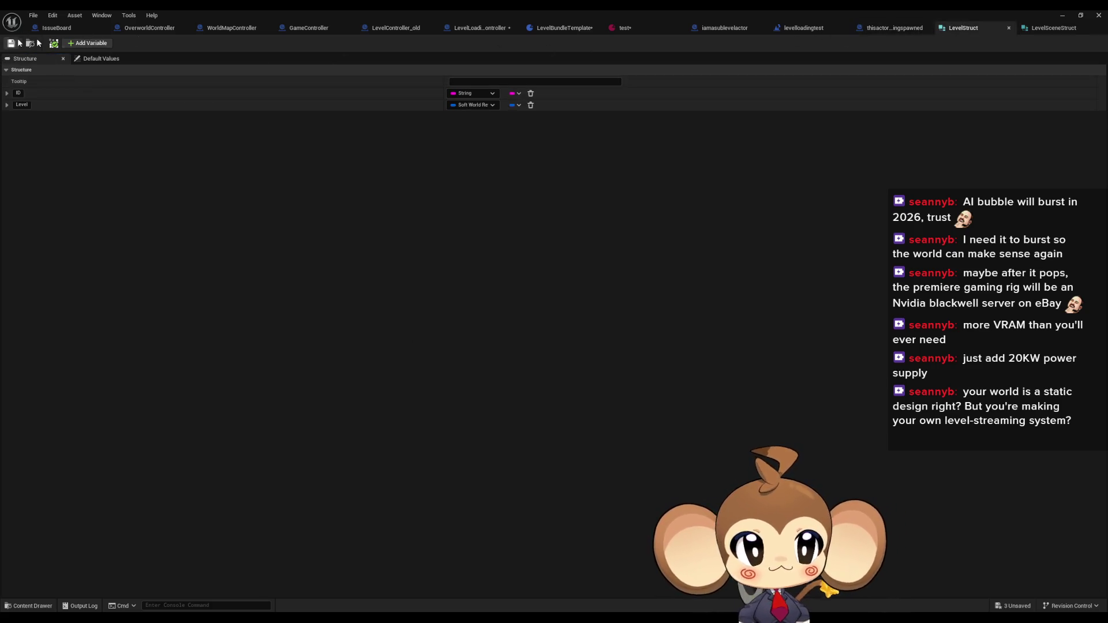
click(1058, 27)
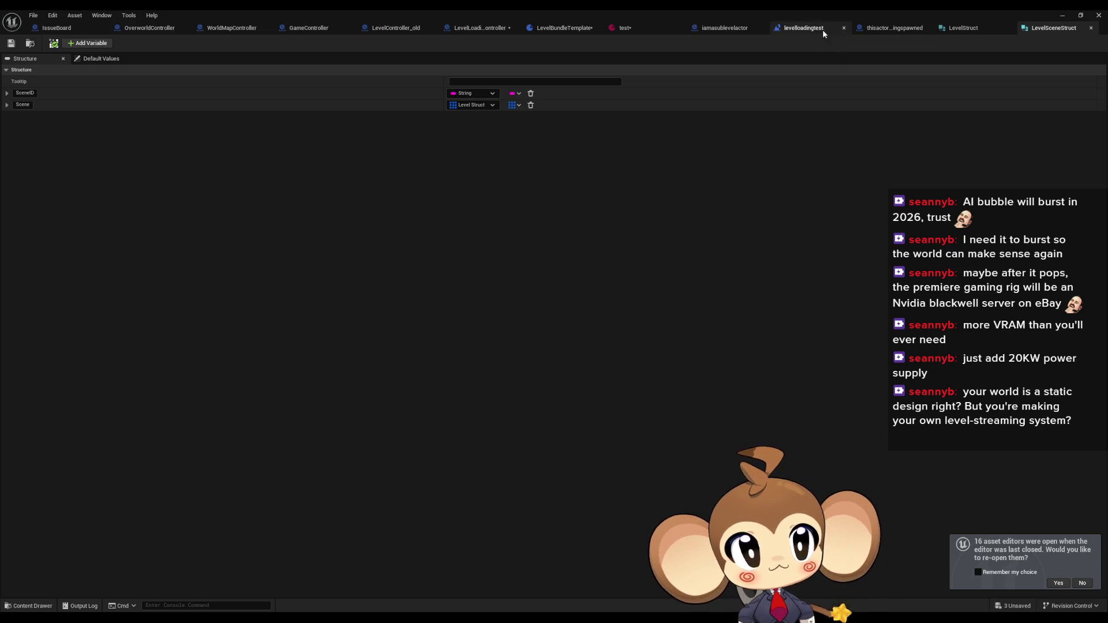
Review the levelloadingtest, LevelBundleTemplate and LevelLoadingController tabs, ending on the test asset
click(808, 29)
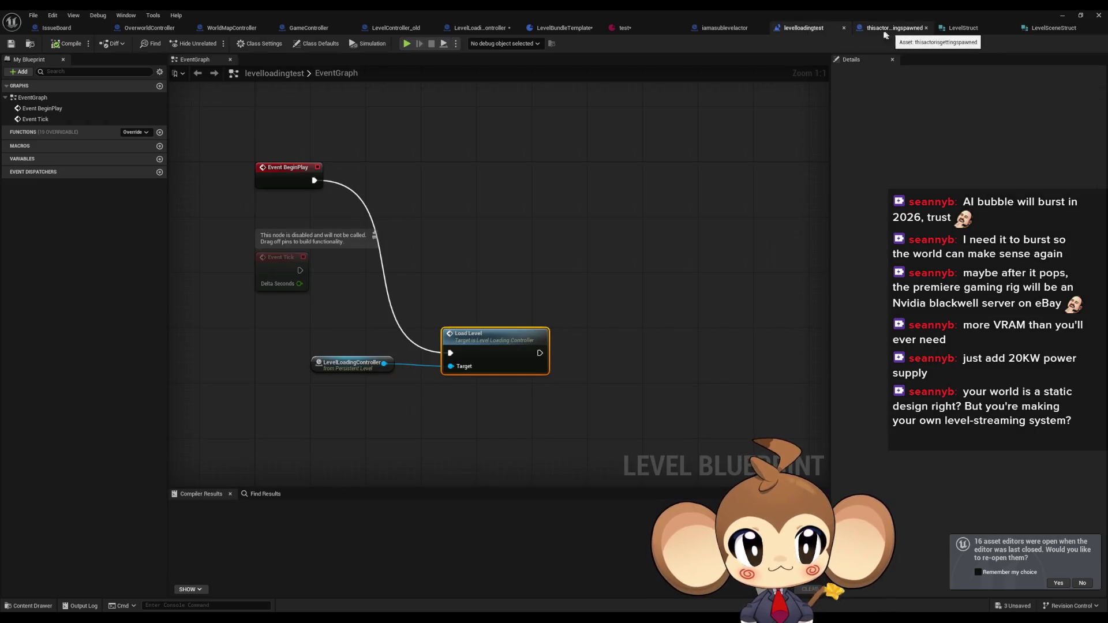
click(588, 30)
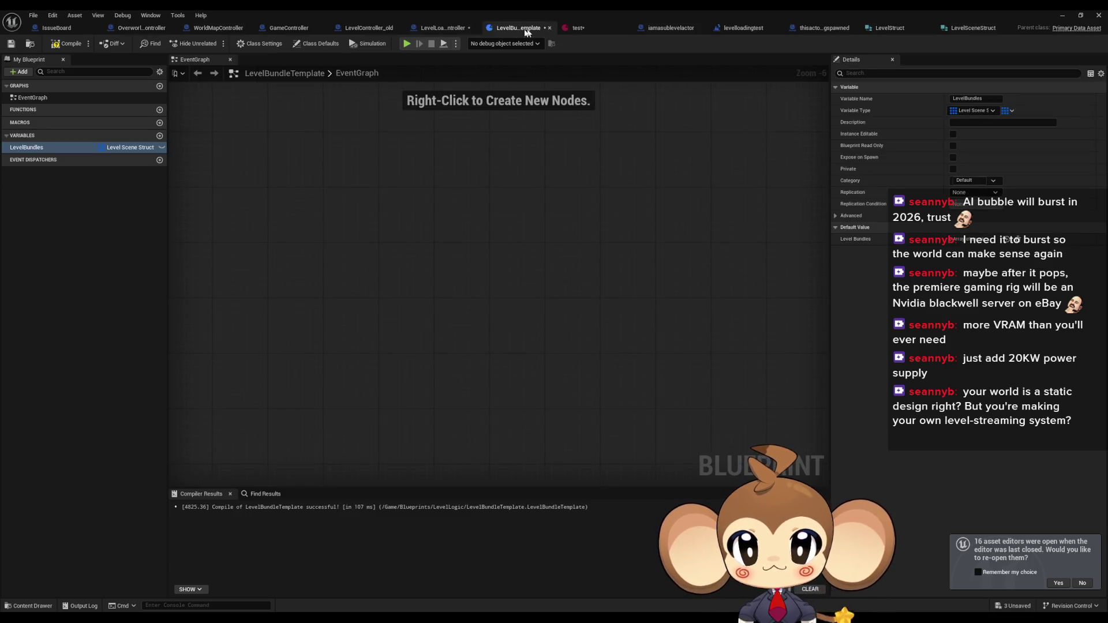
click(440, 30)
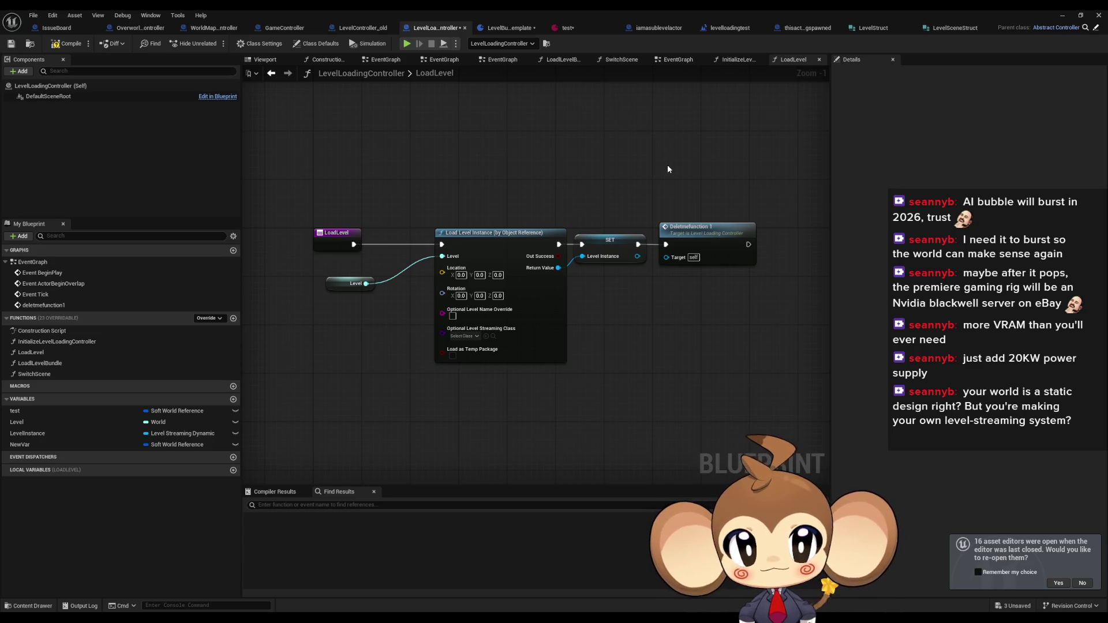
click(583, 29)
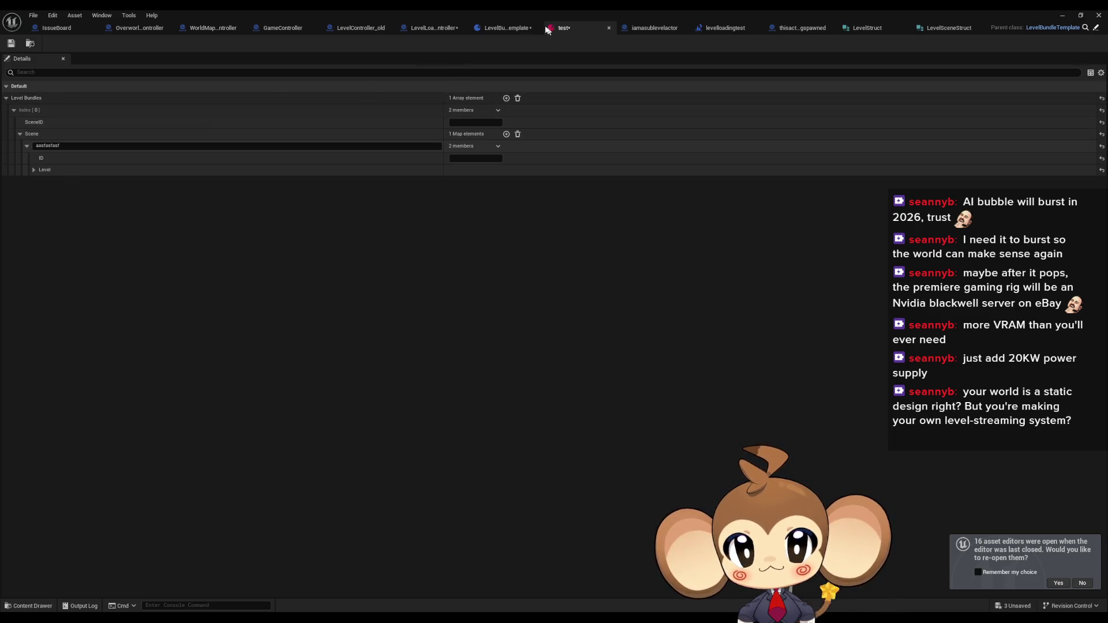
Recompile LevelBundleTemplate and set the test bundle's SceneID to Main
click(505, 27)
click(60, 42)
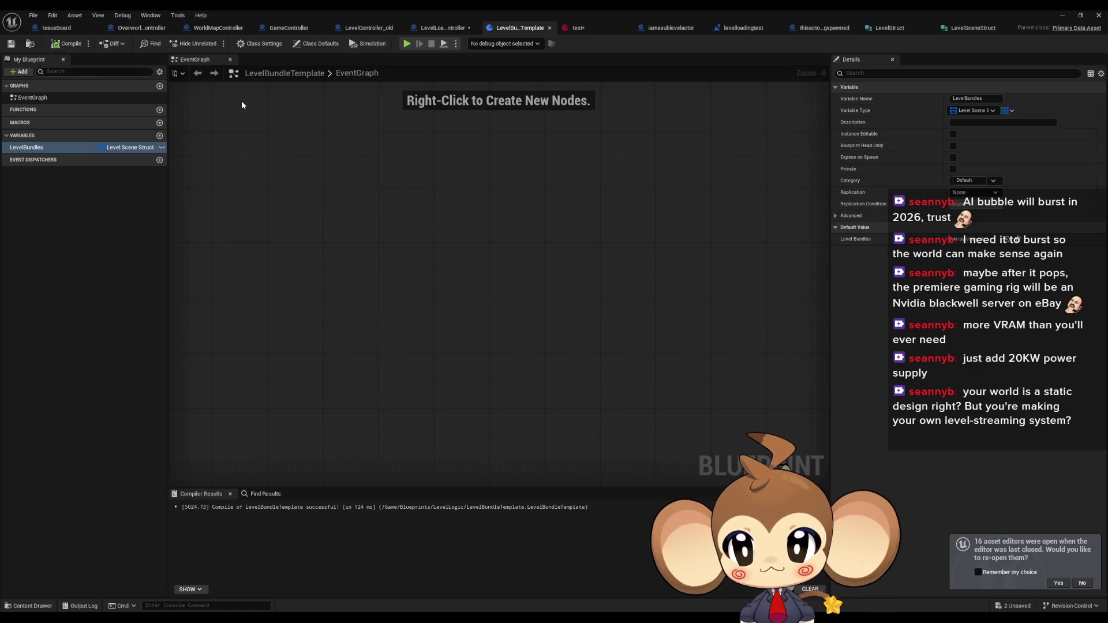
click(578, 27)
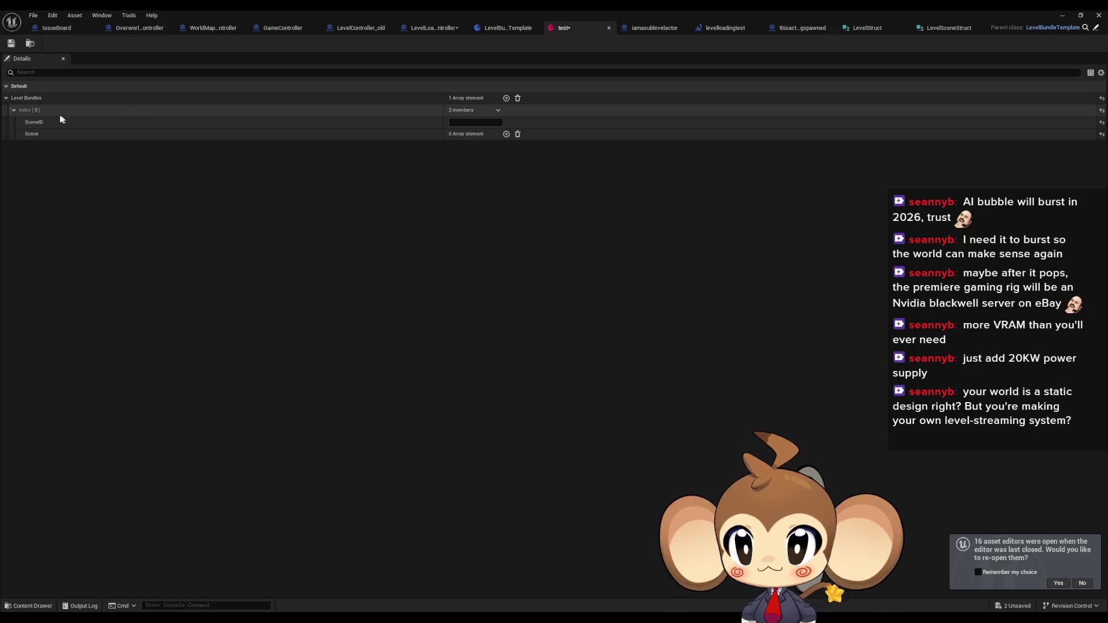
click(13, 110)
click(14, 110)
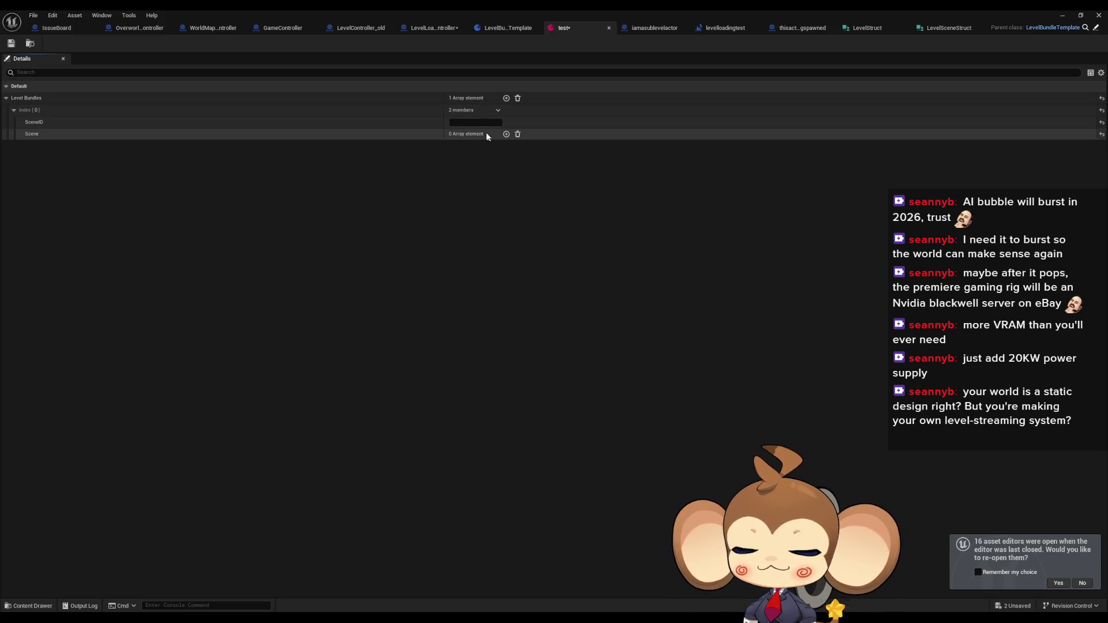
click(464, 122)
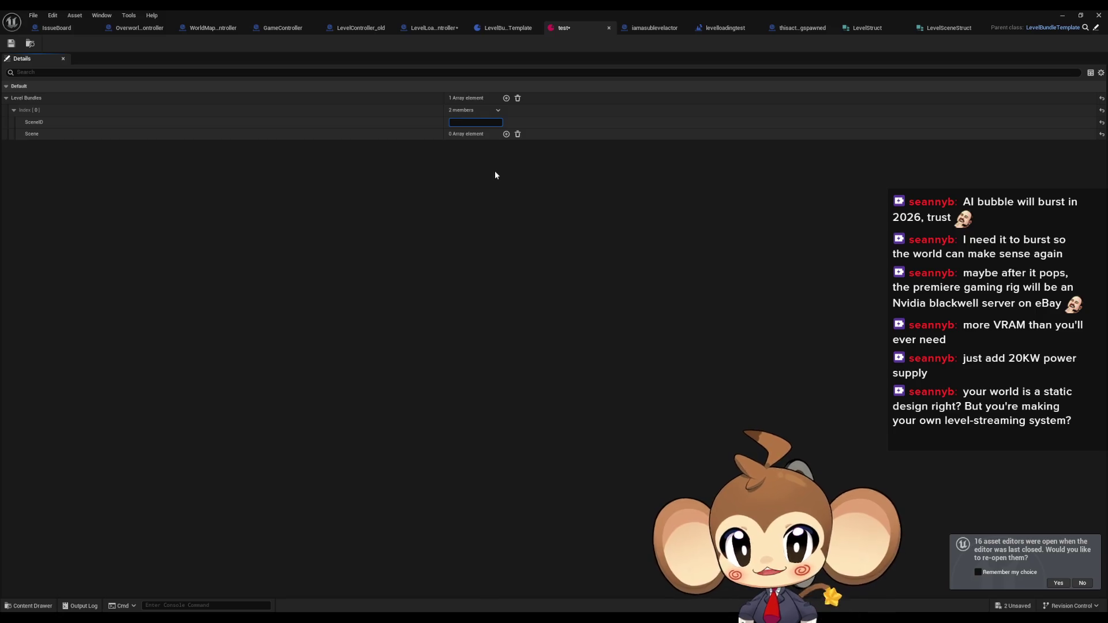
text(Main)
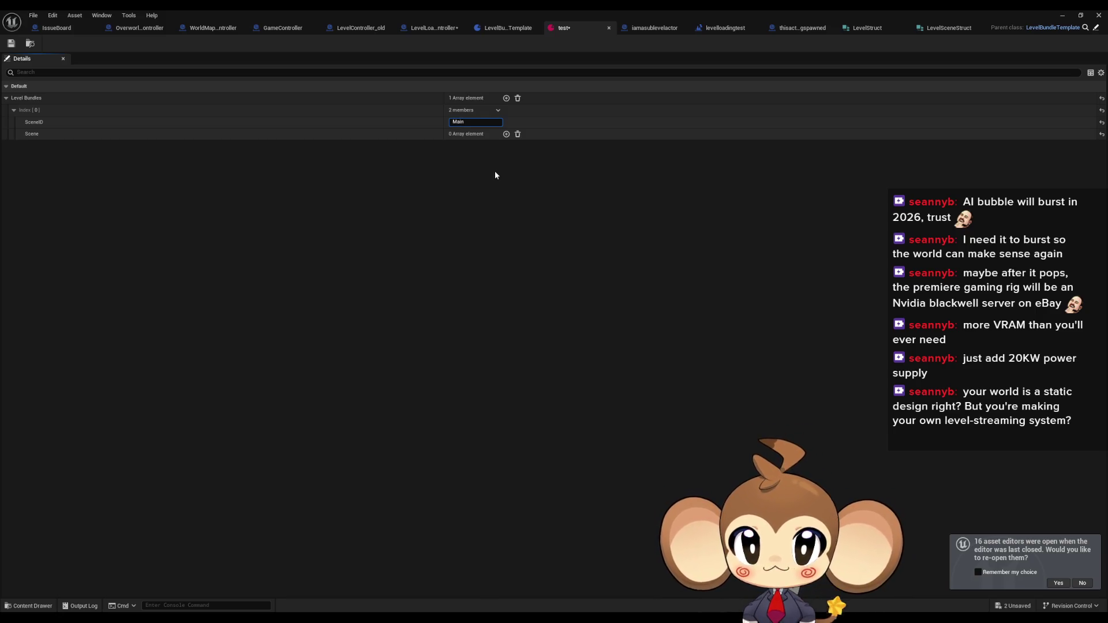
key(Return)
Add two Scene entries with IDs ForeGround and BackGround
click(506, 134)
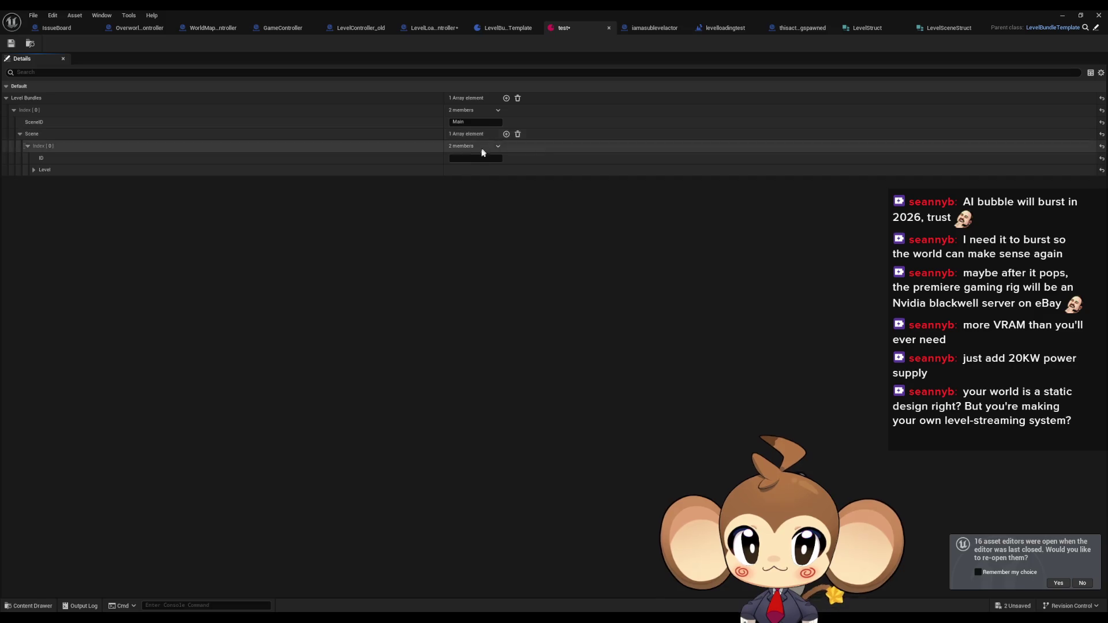
click(482, 160)
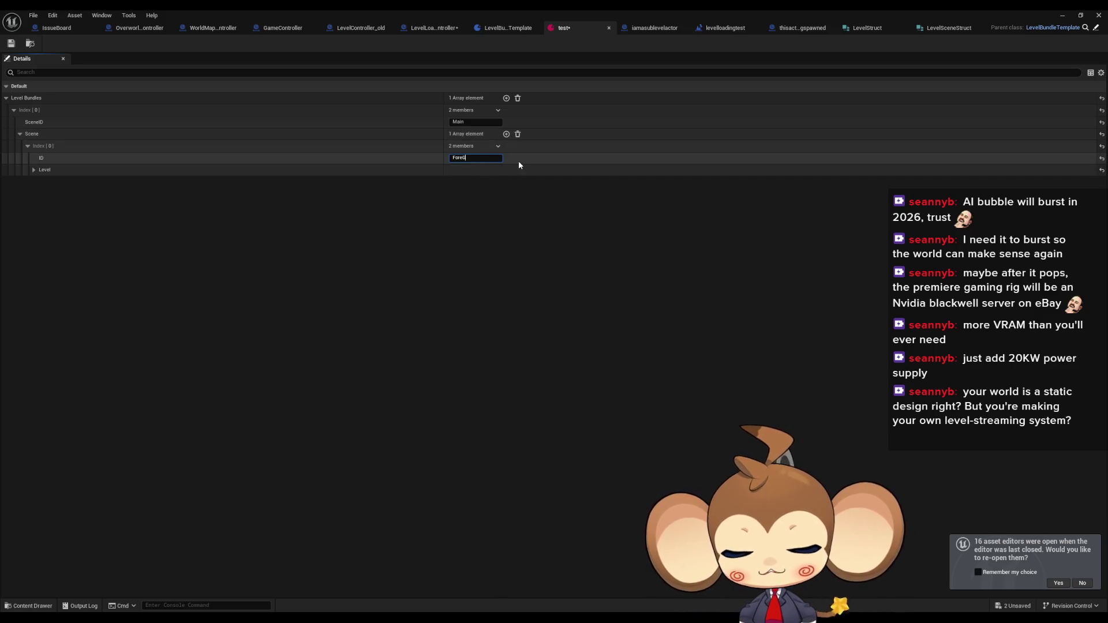
text(round)
key(Return)
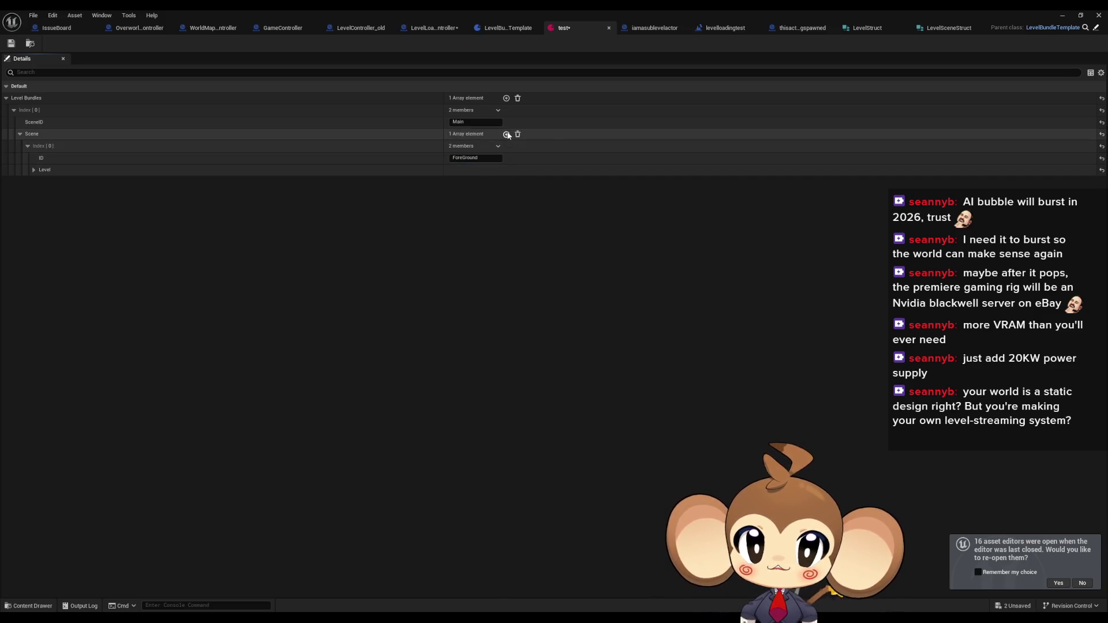
click(506, 134)
text(Back)
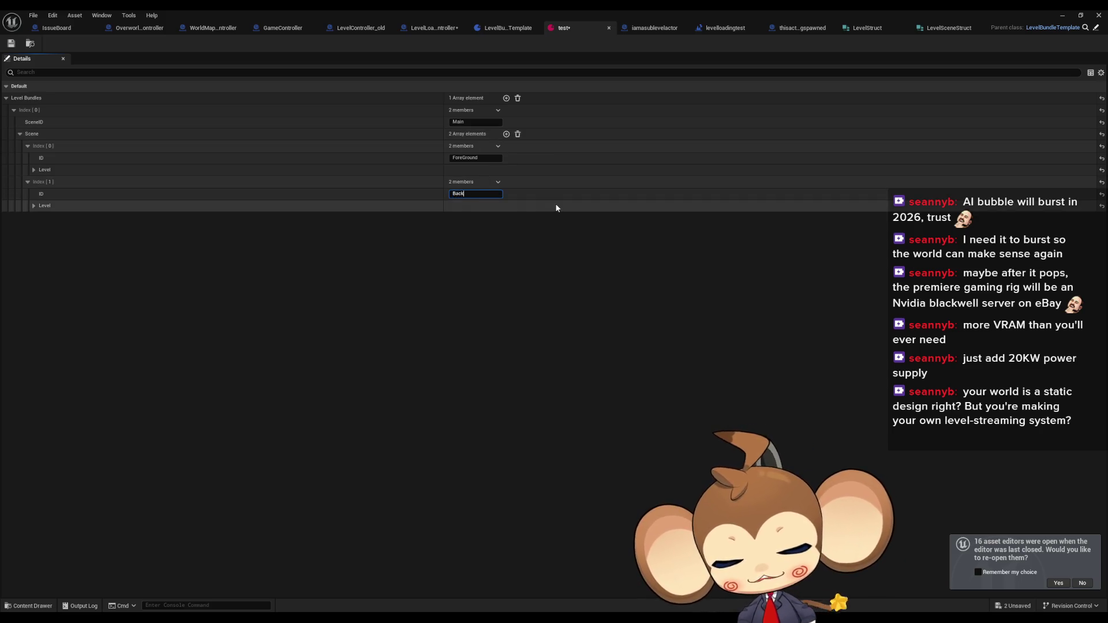
text(Ground)
key(Return)
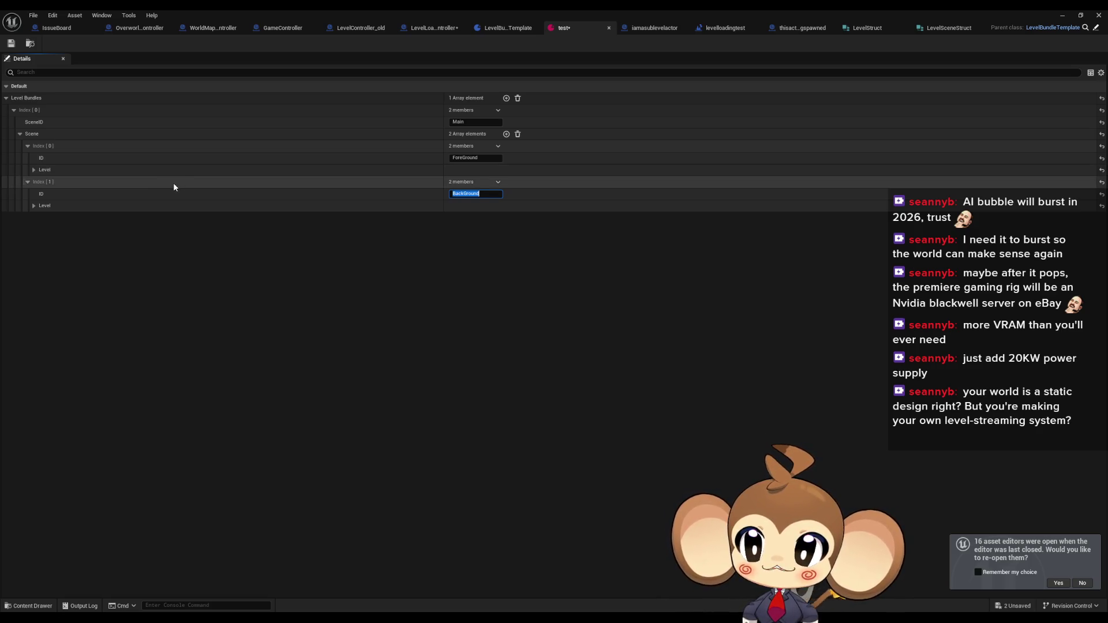
Expand both scenes' Level assets and minimize the editor to reveal the level
click(34, 170)
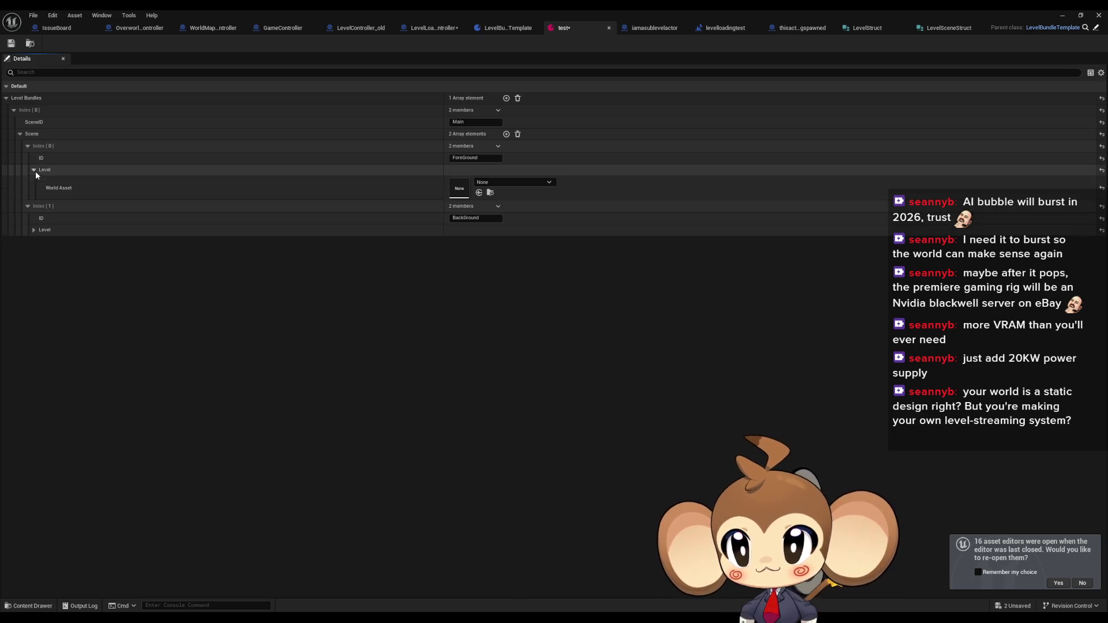
click(34, 230)
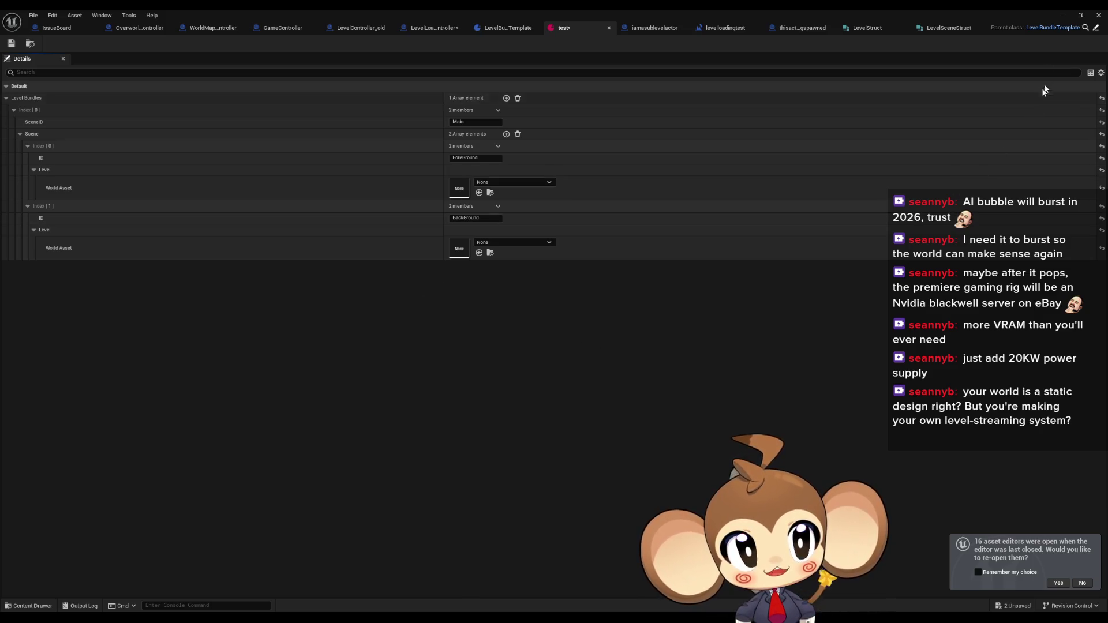
click(1063, 15)
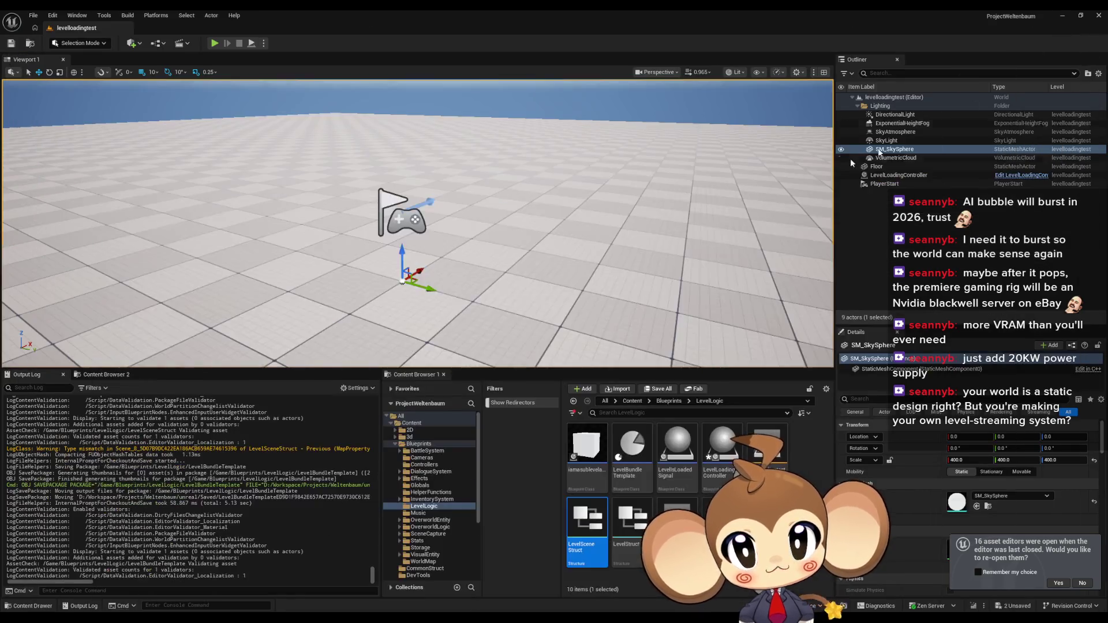
Show the Levels window, listing only the Persistent Level, and dock it to the right
drag(411, 184, 411, 116)
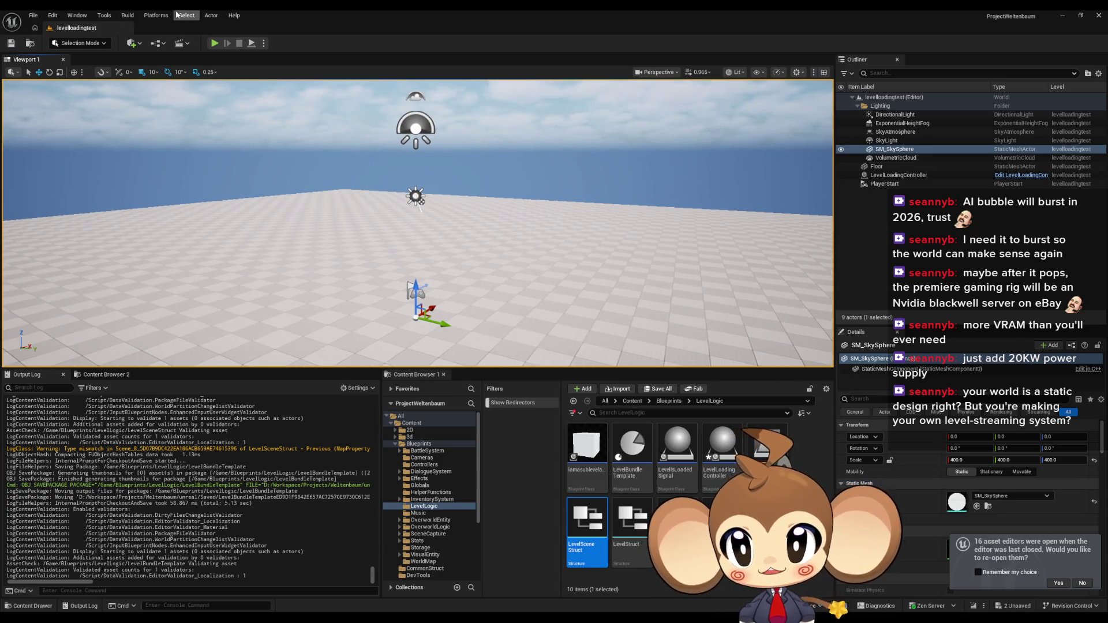
click(156, 15)
click(156, 15)
click(77, 15)
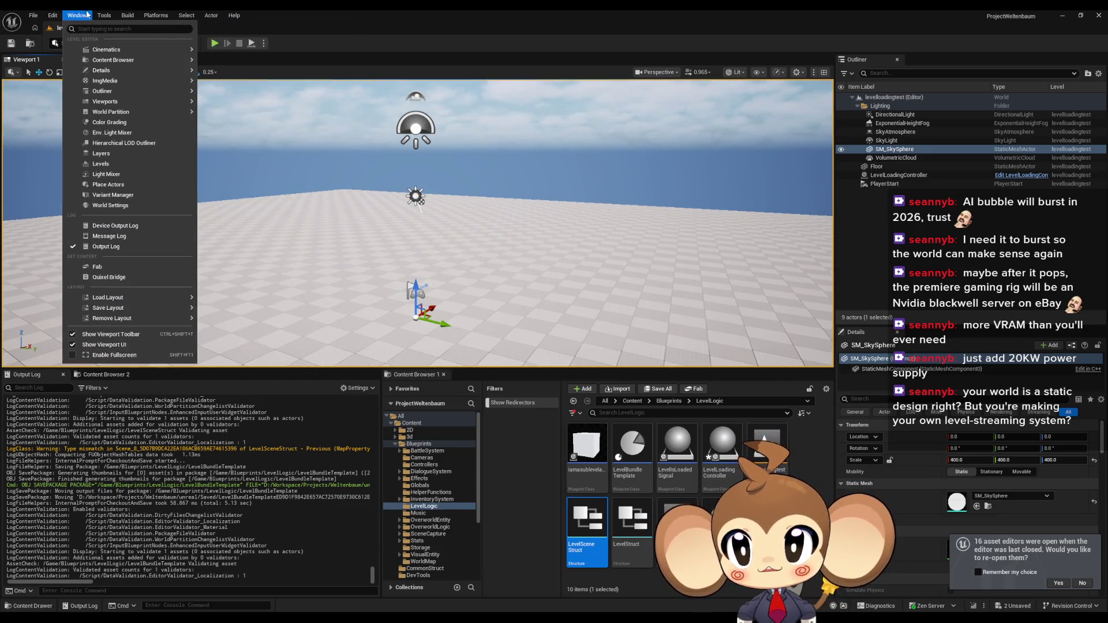
click(116, 167)
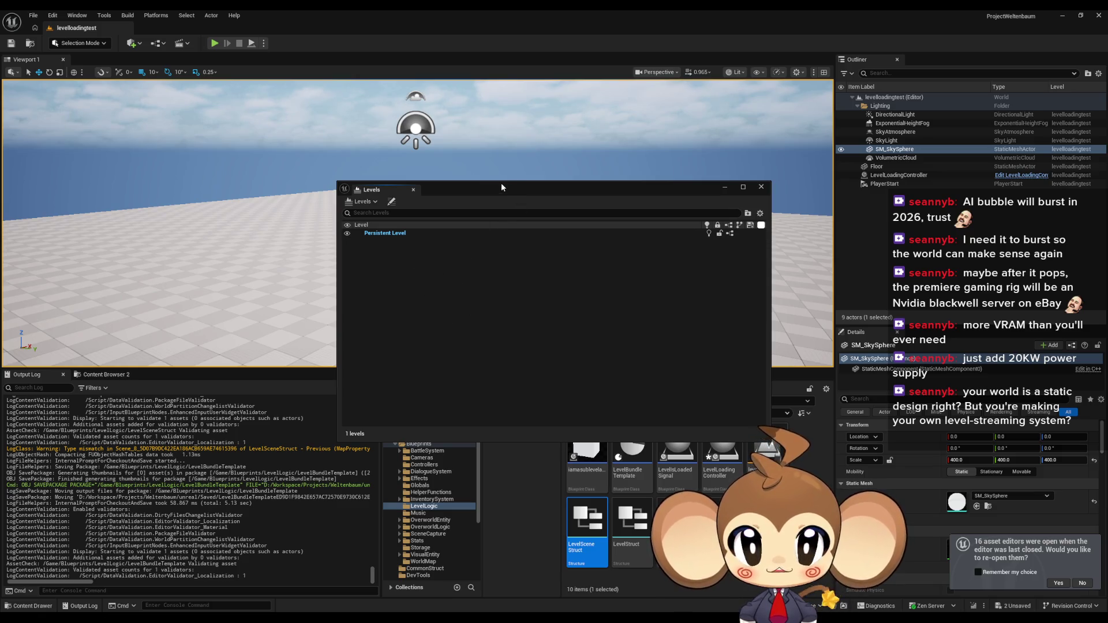
mouse_move(506, 186)
mouse_down()
mouse_move(719, 184)
mouse_move(785, 161)
mouse_up()
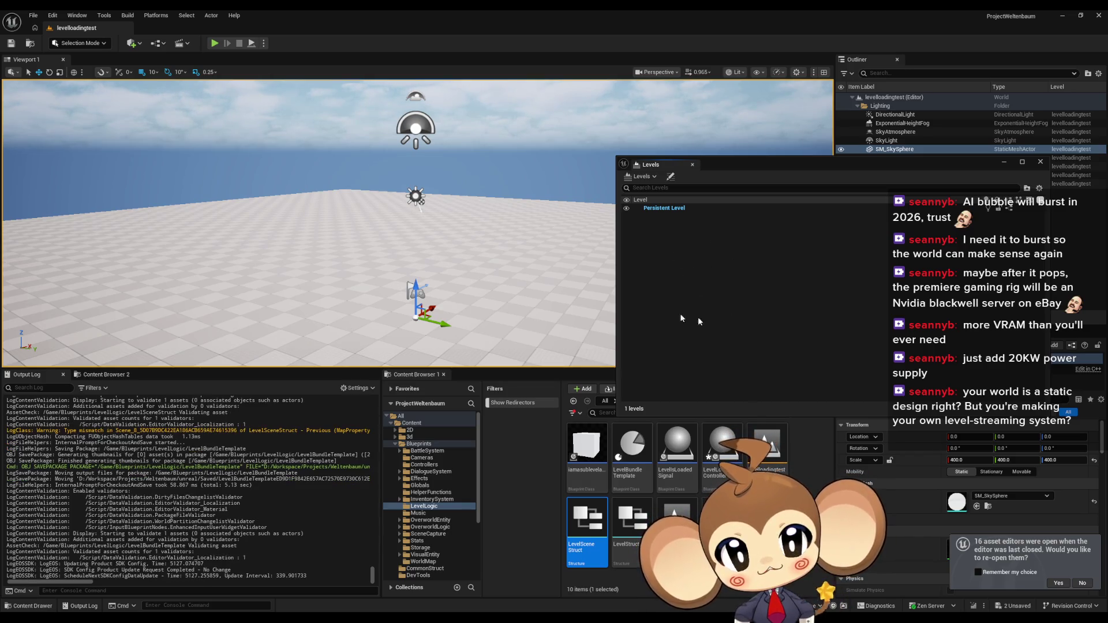
drag(761, 169, 733, 161)
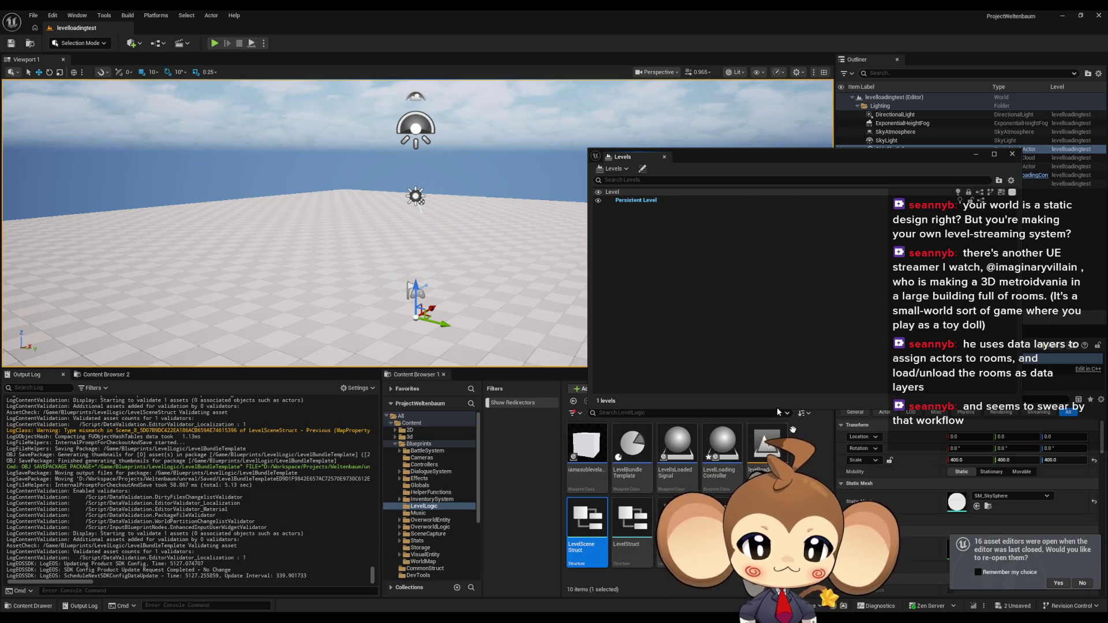
Create a Data Layer Asset, NewDataLayerAsset, in the LevelLogic folder
right_click(800, 501)
text(d)
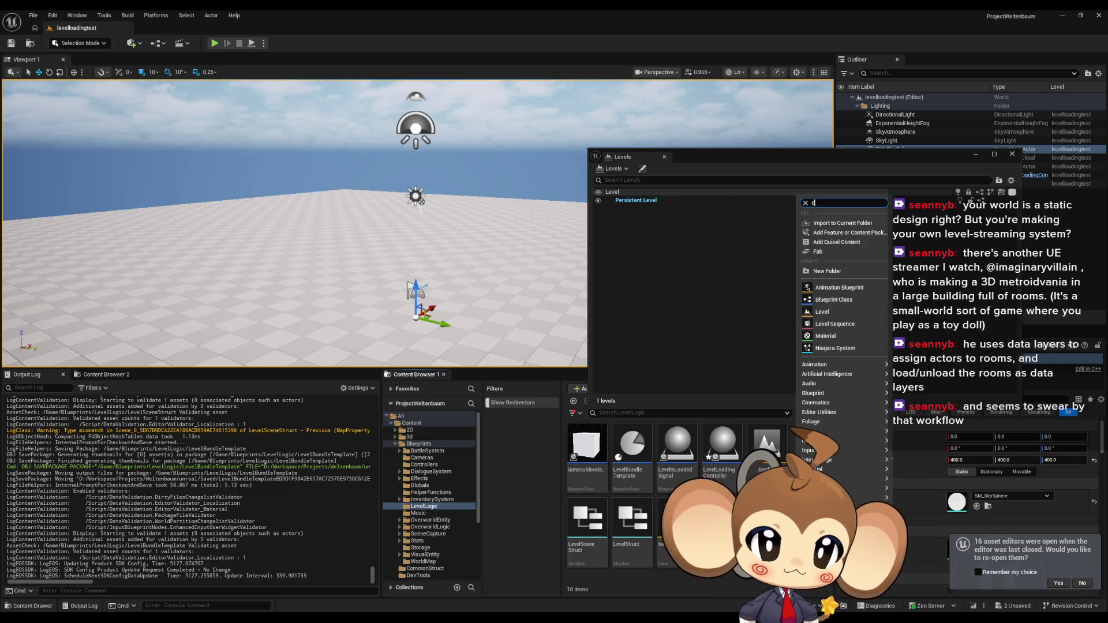
text(ata)
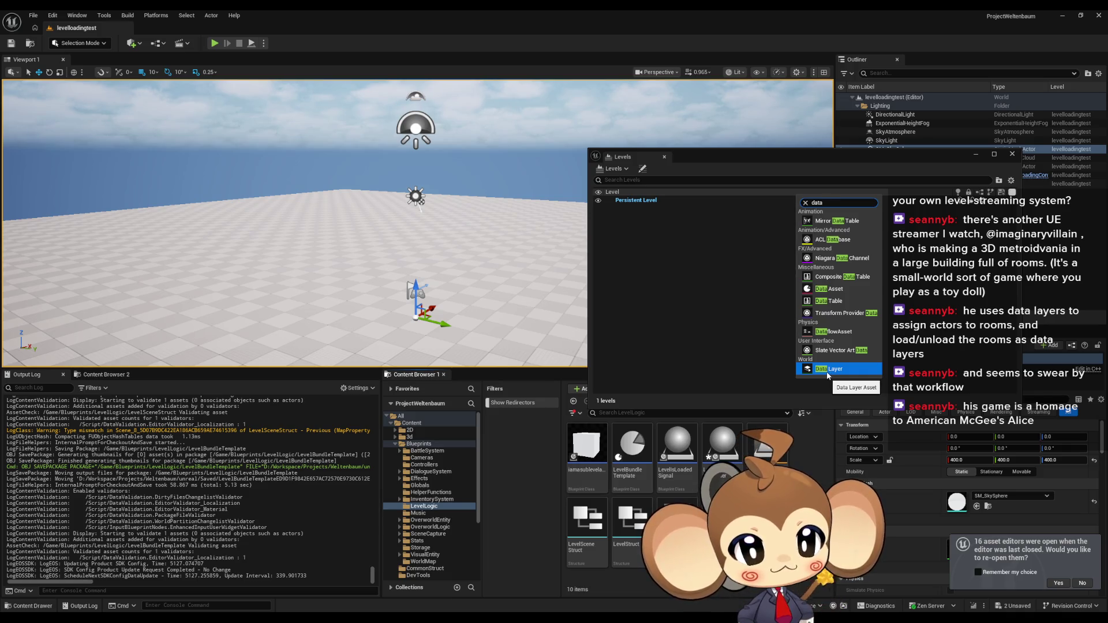
click(828, 369)
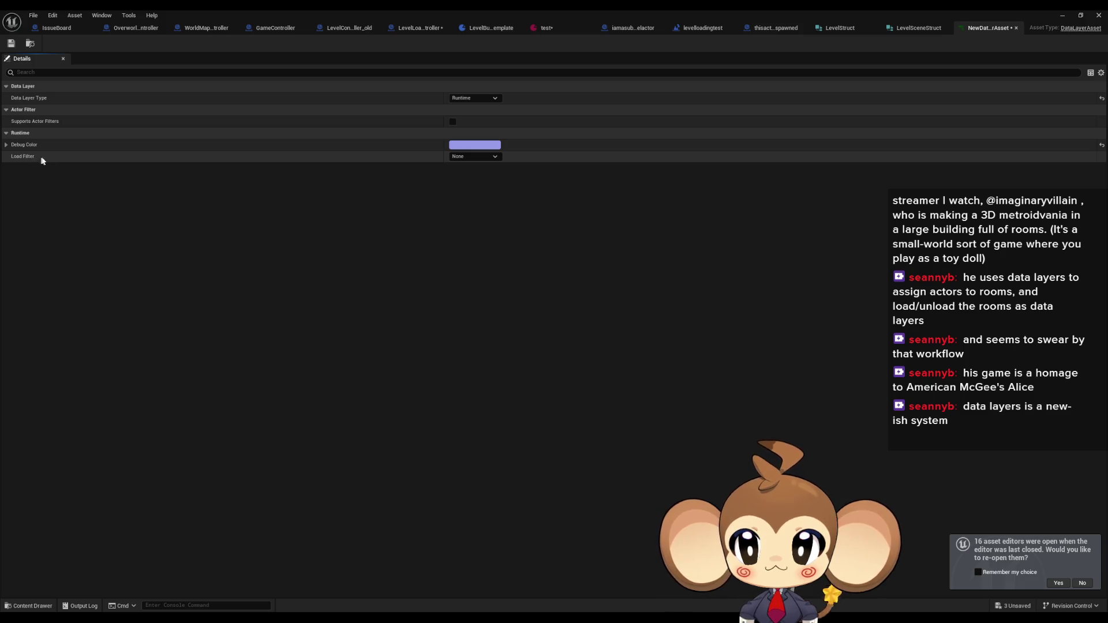
Keep the Load Filter at None, inspect the Debug Color values, and close NewDataLayerAsset
click(478, 156)
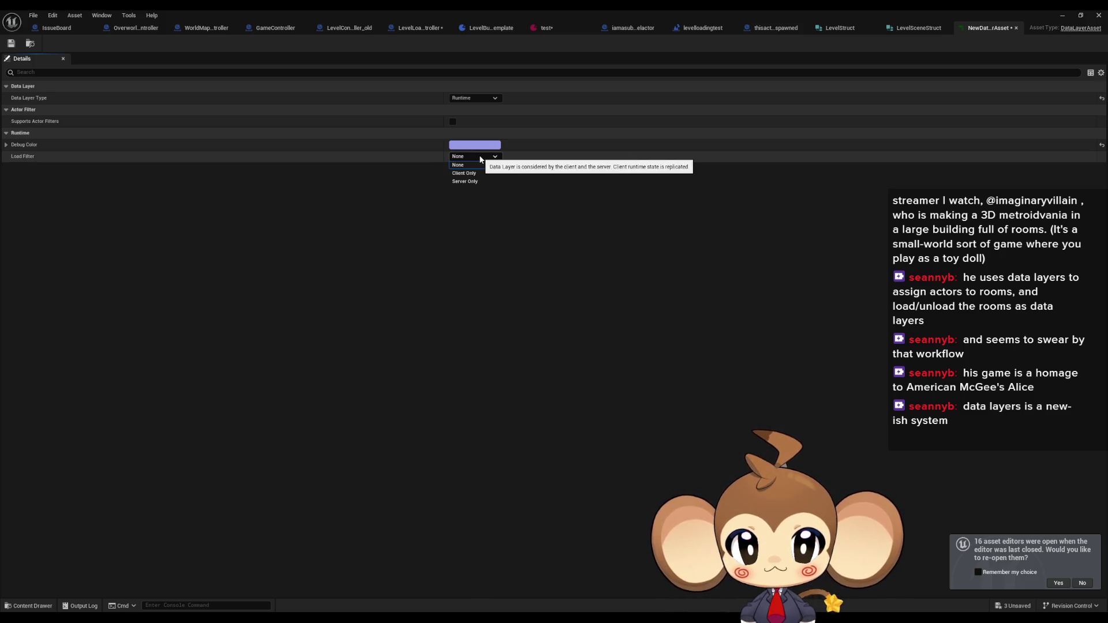
click(479, 155)
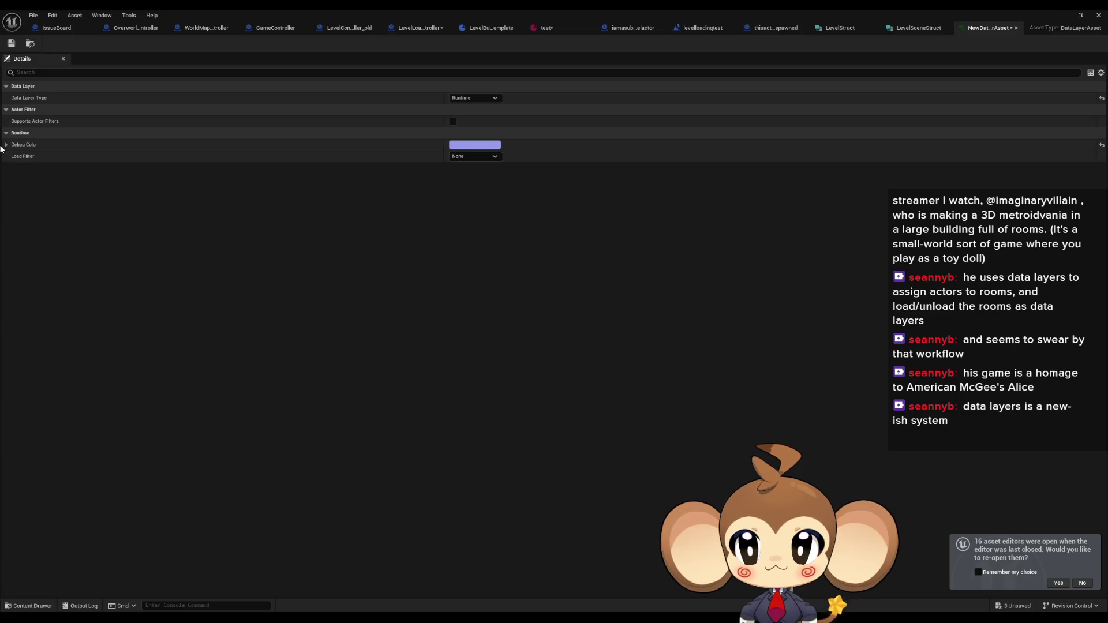
click(5, 145)
click(6, 146)
click(6, 146)
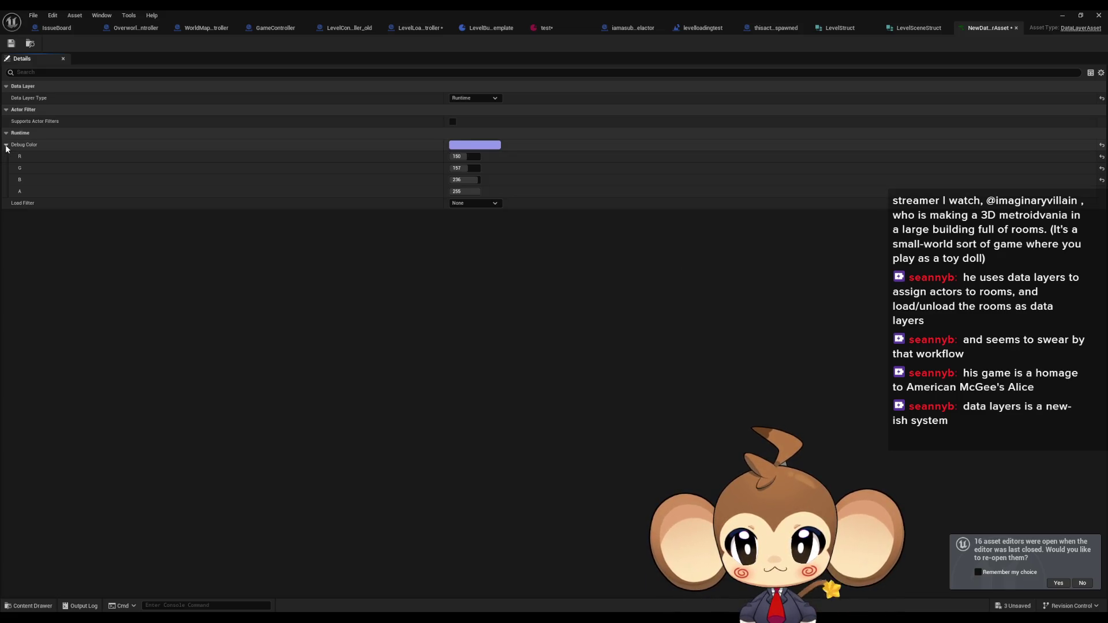
click(6, 145)
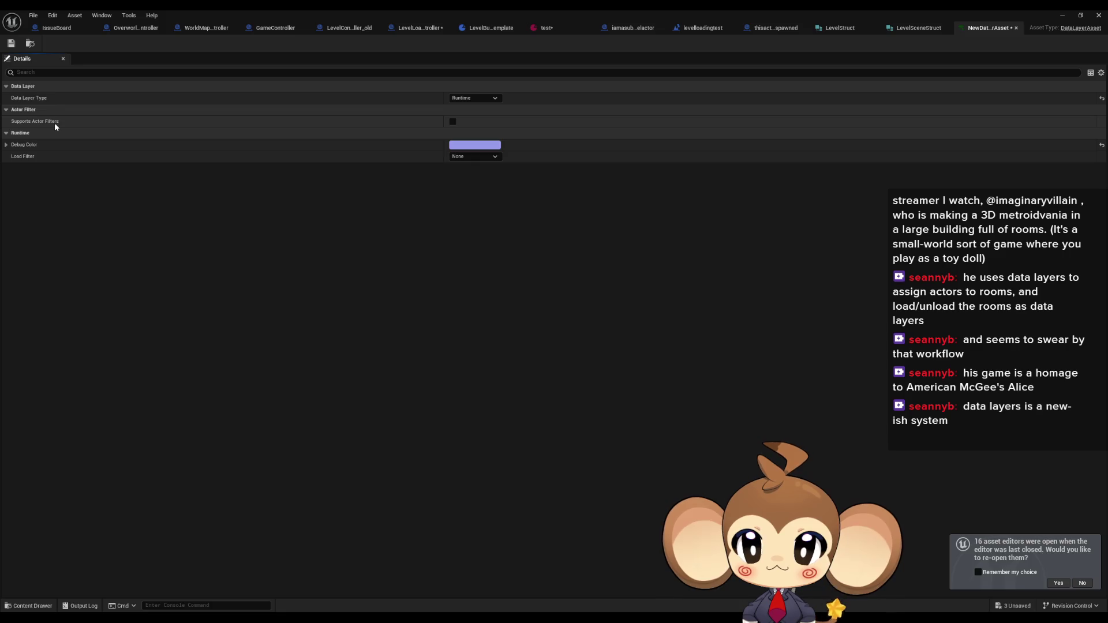
click(1017, 28)
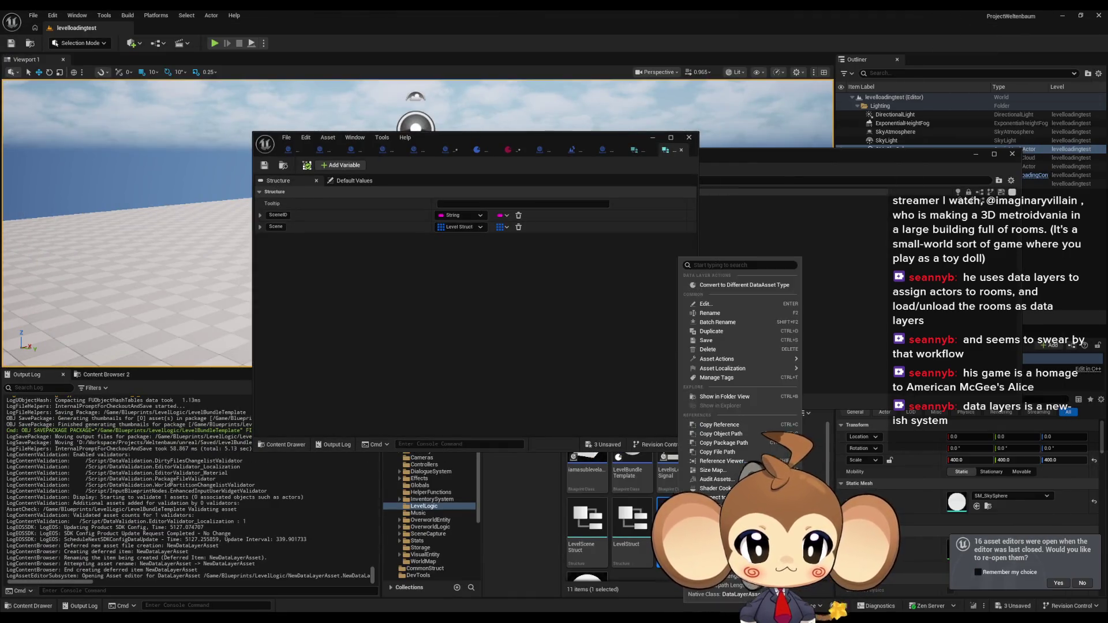
Delete the new Data Layer asset and confirm the deletion
right_click(673, 522)
key(Escape)
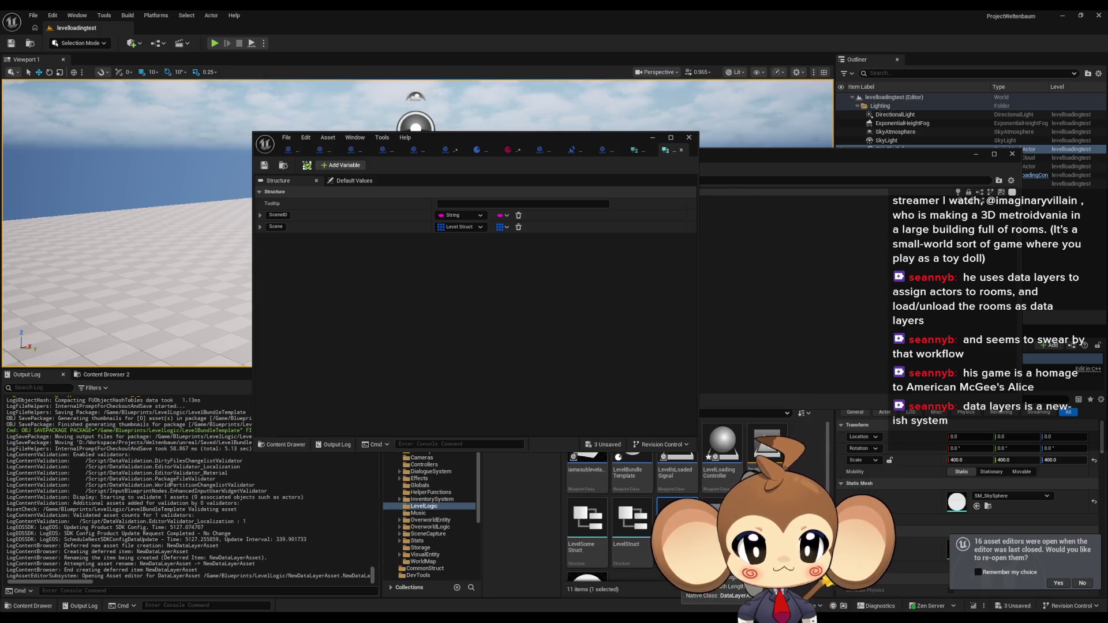
right_click(673, 523)
key(Escape)
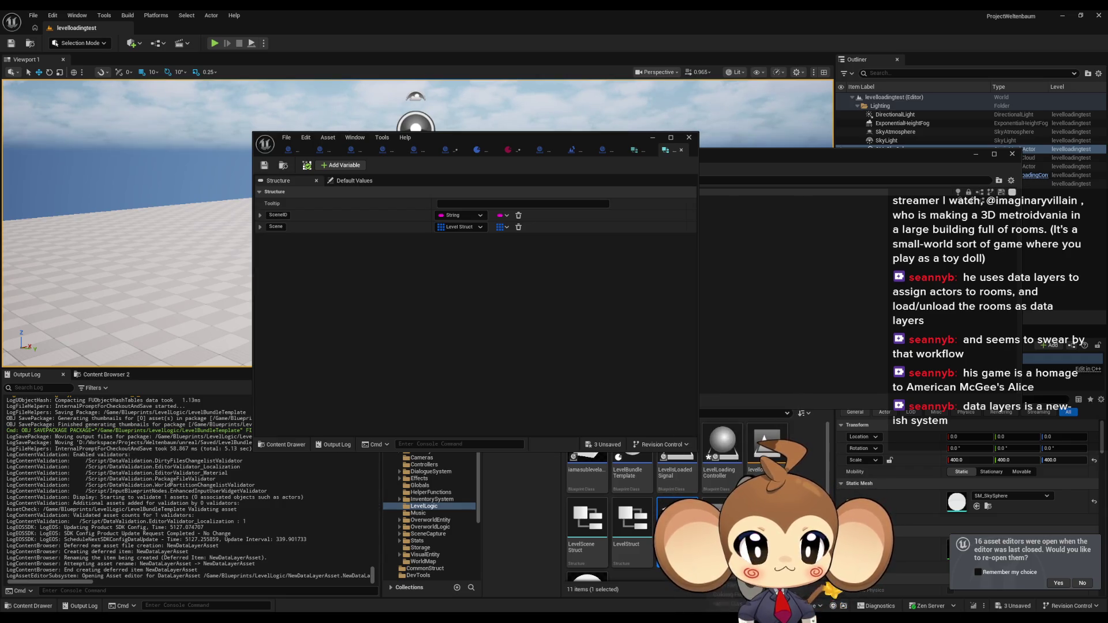
key(Delete)
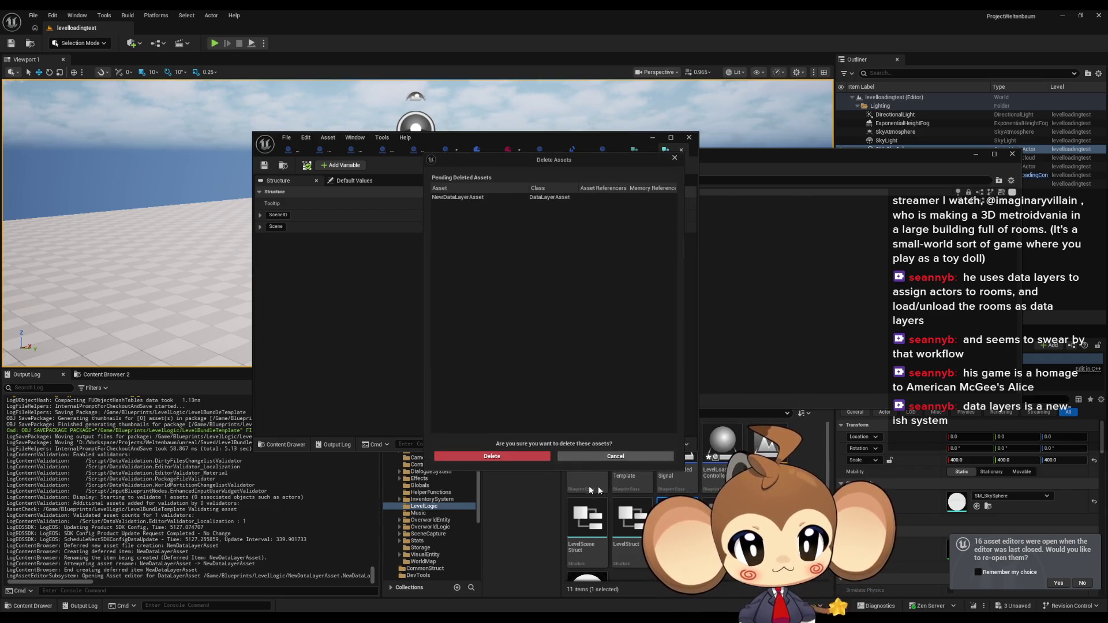
click(491, 456)
Search the Content Browser's create menu for 'data', then move to the Data Layers documentation browser
right_click(706, 574)
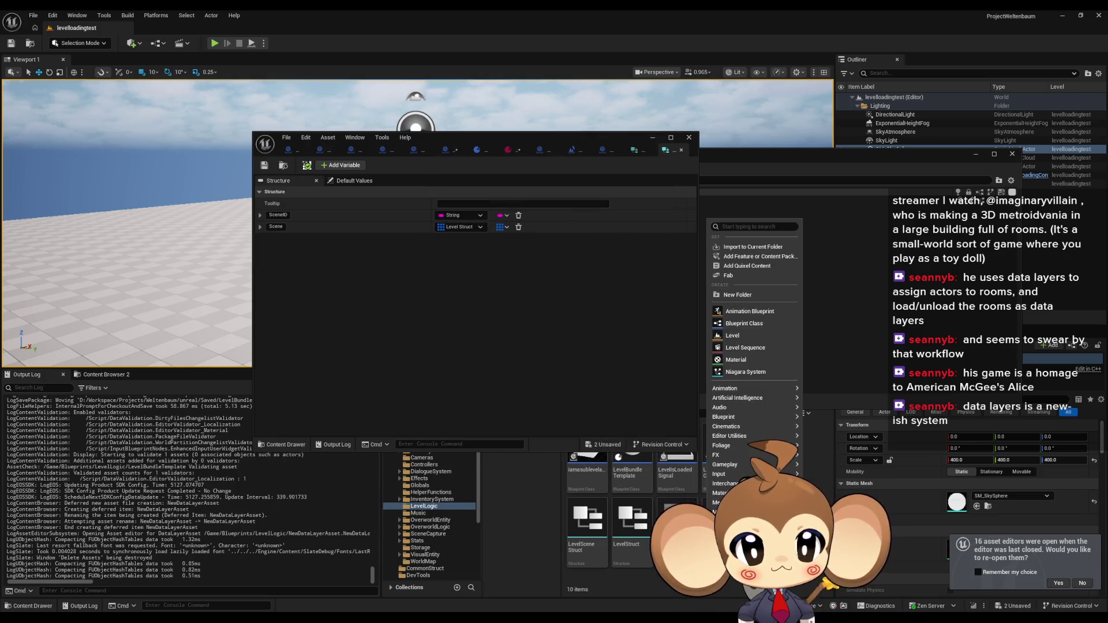
text(data)
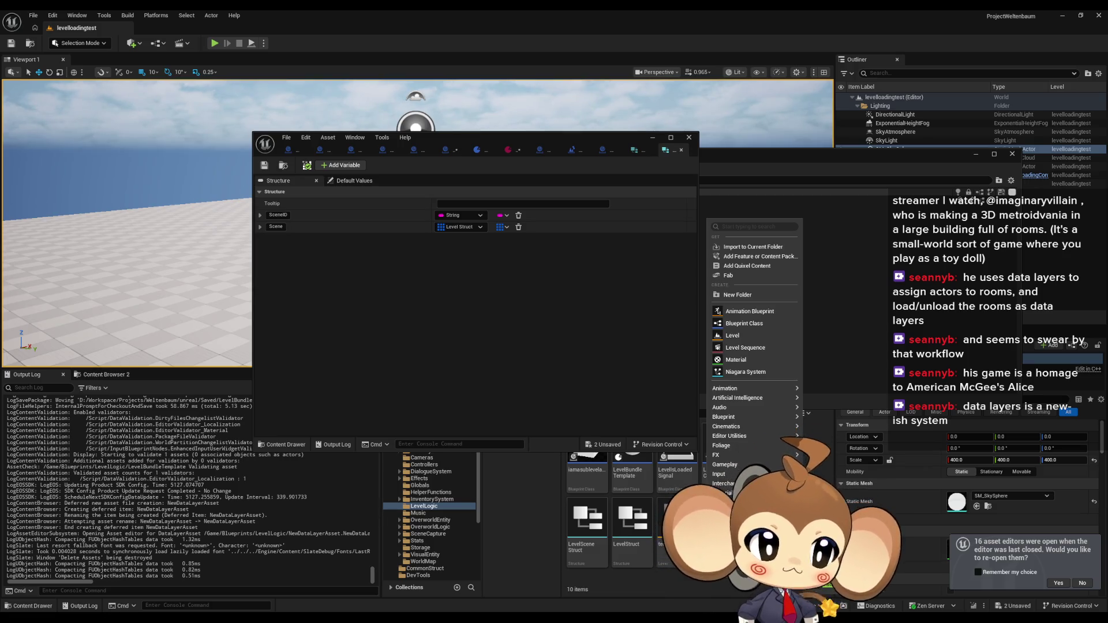
key(Escape)
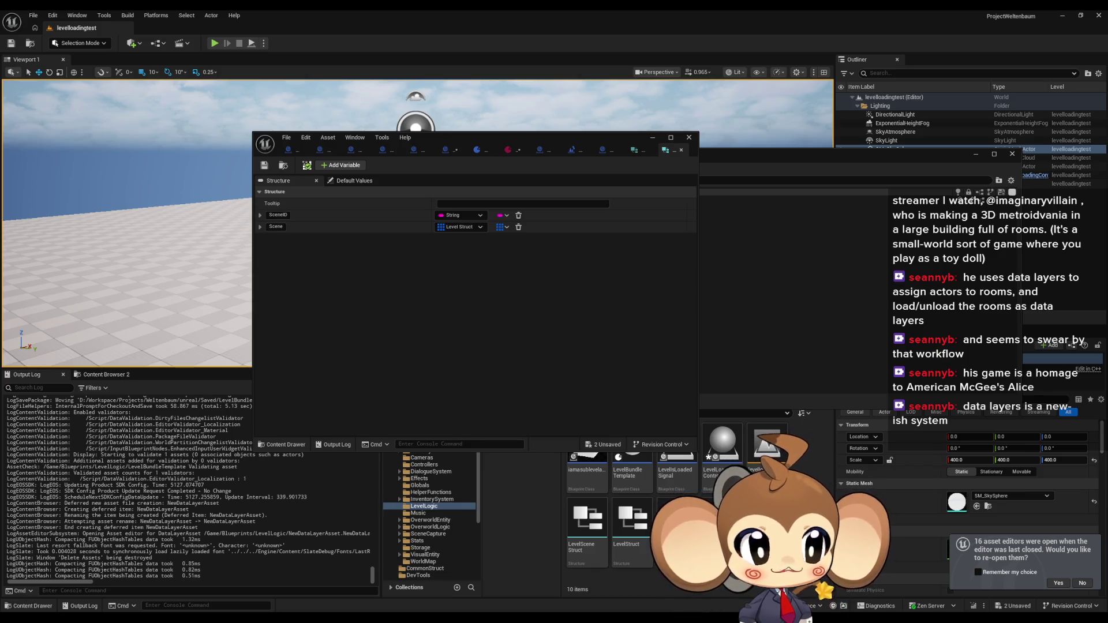
key(alt+Tab)
drag(836, 189, 506, 205)
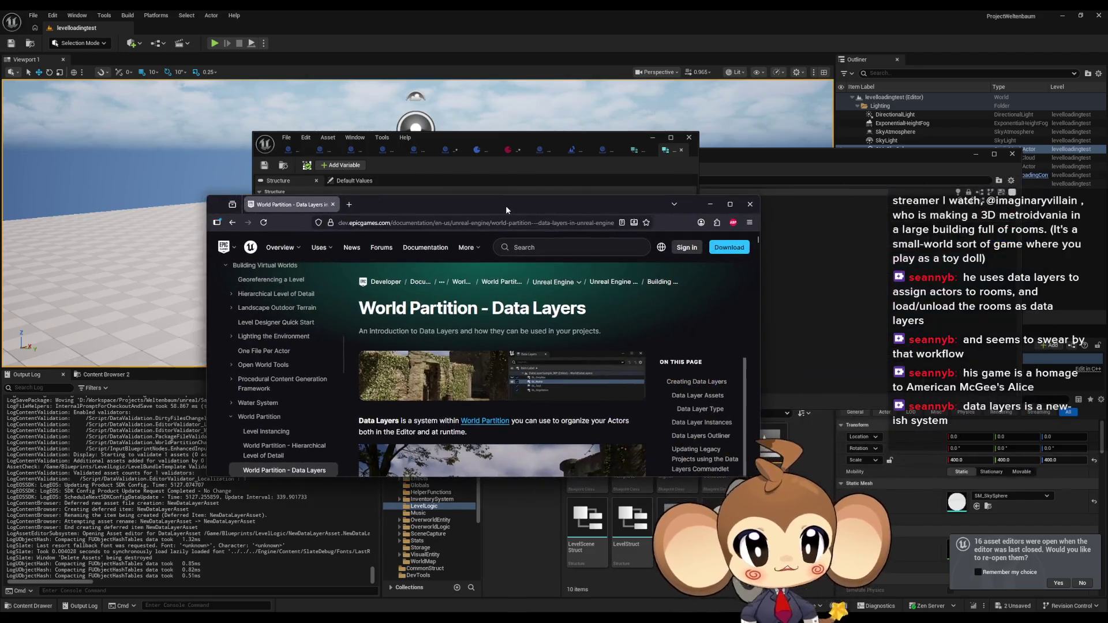
Maximize the browser and scroll the Data Layers page past Data Layer Type to Data Layer Instances
double_click(506, 206)
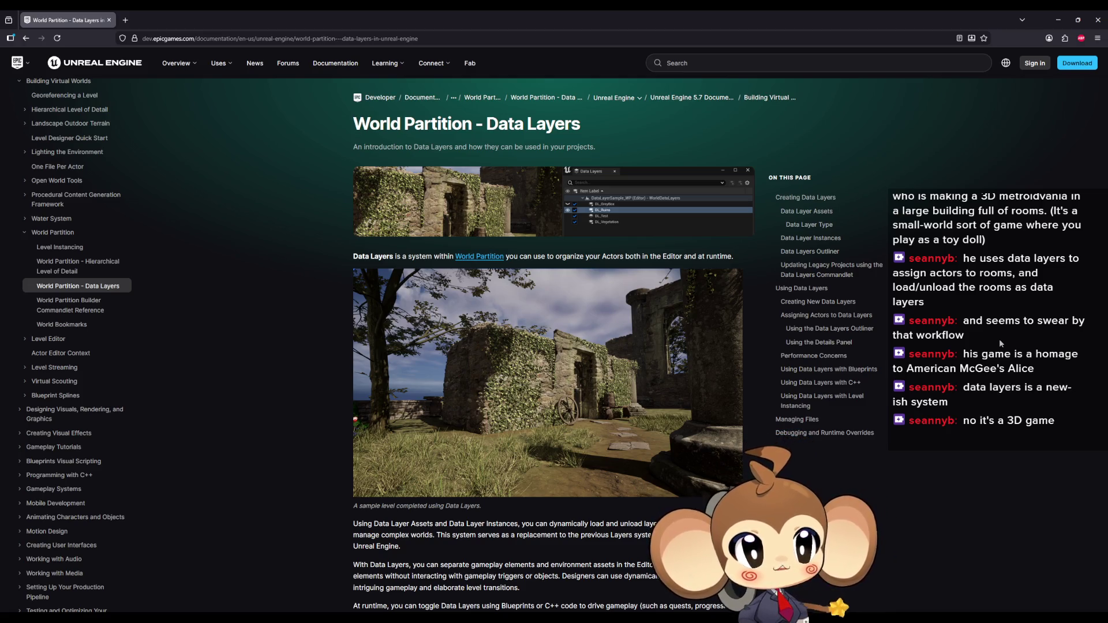
scroll(765, 331, down, 3)
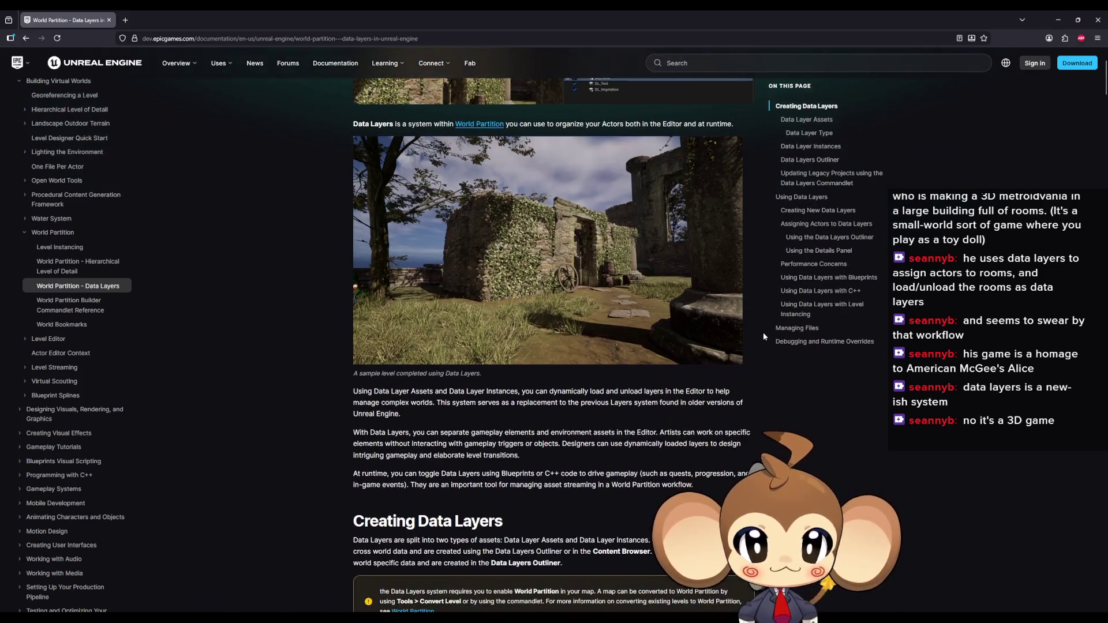
scroll(761, 334, down, 3)
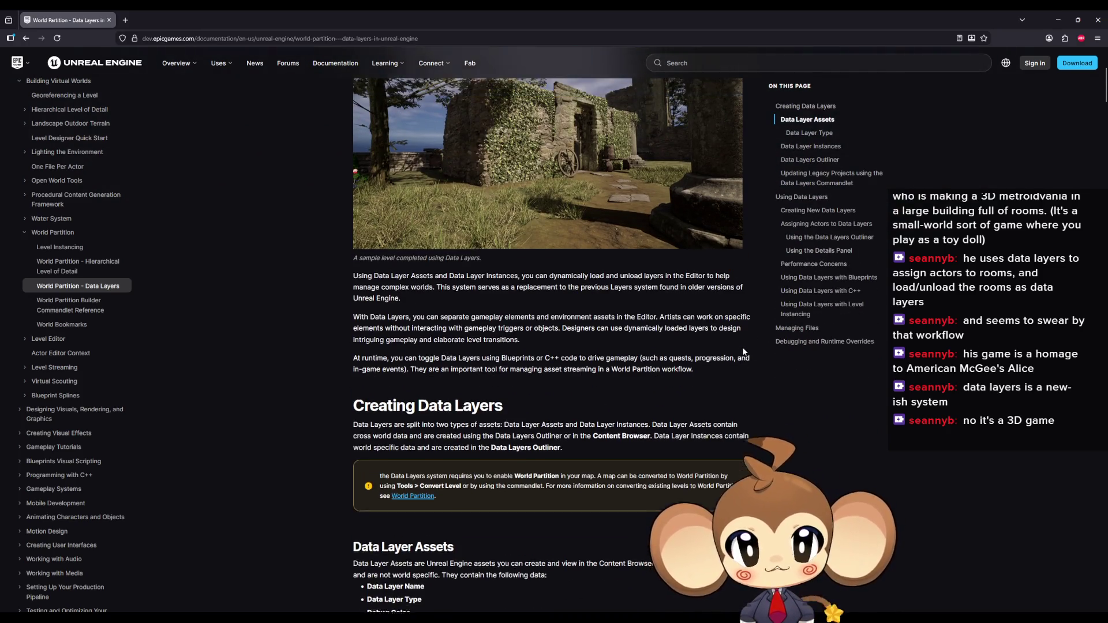
scroll(744, 351, up, 1)
scroll(743, 348, down, 4)
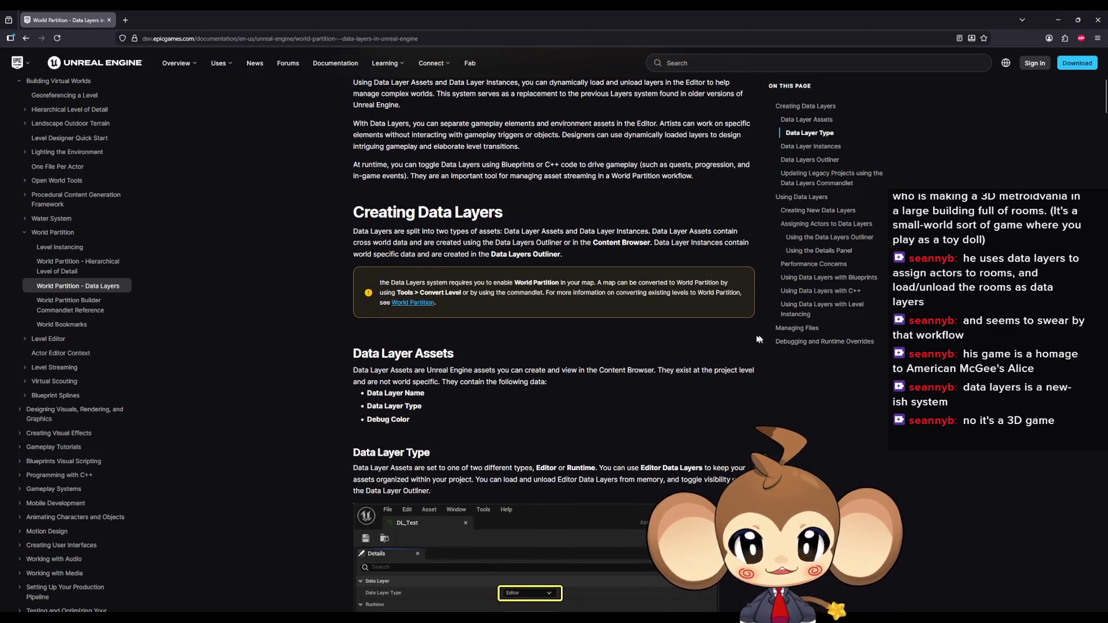
scroll(737, 334, down, 2)
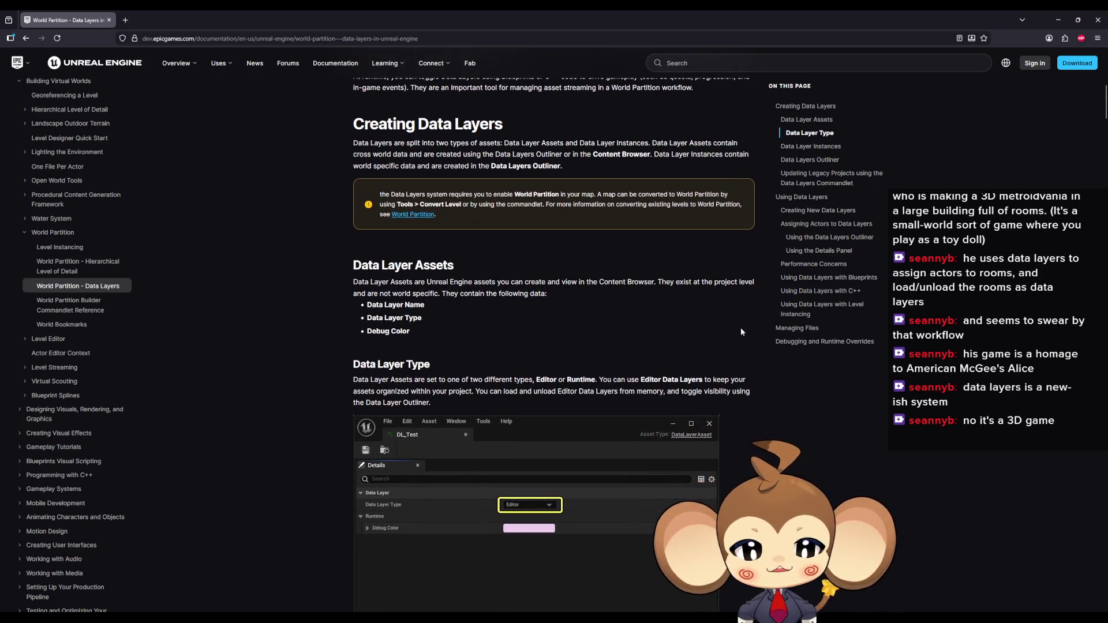
scroll(740, 328, down, 2)
scroll(742, 331, down, 1)
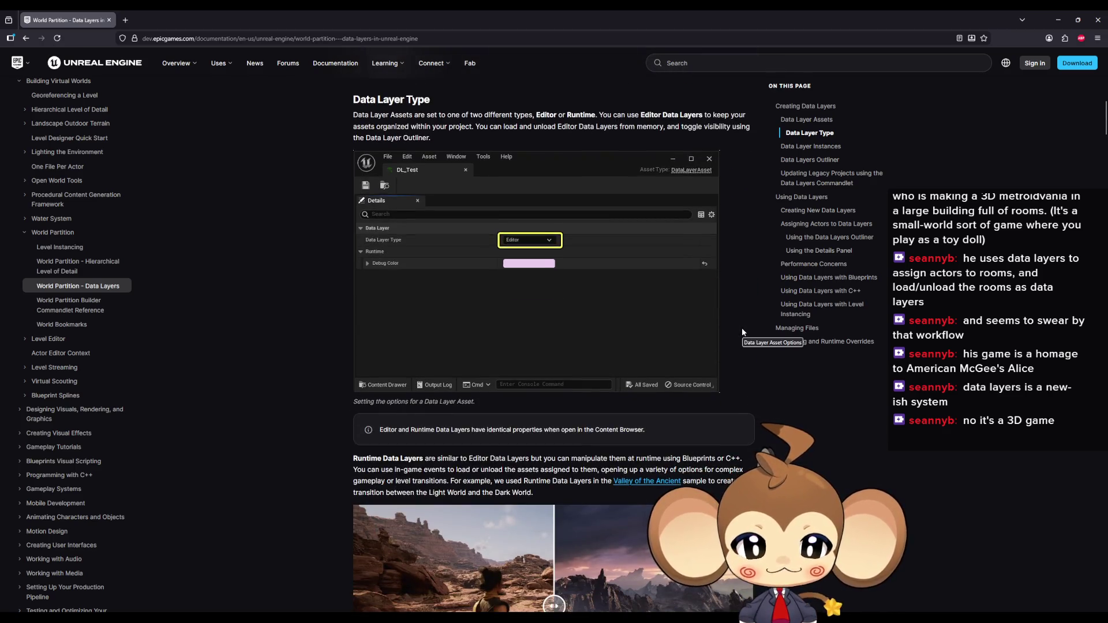
scroll(742, 332, down, 3)
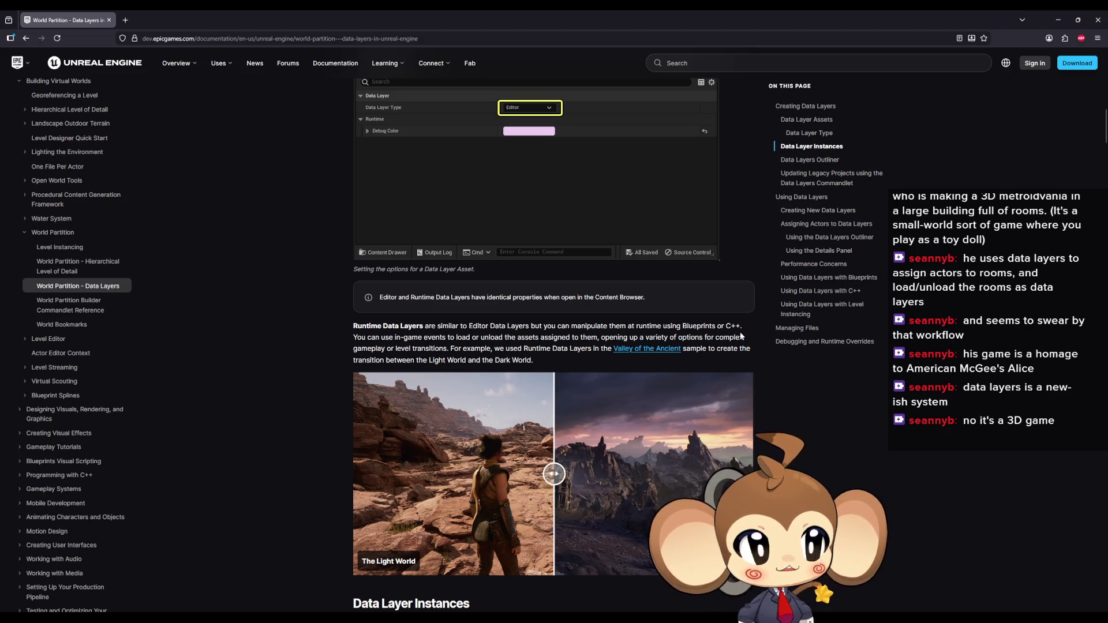
scroll(741, 336, down, 1)
scroll(741, 336, down, 3)
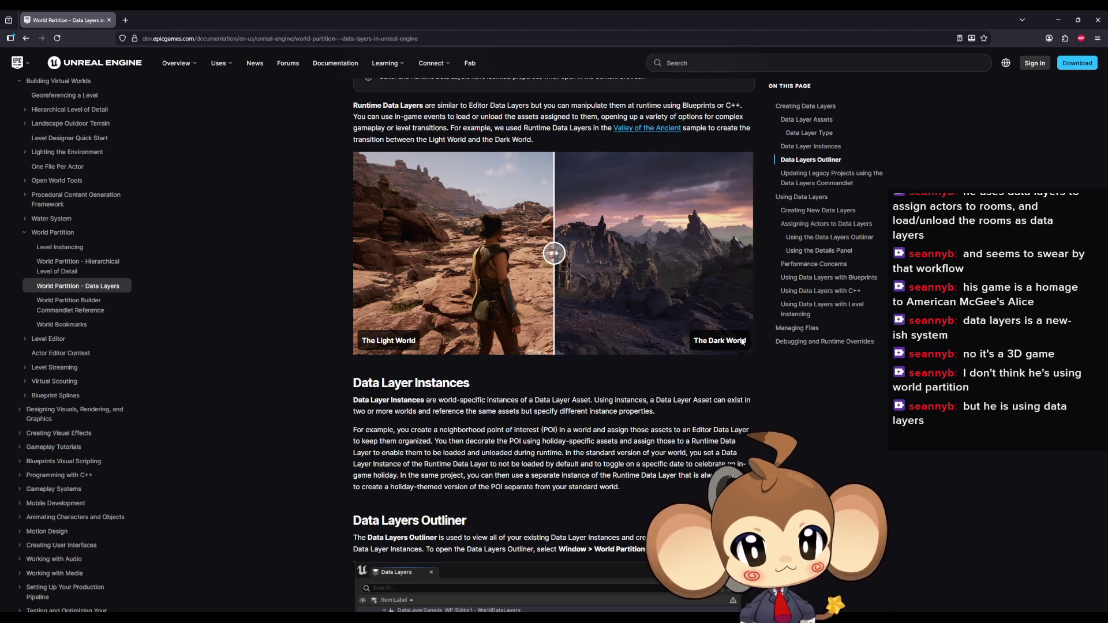
scroll(743, 341, down, 2)
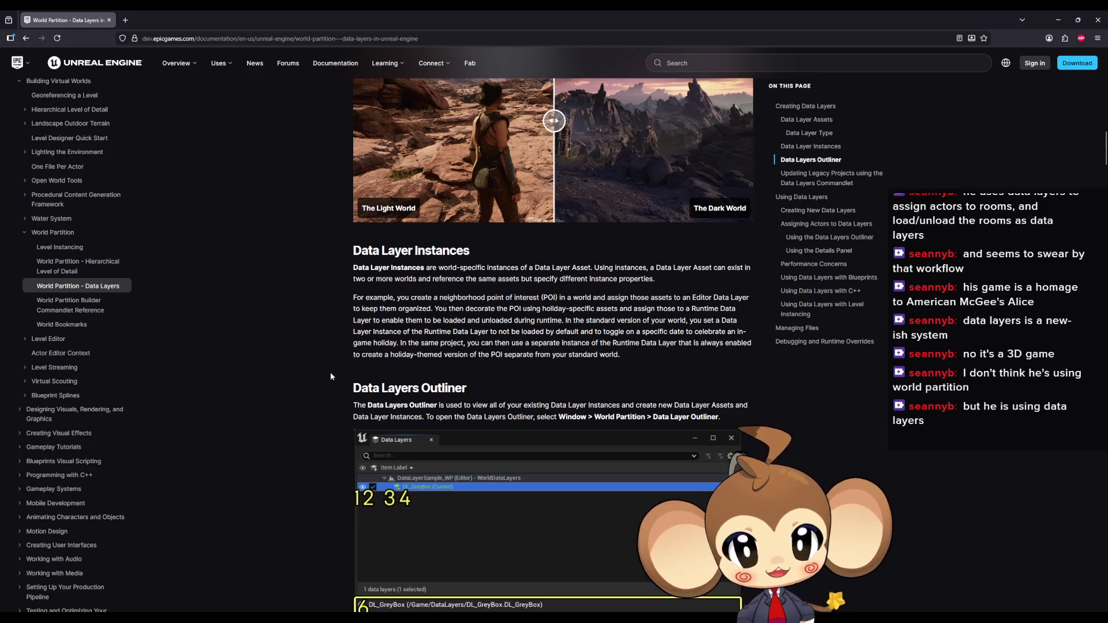
Scroll past the Data Layers Outliner tables to 'Updating Legacy Projects using the Data Layers Commandlet'
scroll(325, 377, down, 1)
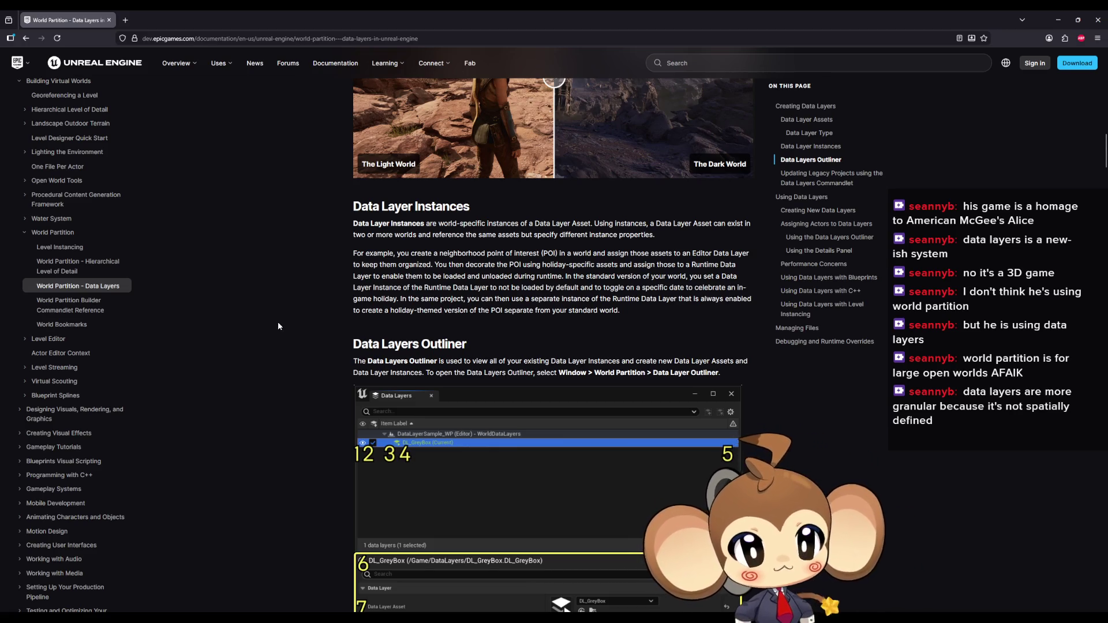
scroll(225, 254, down, 4)
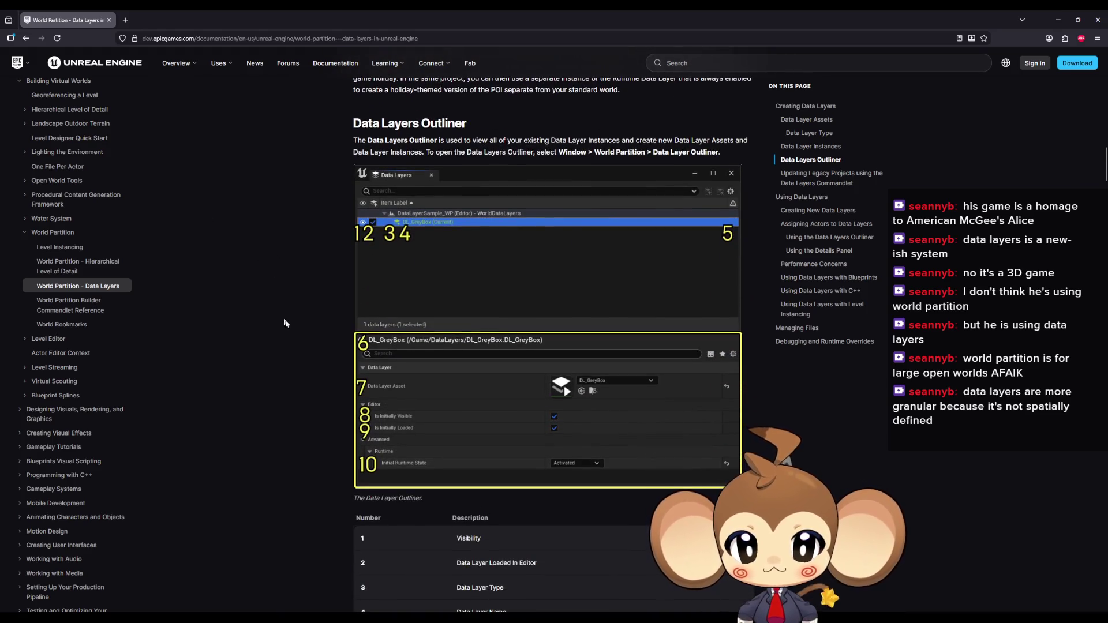
scroll(282, 337, down, 4)
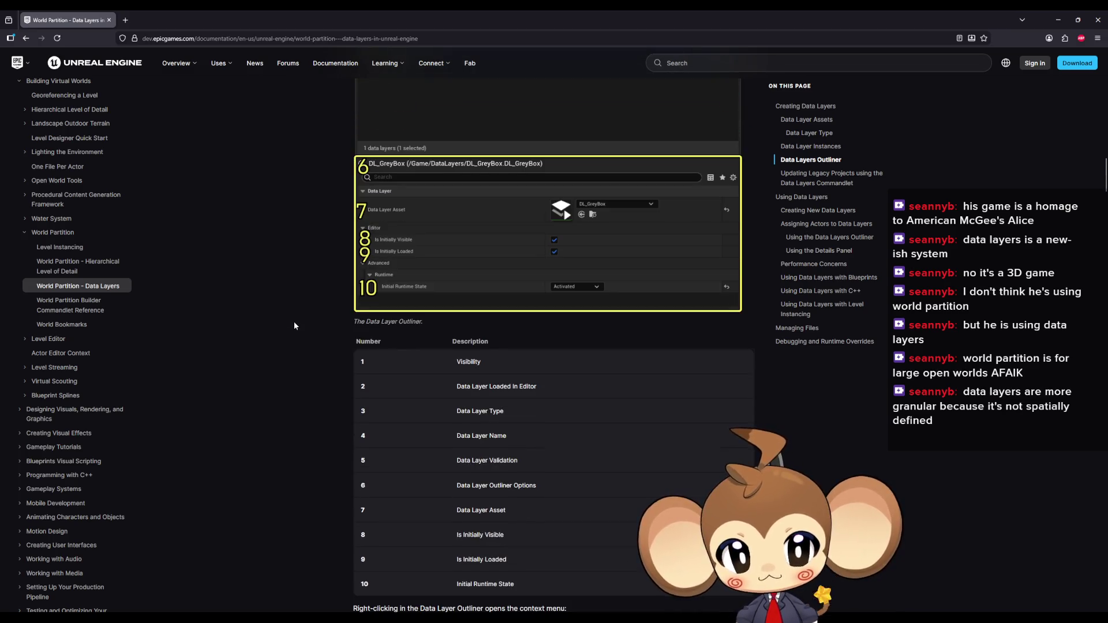
scroll(293, 320, down, 5)
scroll(293, 314, down, 15)
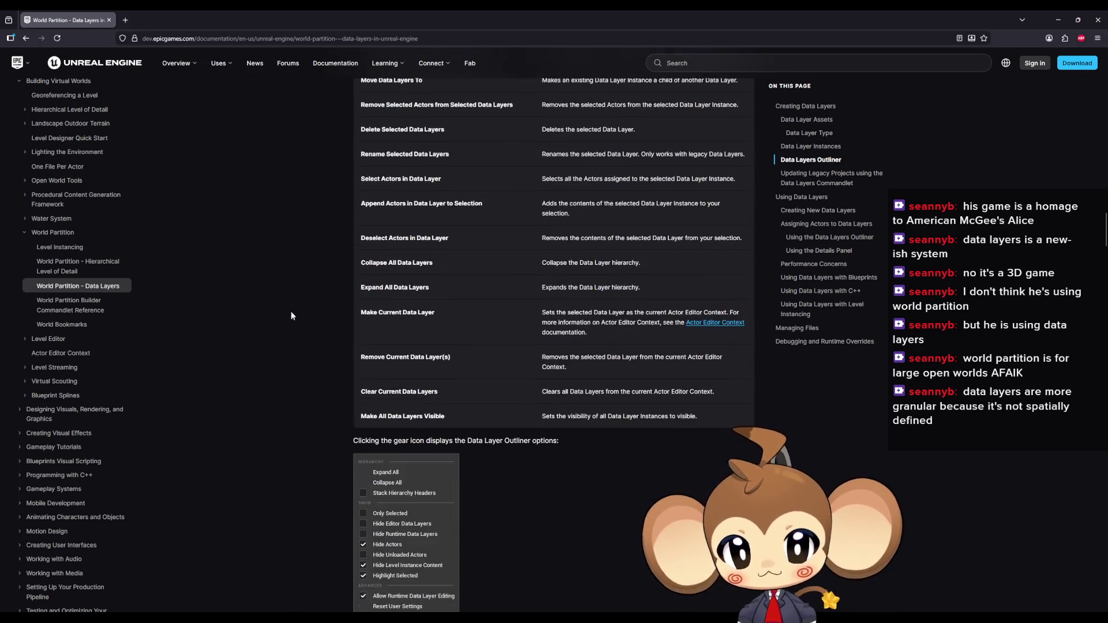
scroll(293, 311, down, 12)
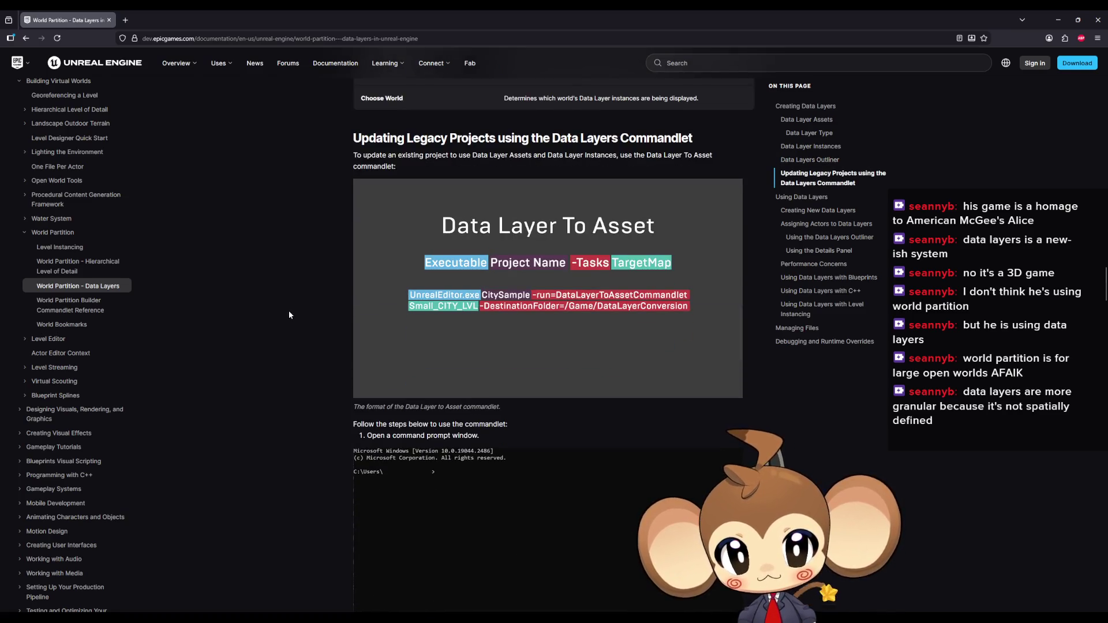
scroll(289, 314, down, 4)
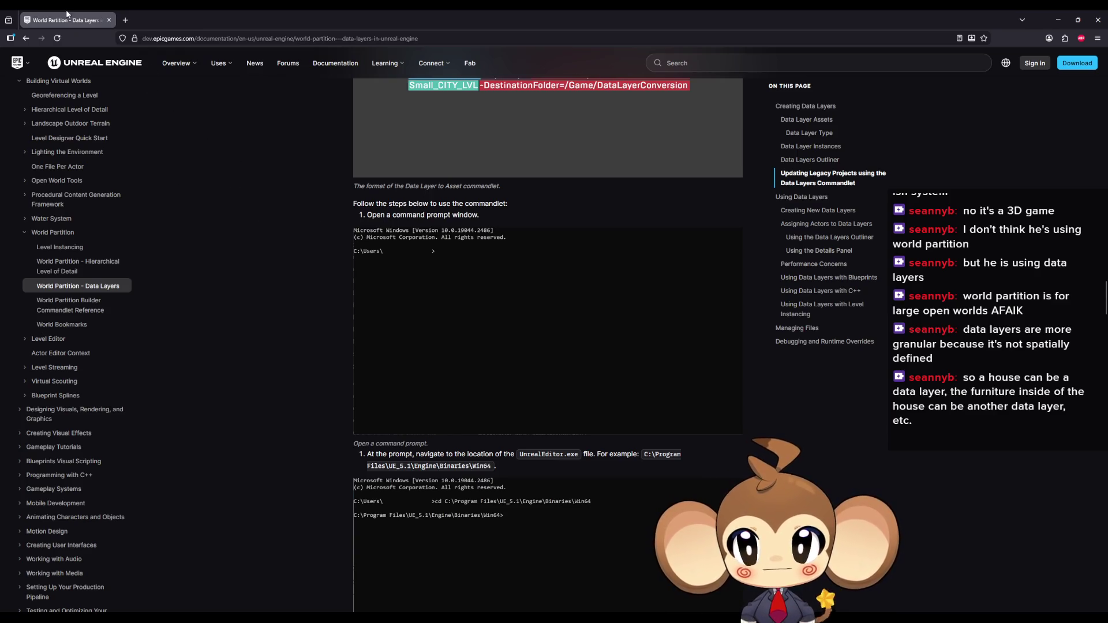
Show the LevelStruct structure's ID and Level fields arranged beside the Levels window
key(alt+Tab)
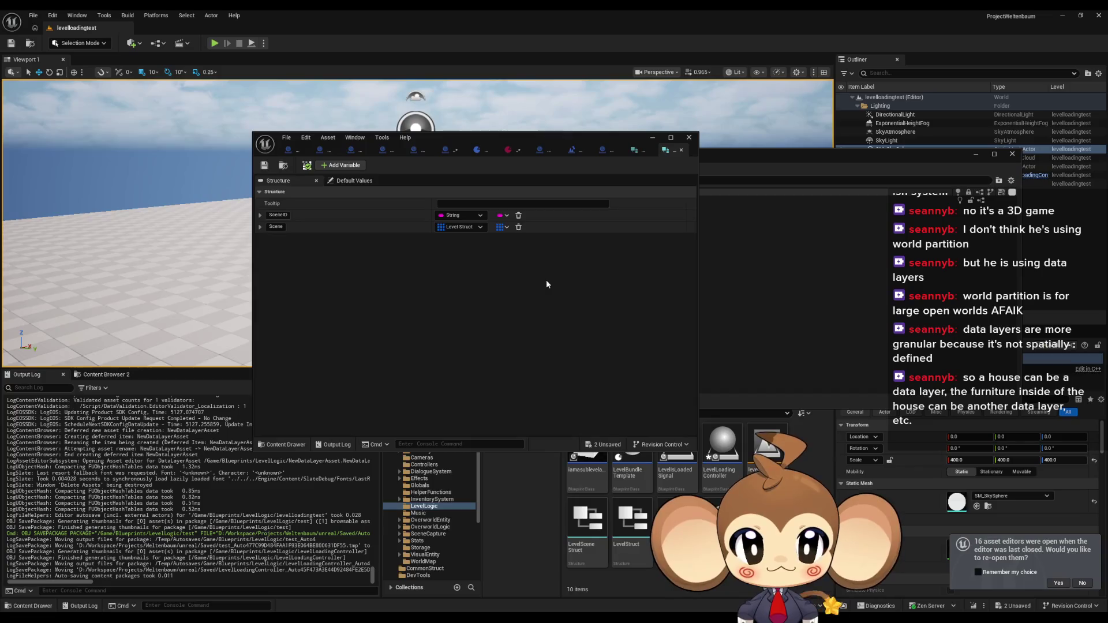
drag(600, 135, 538, 139)
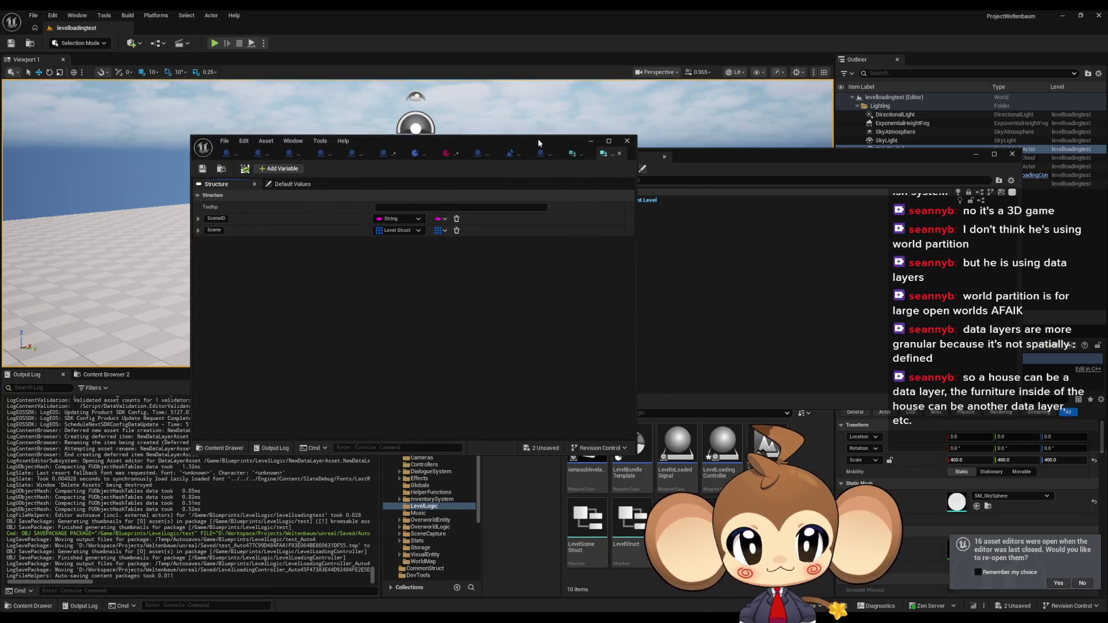
click(573, 153)
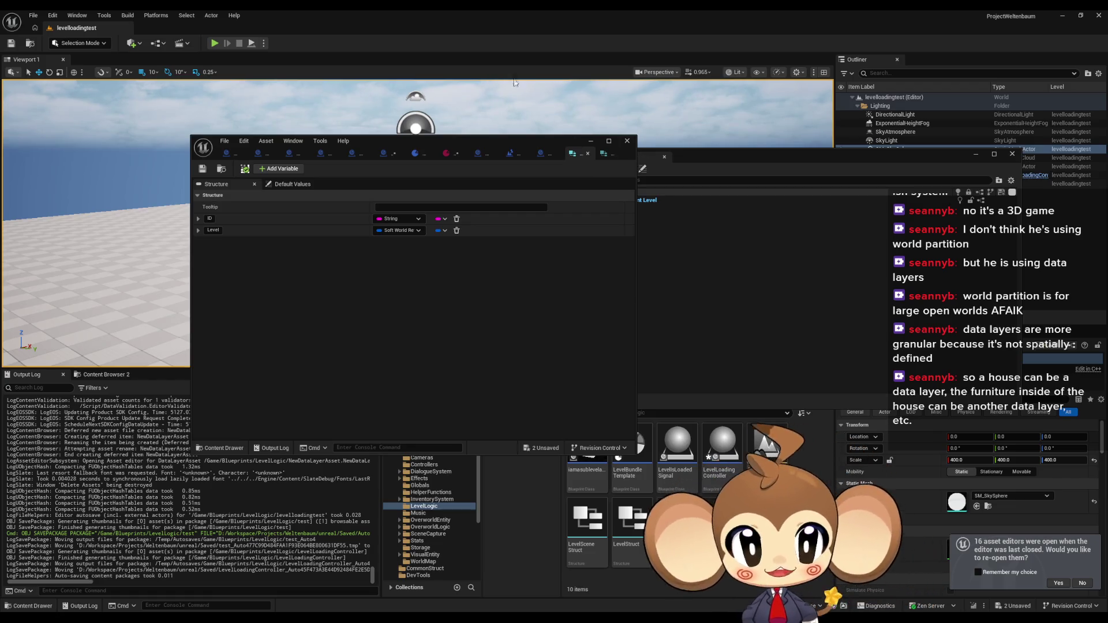
mouse_move(492, 143)
mouse_down()
mouse_move(377, 93)
mouse_move(381, 122)
mouse_up()
mouse_move(700, 156)
mouse_down()
mouse_move(680, 131)
mouse_move(661, 151)
mouse_up()
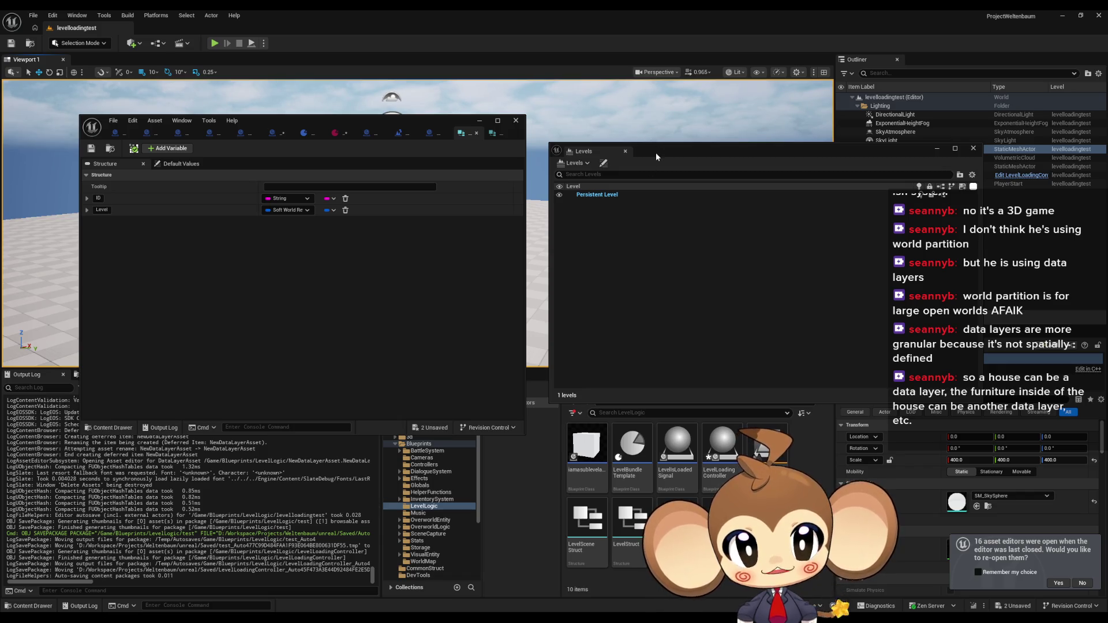
drag(656, 153, 646, 141)
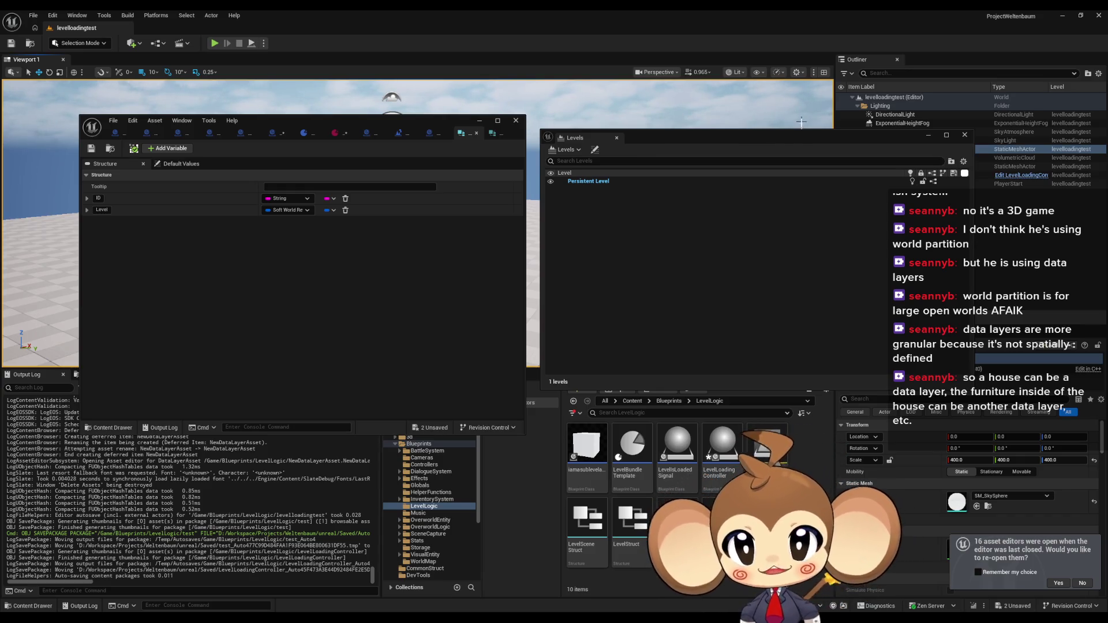
Bring forward the Paint sketch with world, background, Caves and Datasset drawings
click(235, 278)
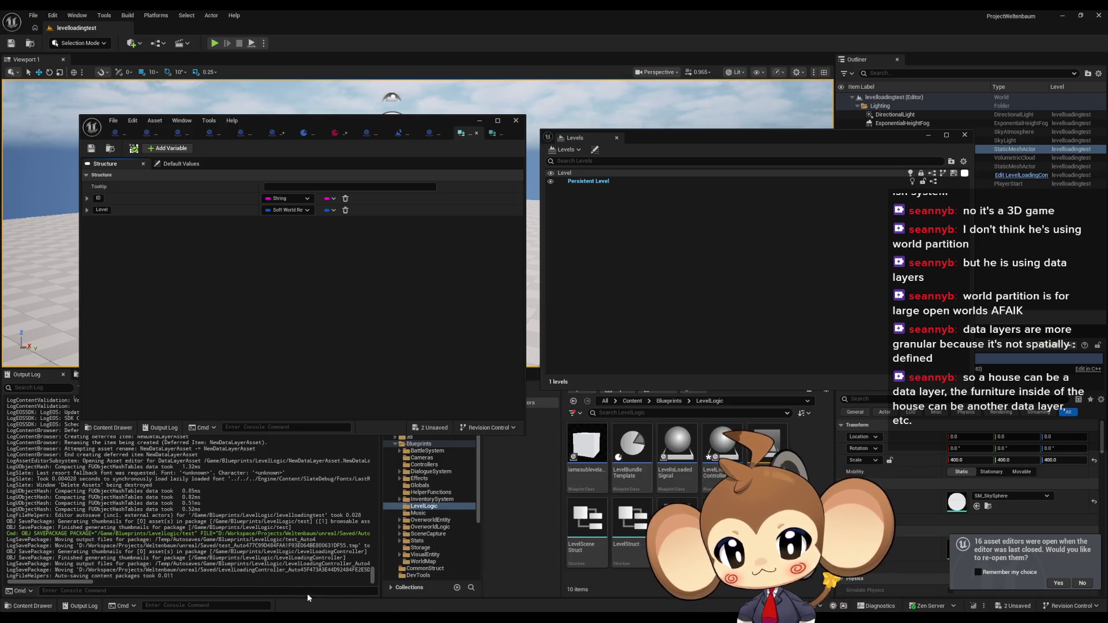
click(312, 616)
scroll(576, 419, up, 3)
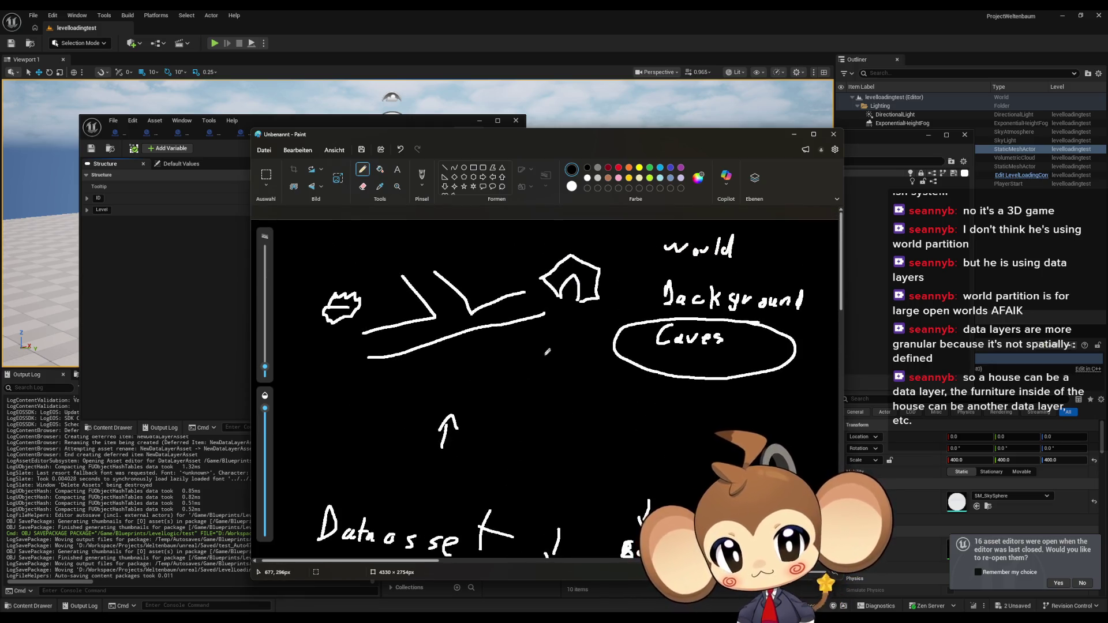
Circle the terrain sketch and house shape, draw an upward arrow, then minimize Paint
mouse_move(549, 359)
mouse_down()
mouse_move(547, 315)
mouse_move(468, 244)
mouse_move(312, 258)
mouse_move(308, 354)
mouse_move(470, 382)
mouse_move(558, 354)
mouse_up()
mouse_move(586, 334)
mouse_down()
mouse_move(566, 237)
mouse_move(600, 331)
mouse_move(573, 335)
mouse_up()
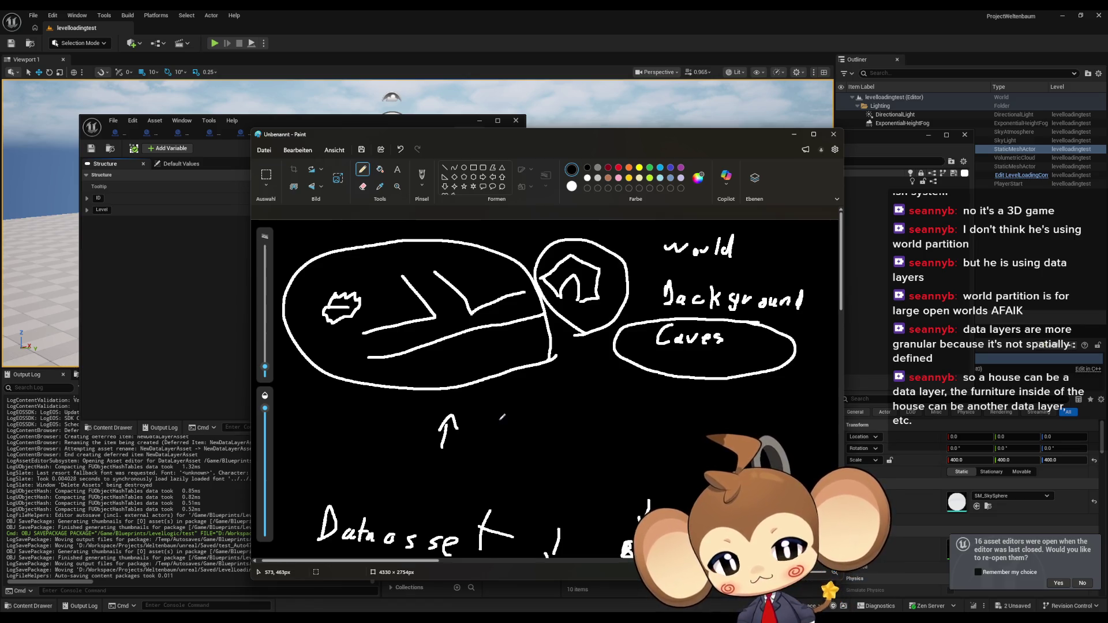
drag(587, 378, 590, 358)
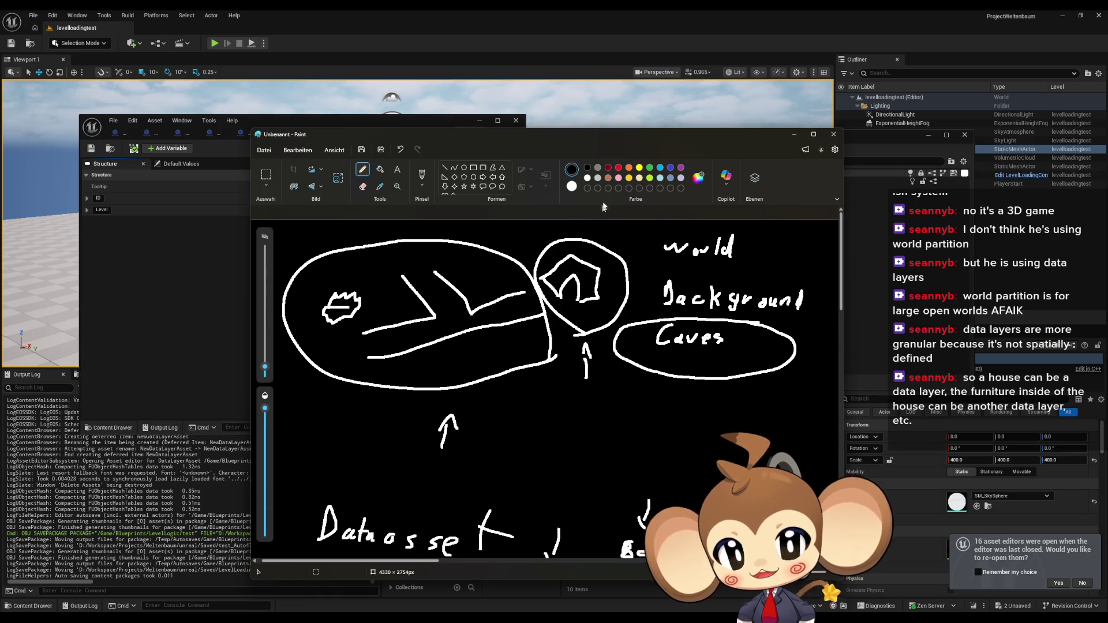
click(834, 134)
mouse_move(714, 142)
mouse_down()
mouse_move(698, 120)
mouse_move(739, 120)
mouse_move(725, 123)
mouse_up()
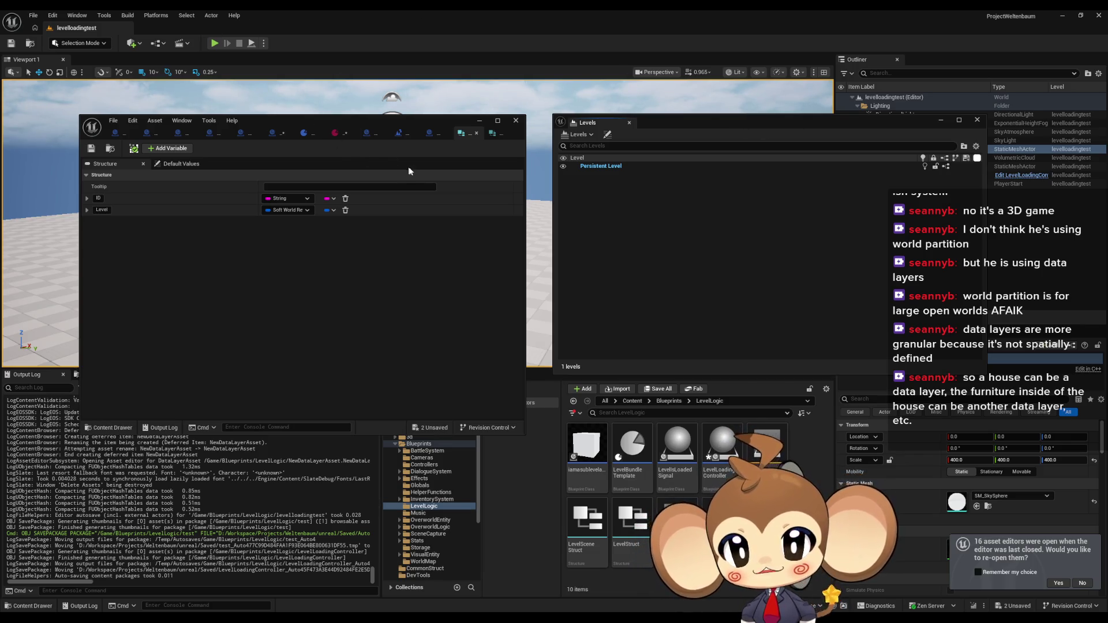
Bring up the LevelLoadingController Blueprint maximized, with its LoadLevel graph in view
drag(403, 120, 407, 119)
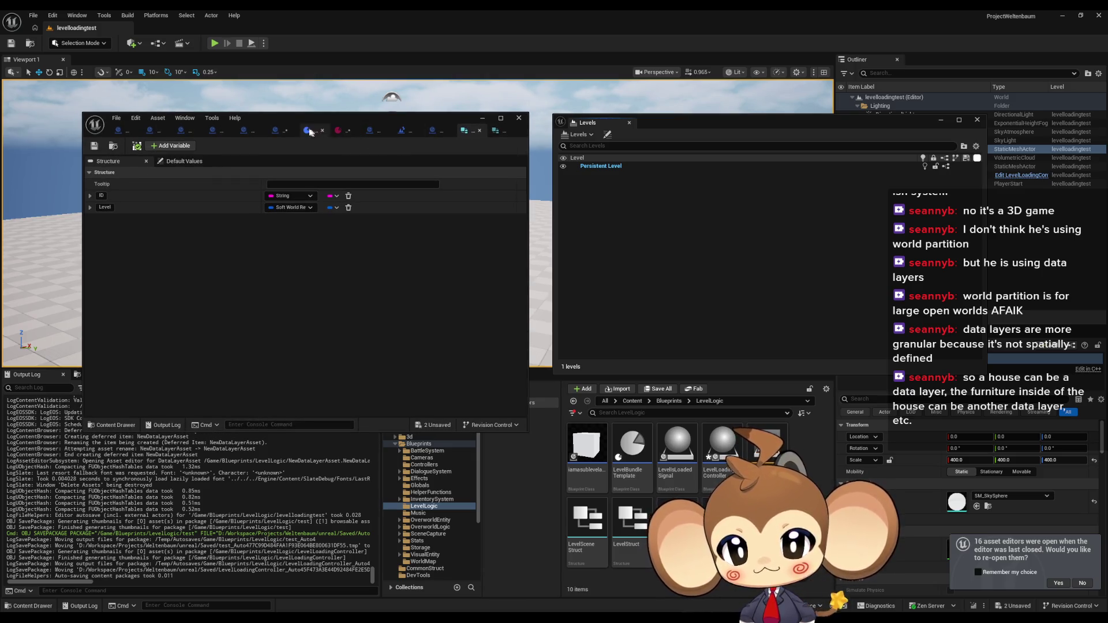
click(282, 129)
double_click(313, 116)
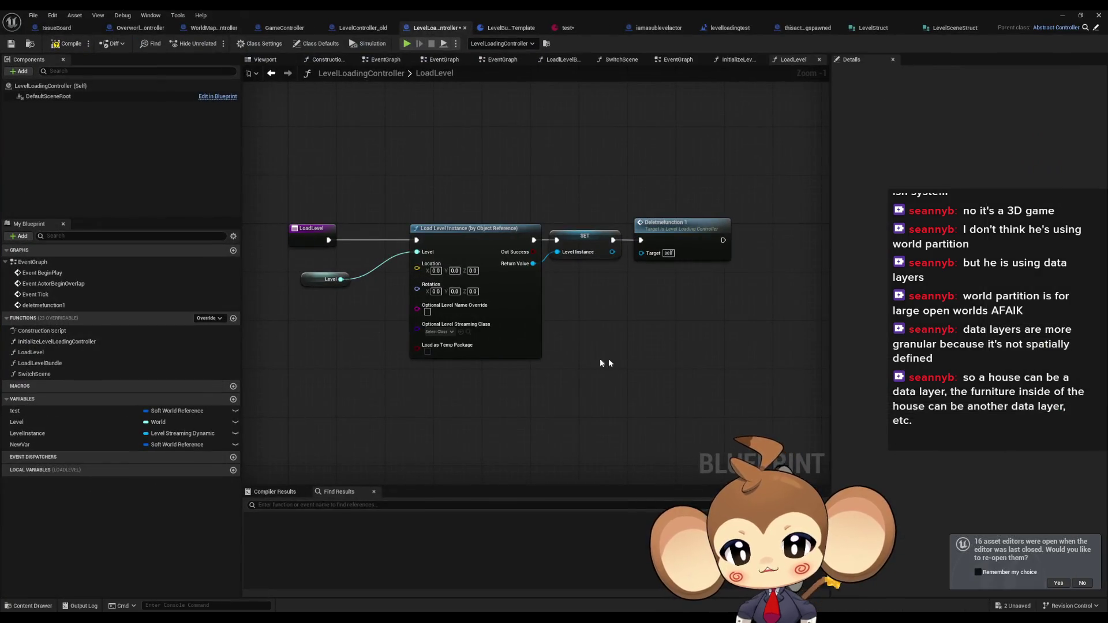
mouse_move(558, 365)
mouse_down()
mouse_move(661, 366)
mouse_move(569, 366)
mouse_up()
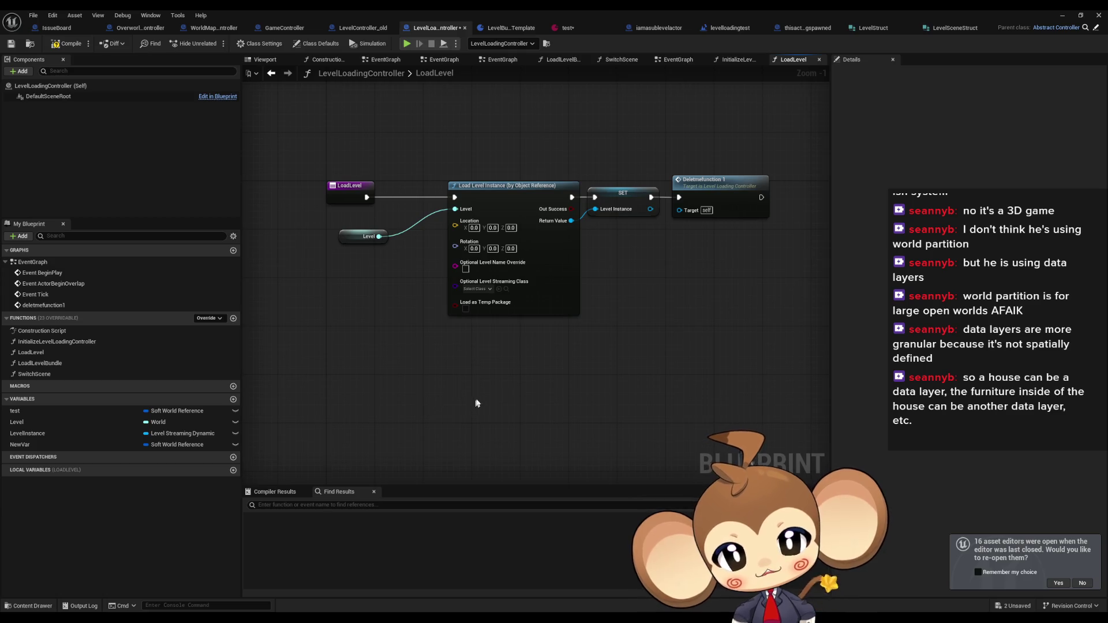
Add an Open Level (by Object Reference) node below the Load Level Instance chain
right_click(453, 378)
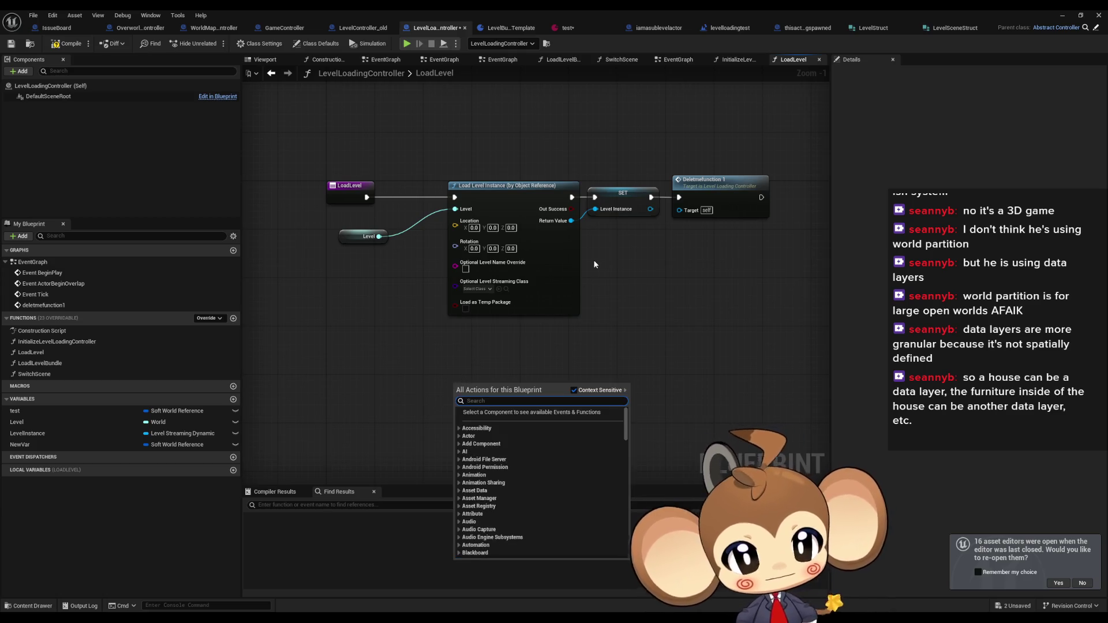
text(lev)
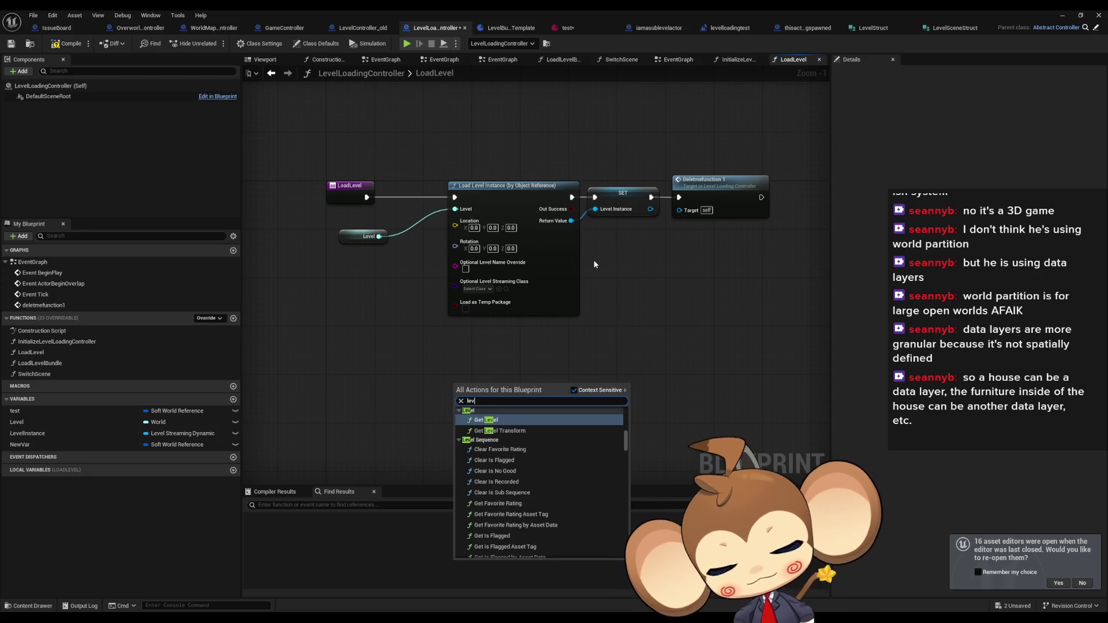
text(el cha)
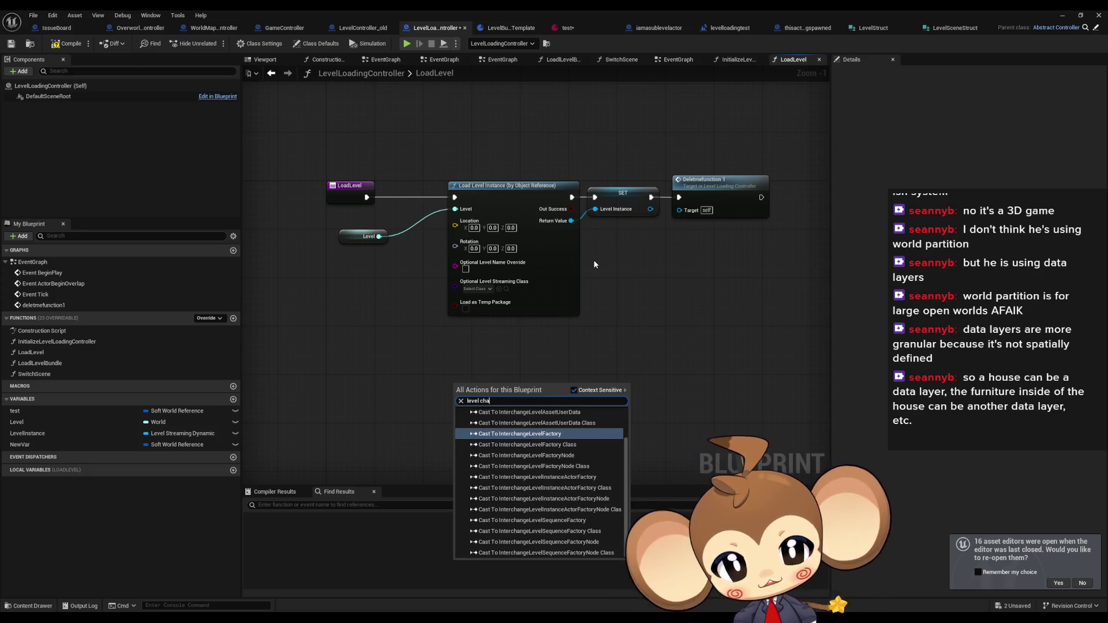
key(BackSpace)
key(BackSpace)
key(BackSpace)
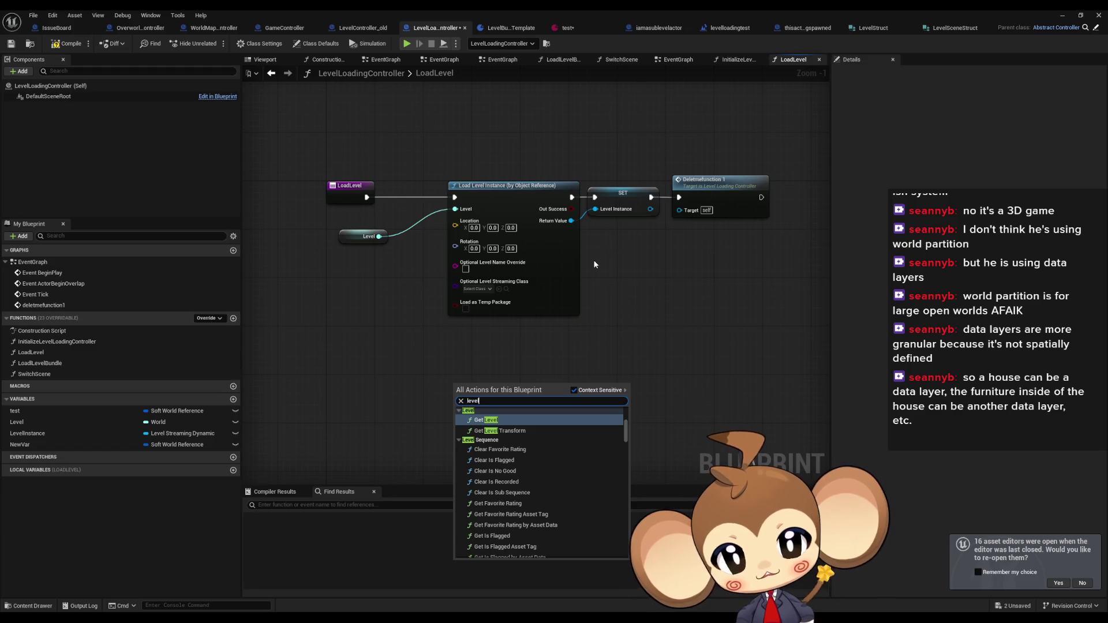
scroll(607, 433, down, 1)
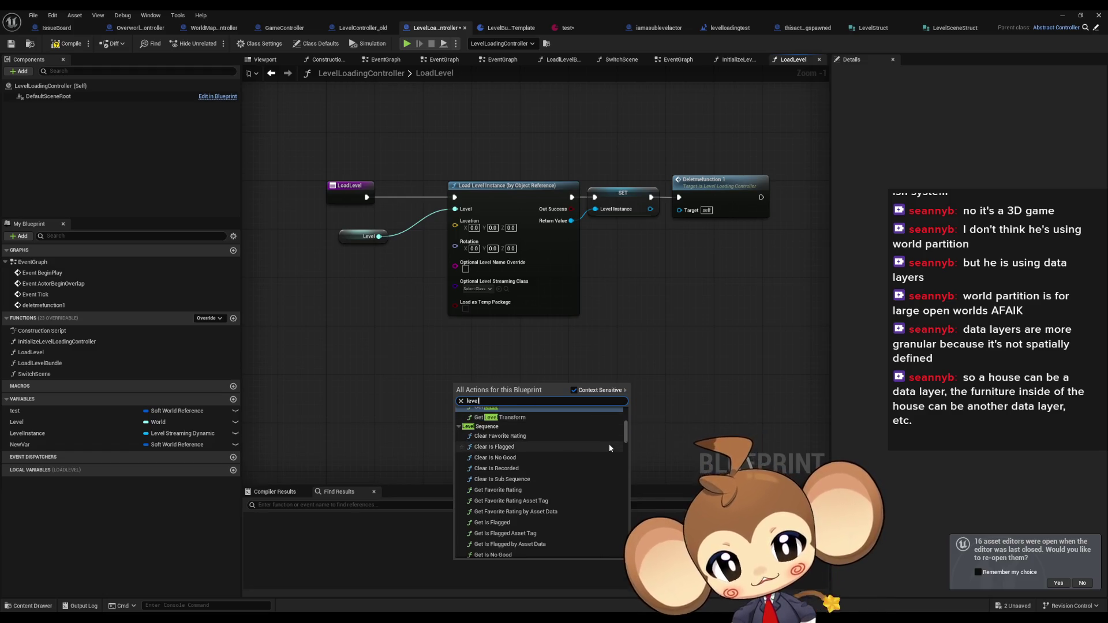
scroll(608, 438, down, 2)
scroll(520, 451, up, 6)
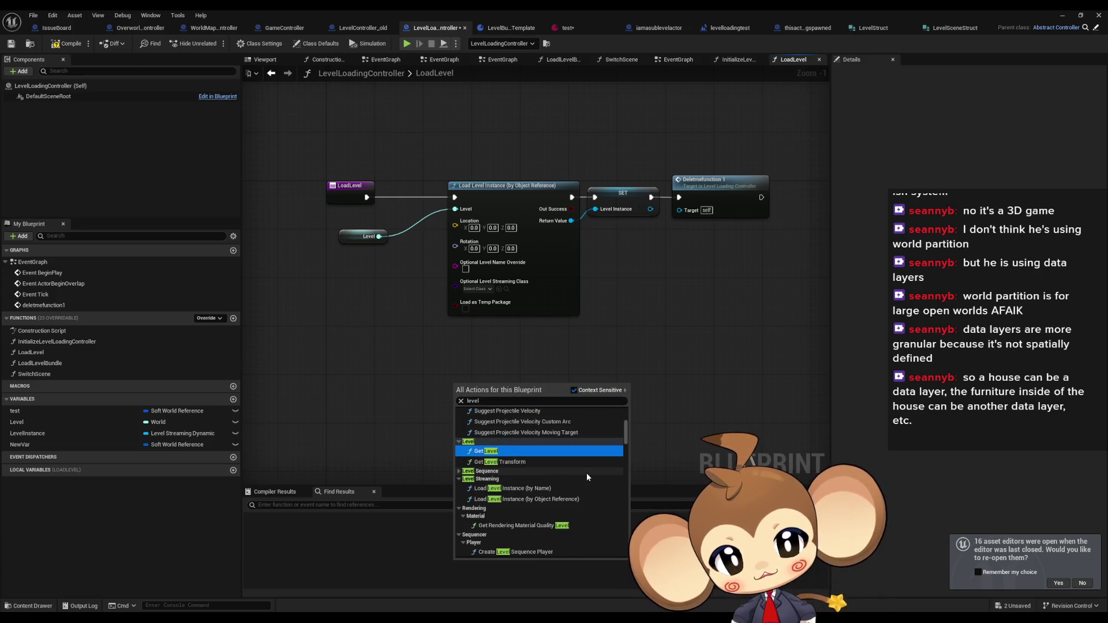
scroll(587, 475, up, 3)
scroll(584, 476, up, 1)
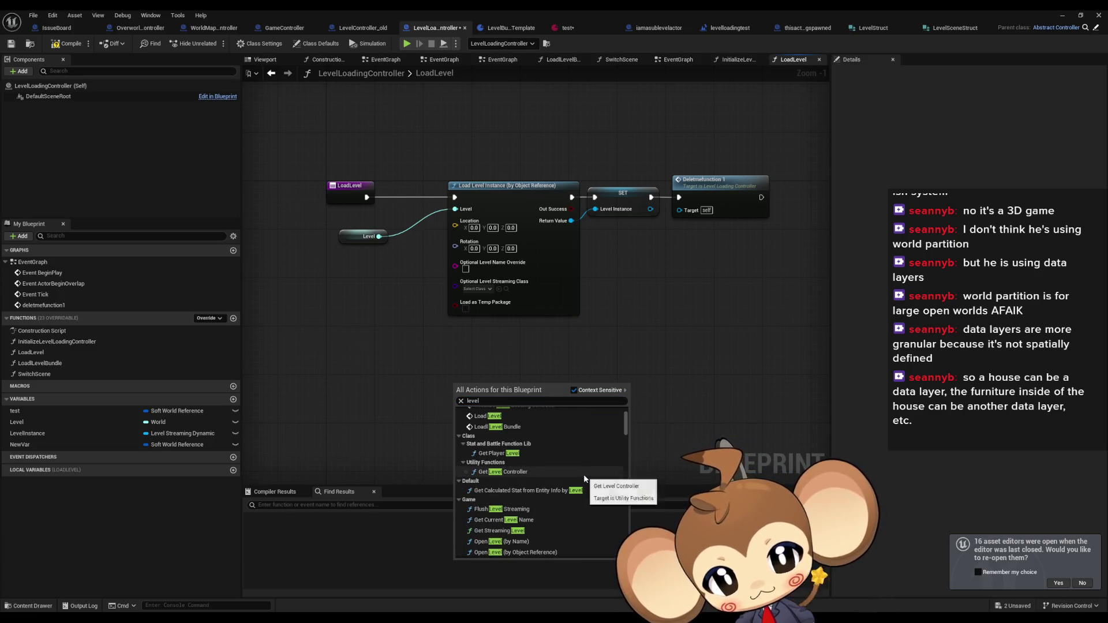
scroll(583, 478, up, 1)
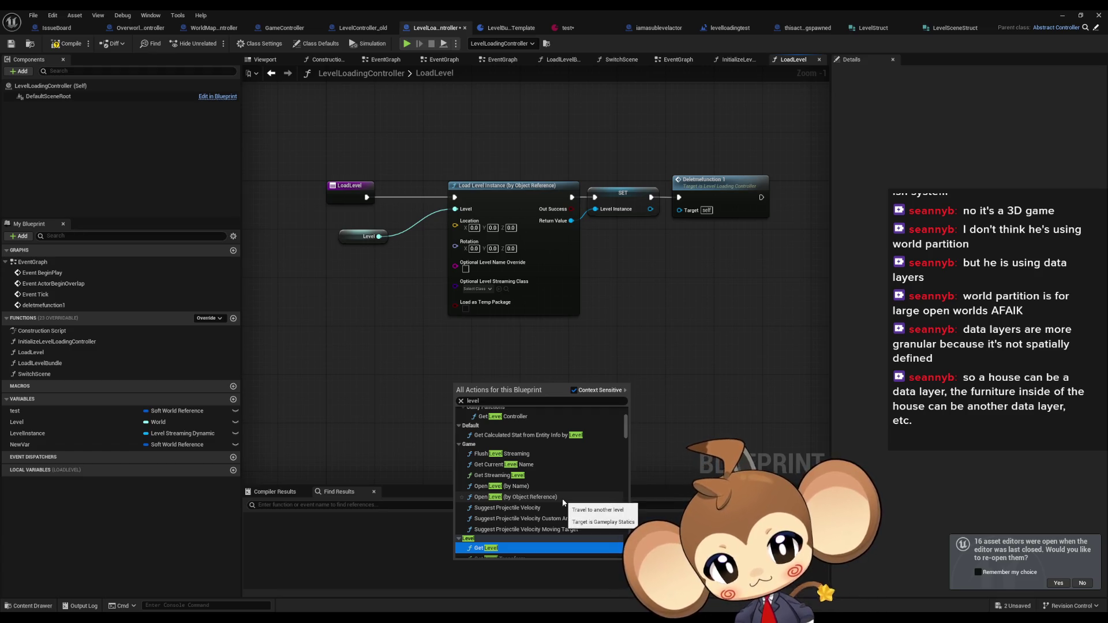
click(563, 498)
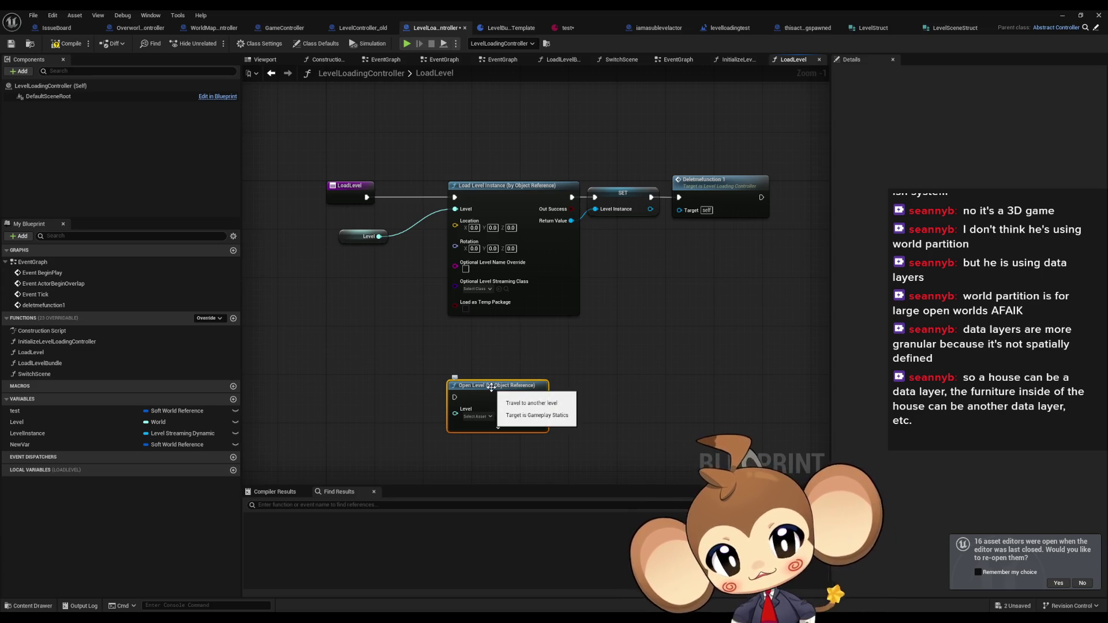
click(477, 368)
drag(496, 390, 477, 391)
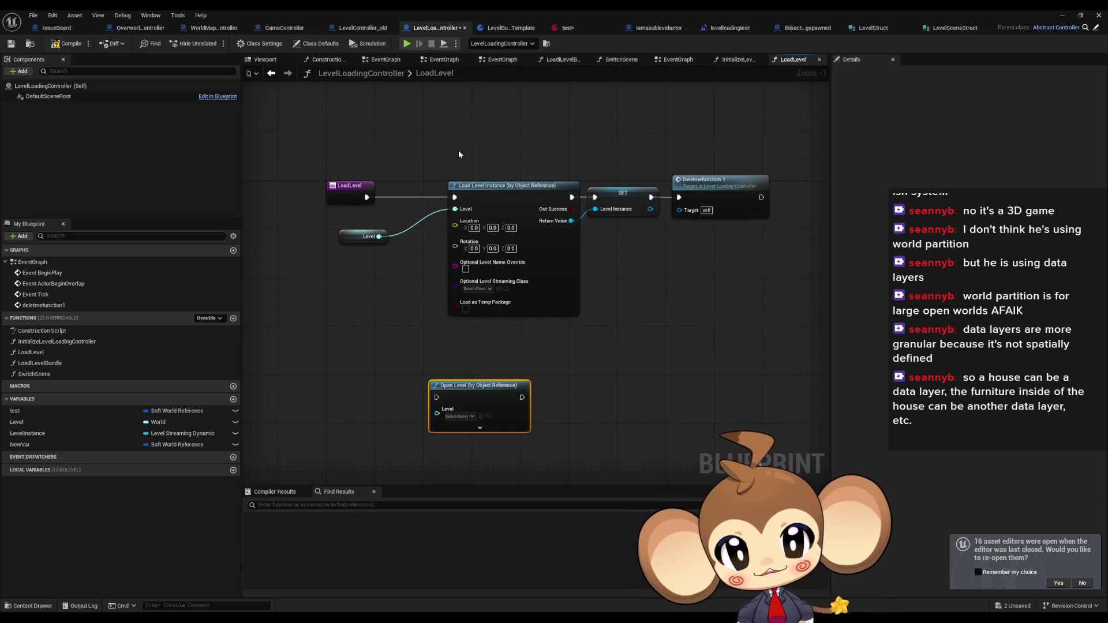
click(490, 185)
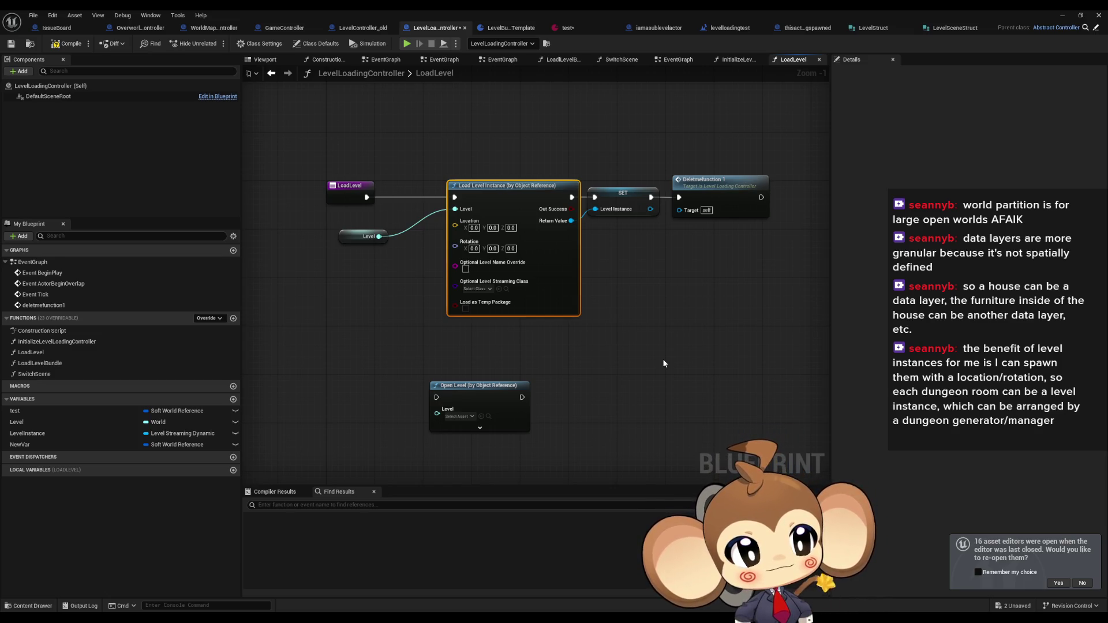
Delete the Open Level (by Object Reference) node from the LoadLevel graph
click(663, 358)
drag(414, 344, 462, 398)
key(Delete)
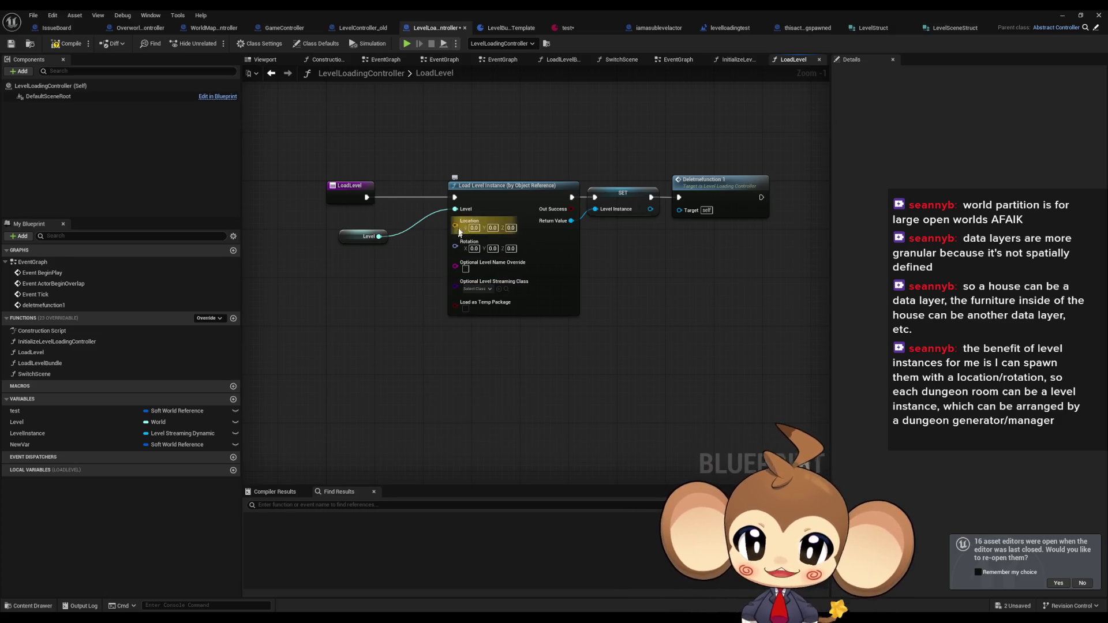
Move the Level node up and the Load Level Instance chain left, then return to the level editor
drag(352, 241, 339, 229)
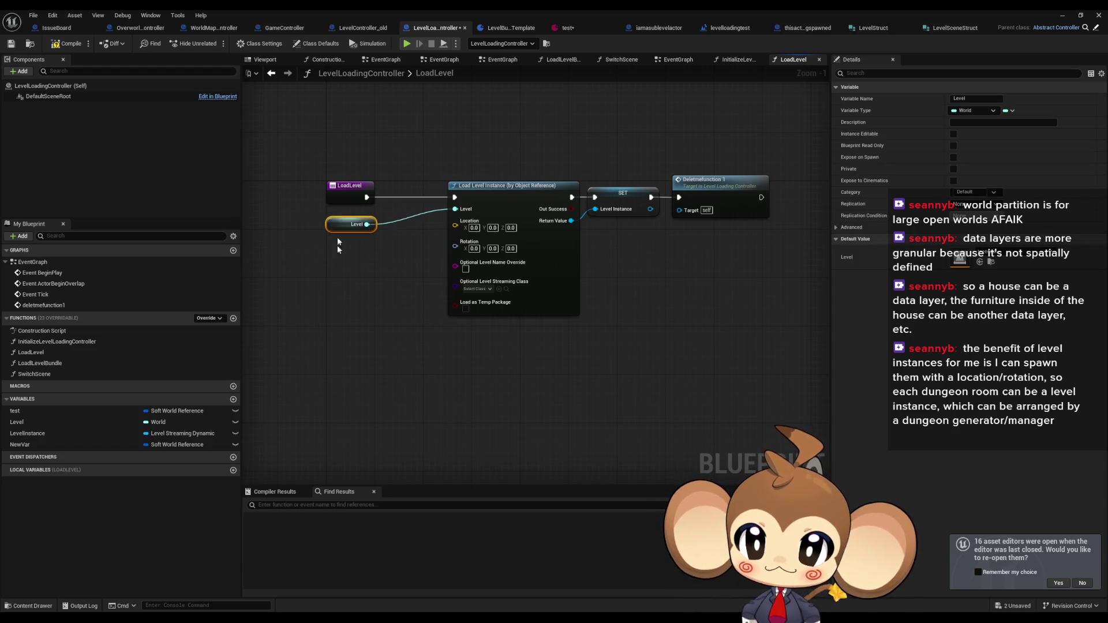
click(337, 236)
drag(497, 138, 670, 238)
drag(513, 198, 470, 197)
click(487, 155)
drag(647, 353, 635, 413)
drag(637, 356, 669, 353)
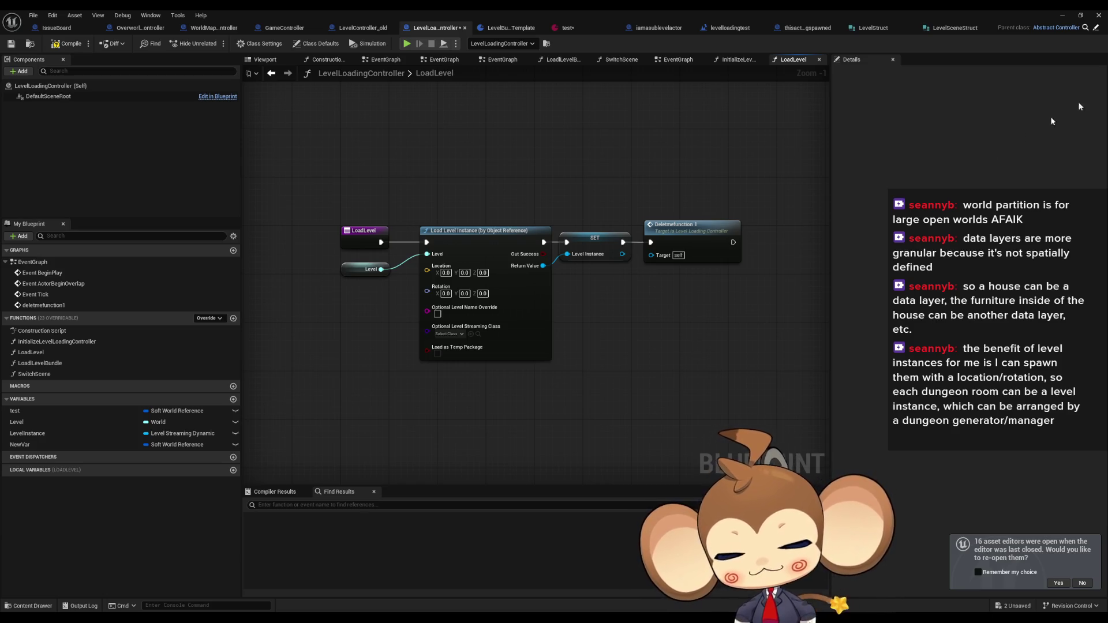
key(alt+Tab)
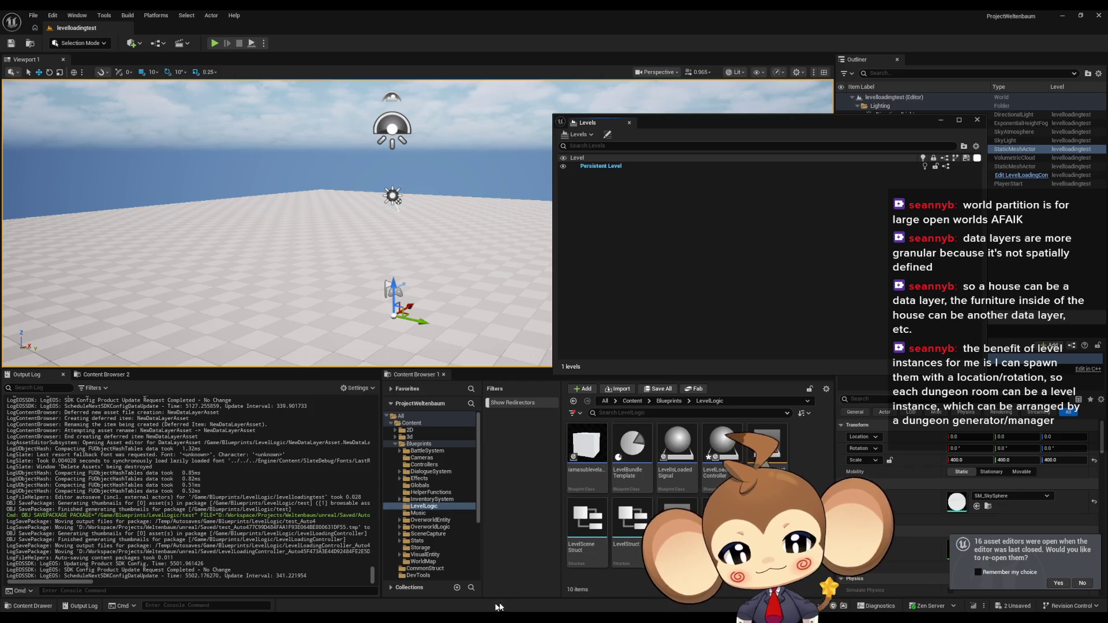
mouse_move(499, 607)
click(502, 572)
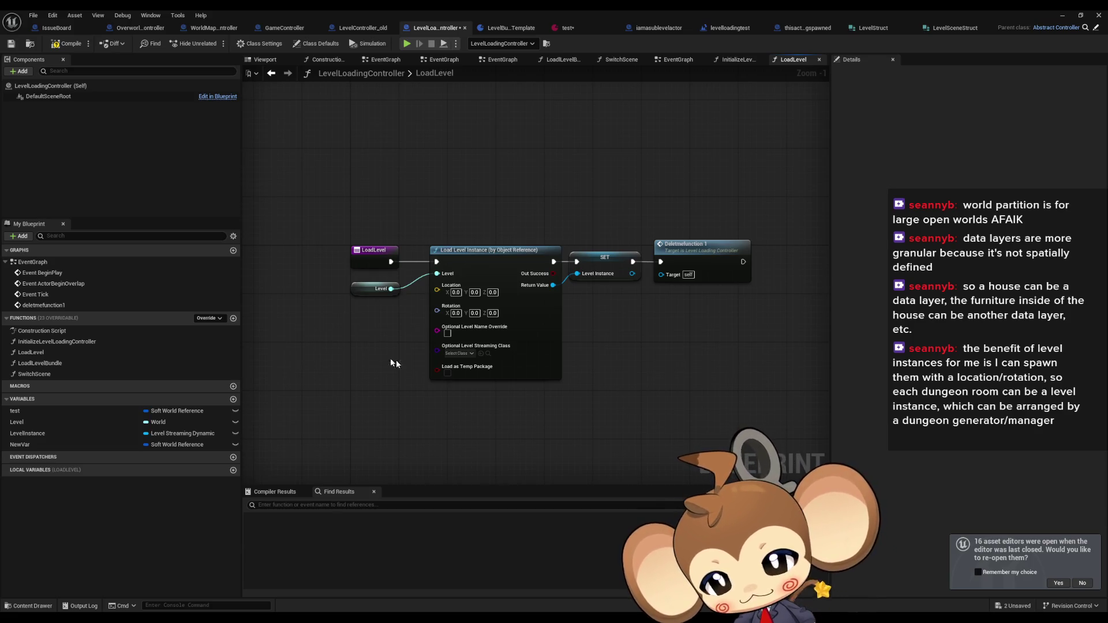
mouse_move(650, 344)
mouse_down()
mouse_move(612, 366)
mouse_move(670, 342)
mouse_up()
click(570, 28)
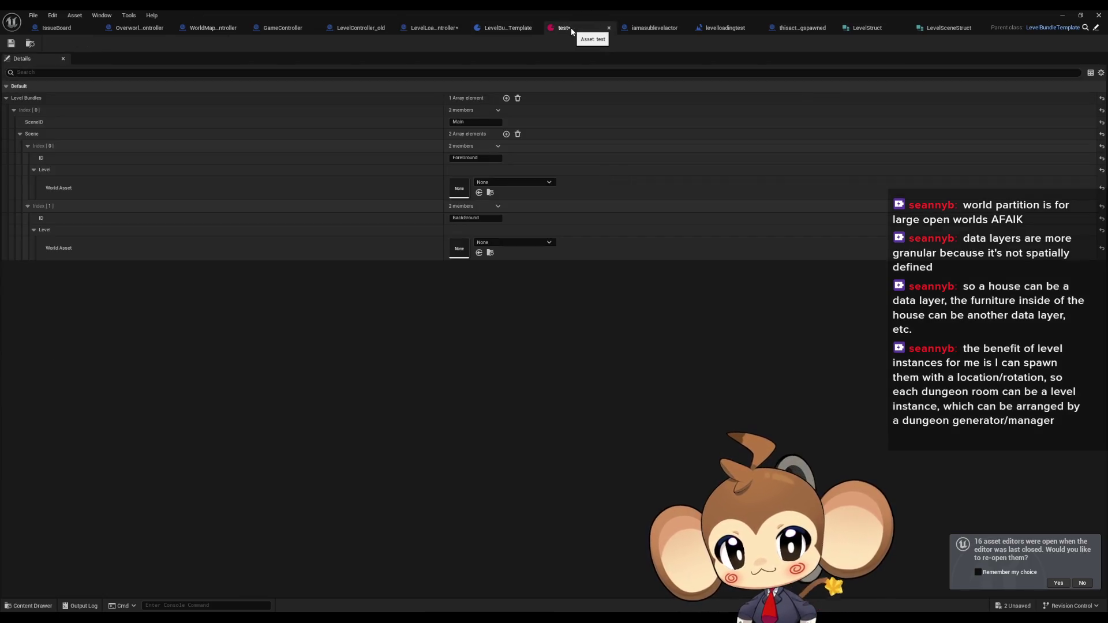
click(503, 28)
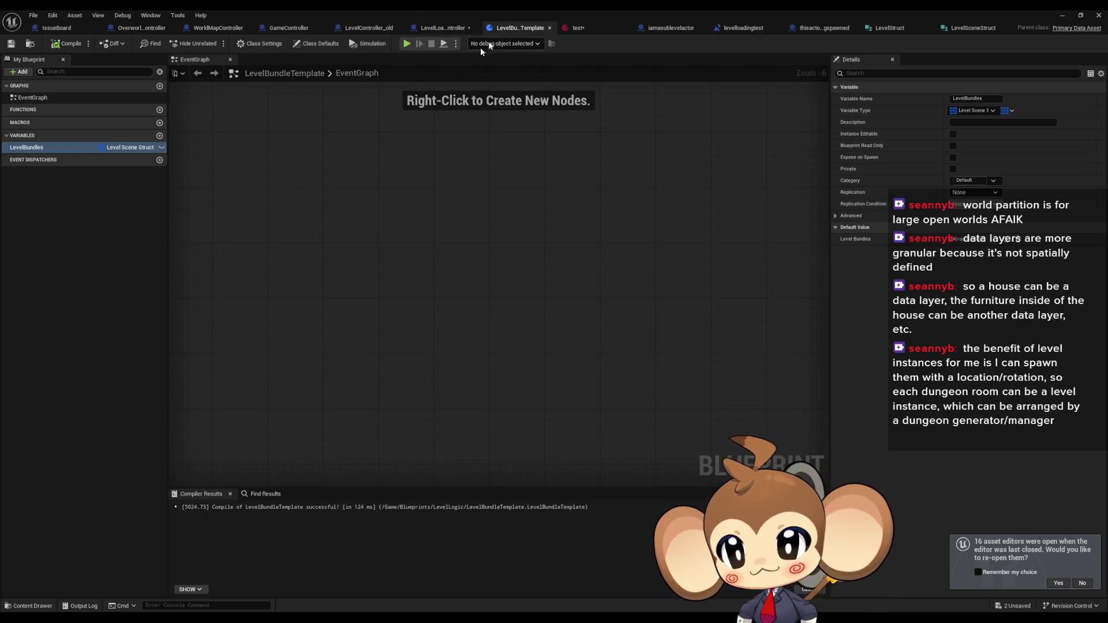
click(433, 28)
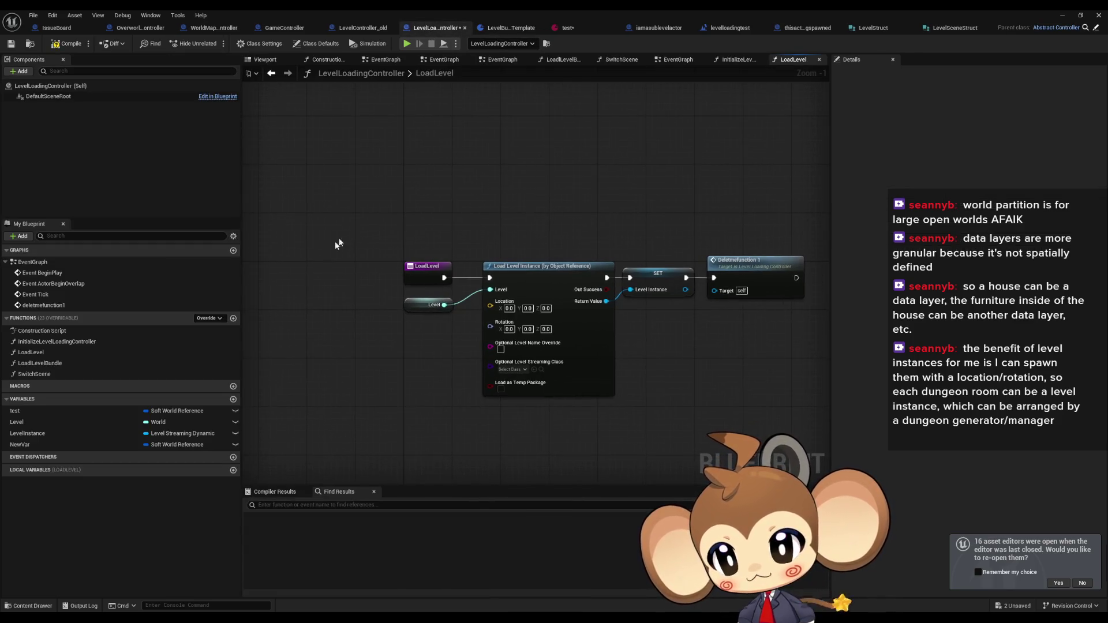
key(Home)
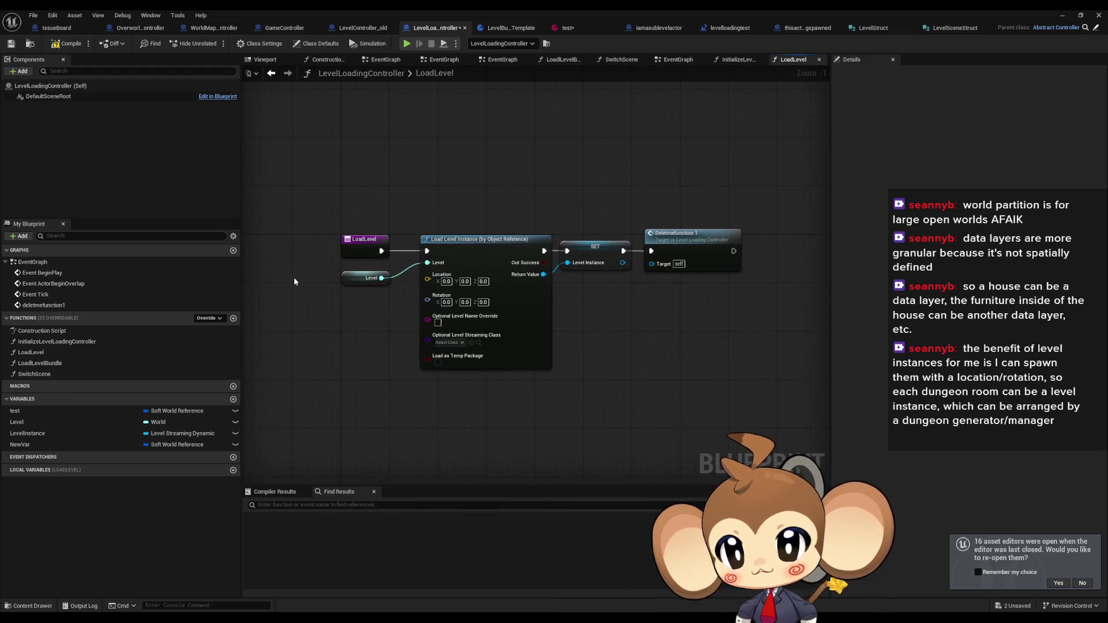
Delete the test, Level, LevelInstance and NewVar variables, confirming the removals
click(55, 414)
key(Delete)
click(52, 411)
key(Delete)
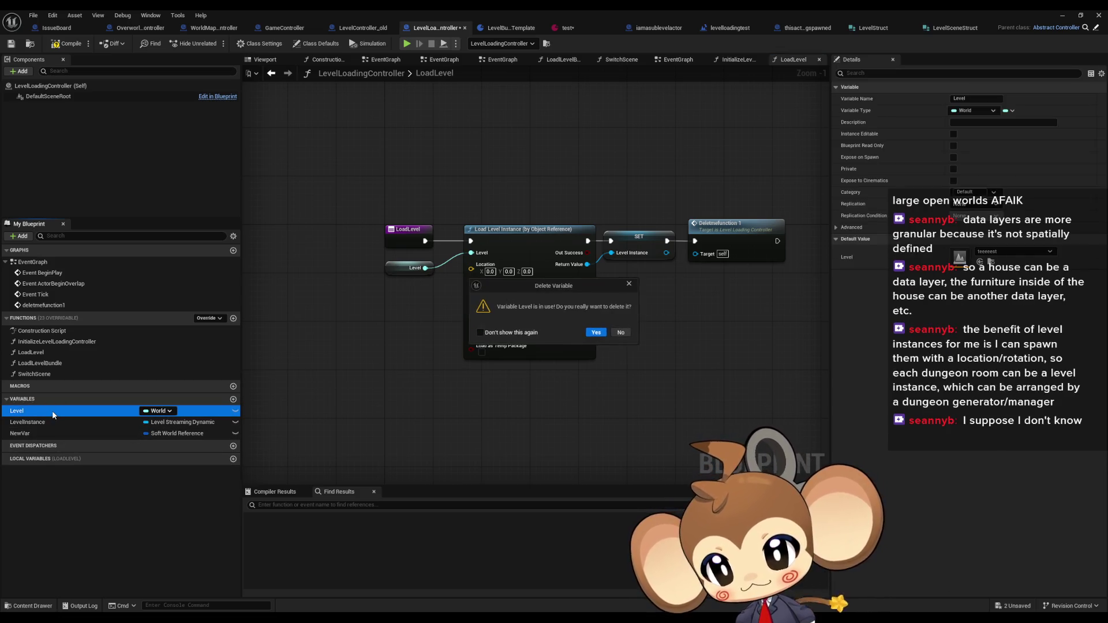
click(595, 332)
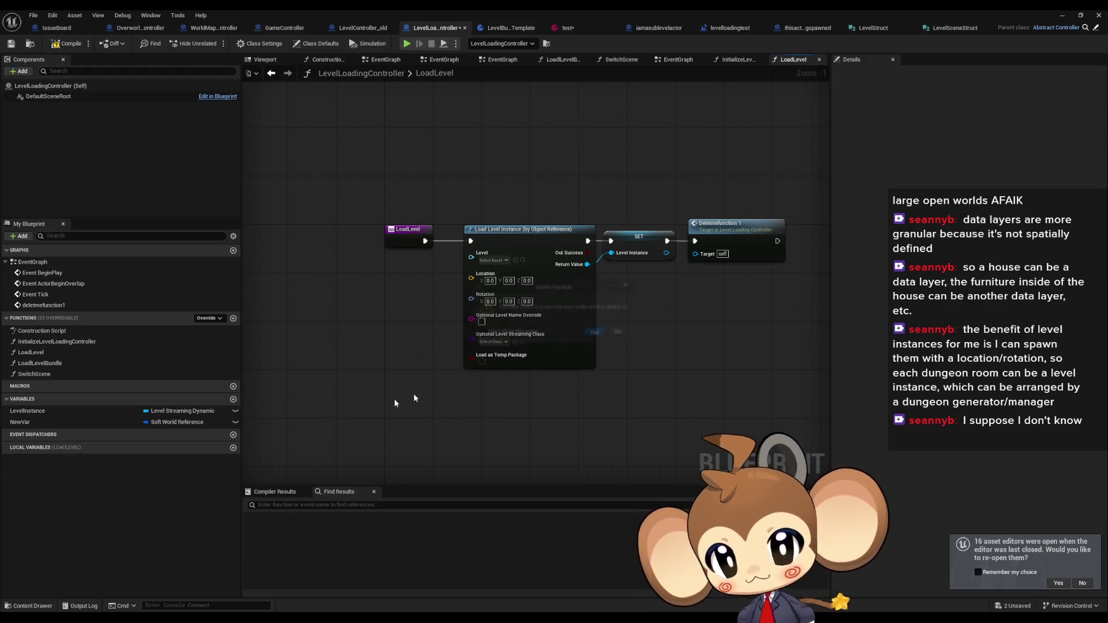
click(48, 412)
key(Delete)
key(Return)
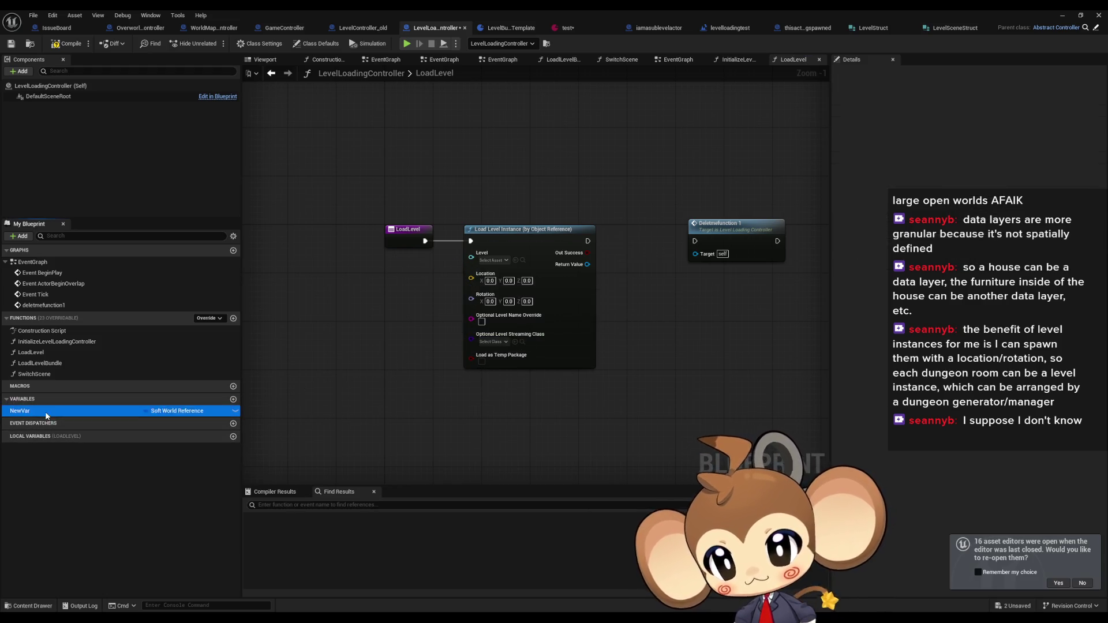
key(Delete)
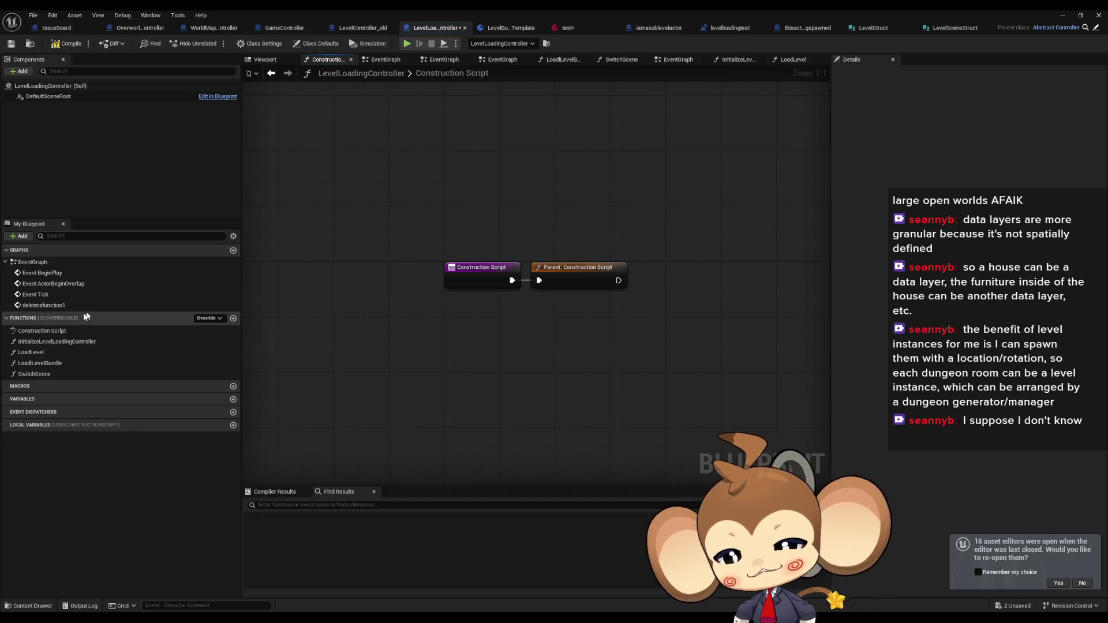
Check the function graphs and centre the bare LoadLevel entry node on the canvas
double_click(50, 343)
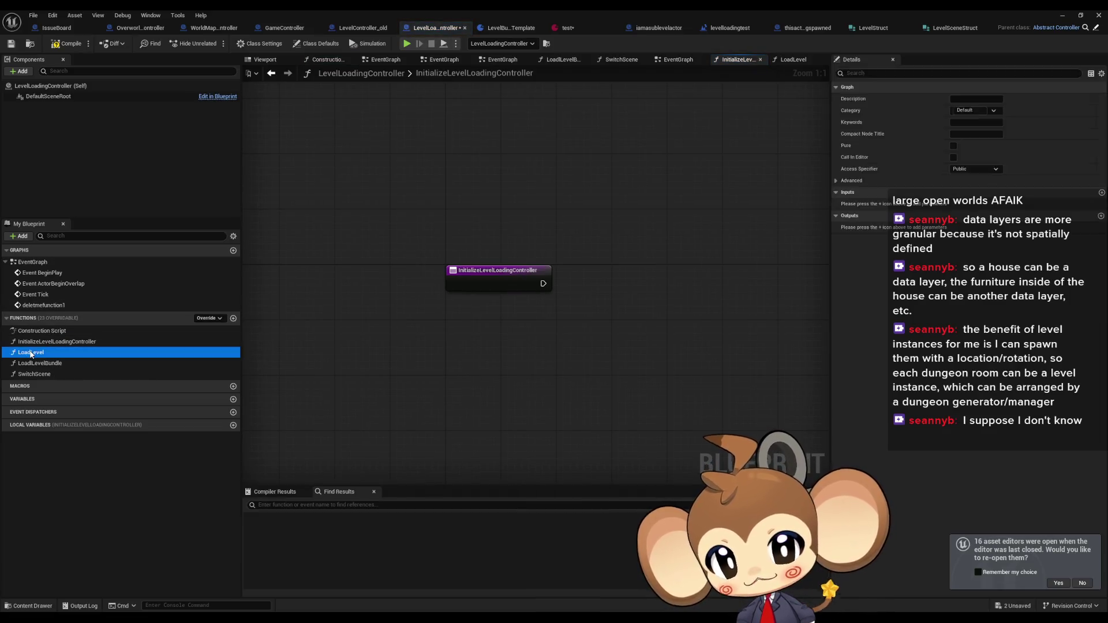
double_click(26, 352)
double_click(33, 363)
click(35, 374)
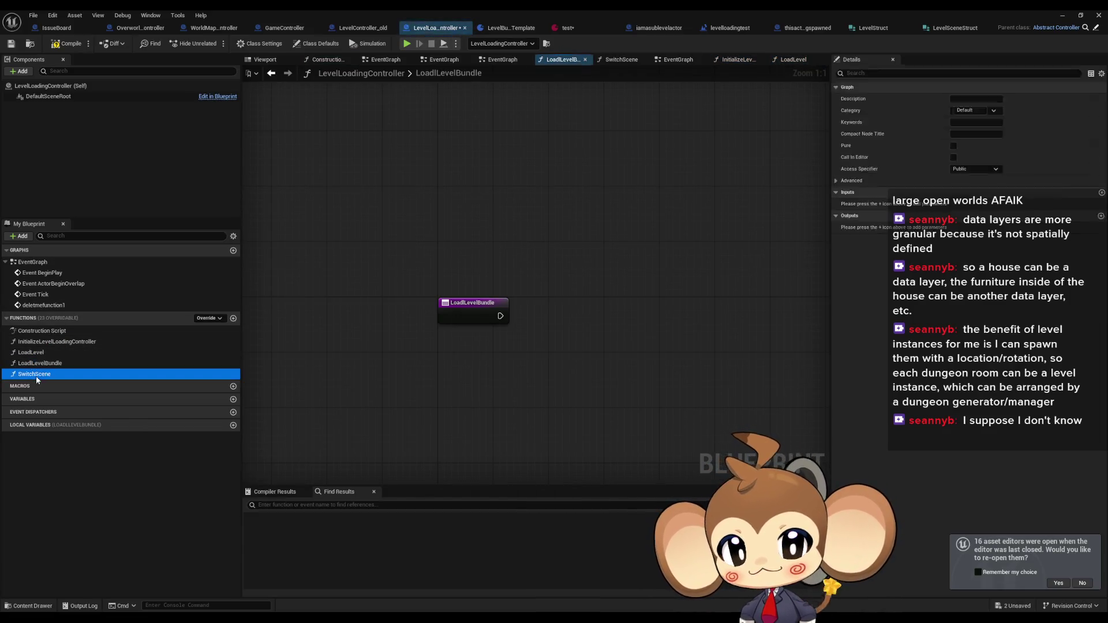
double_click(36, 342)
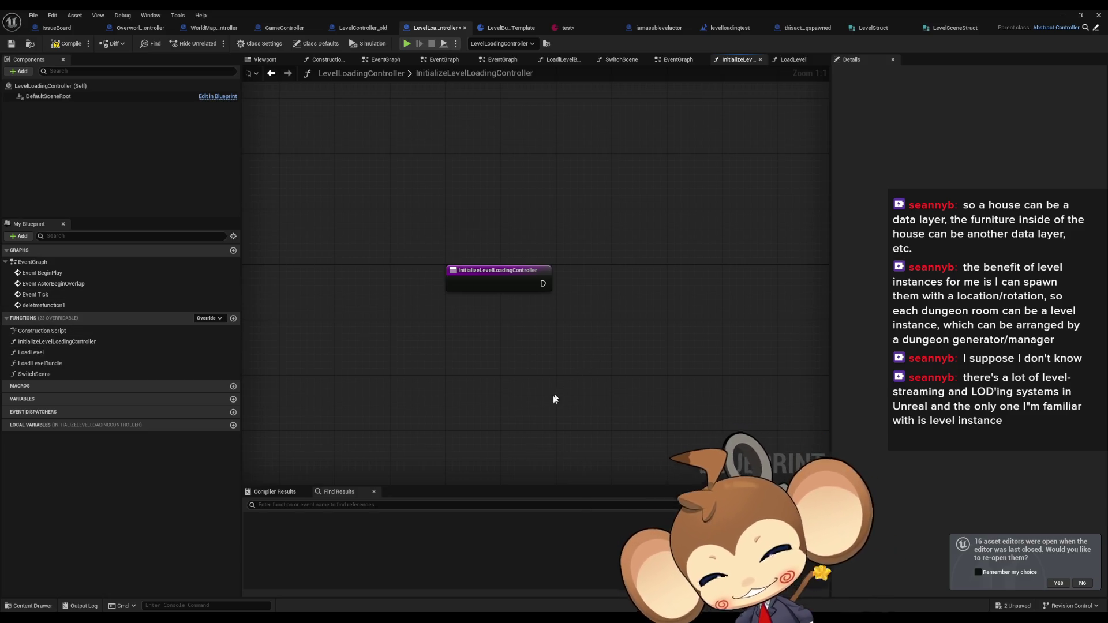
drag(558, 399, 447, 385)
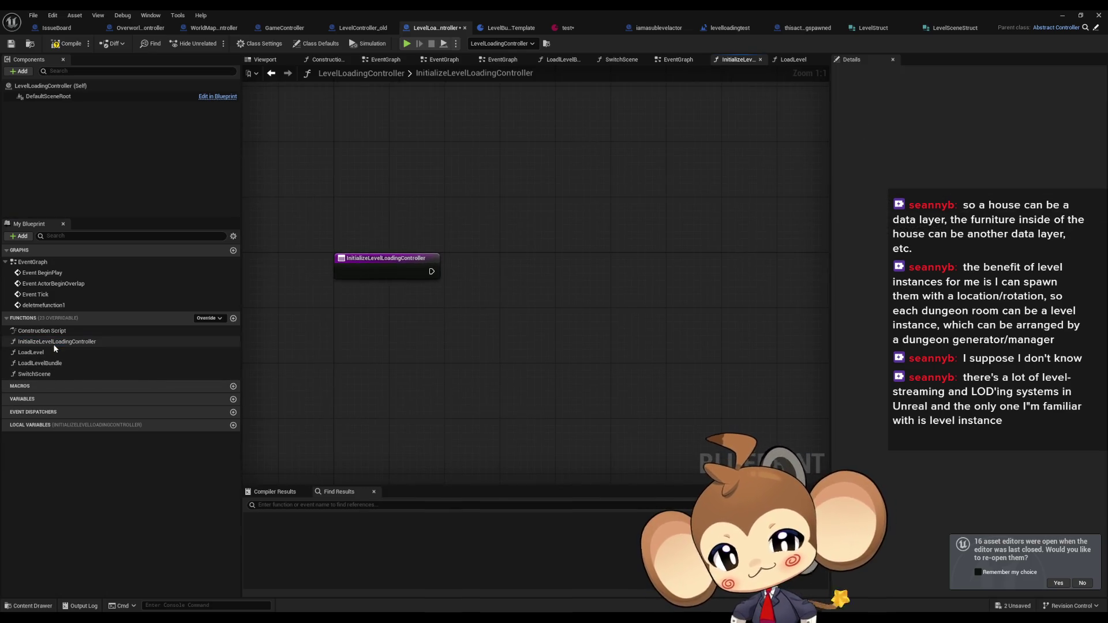
double_click(71, 352)
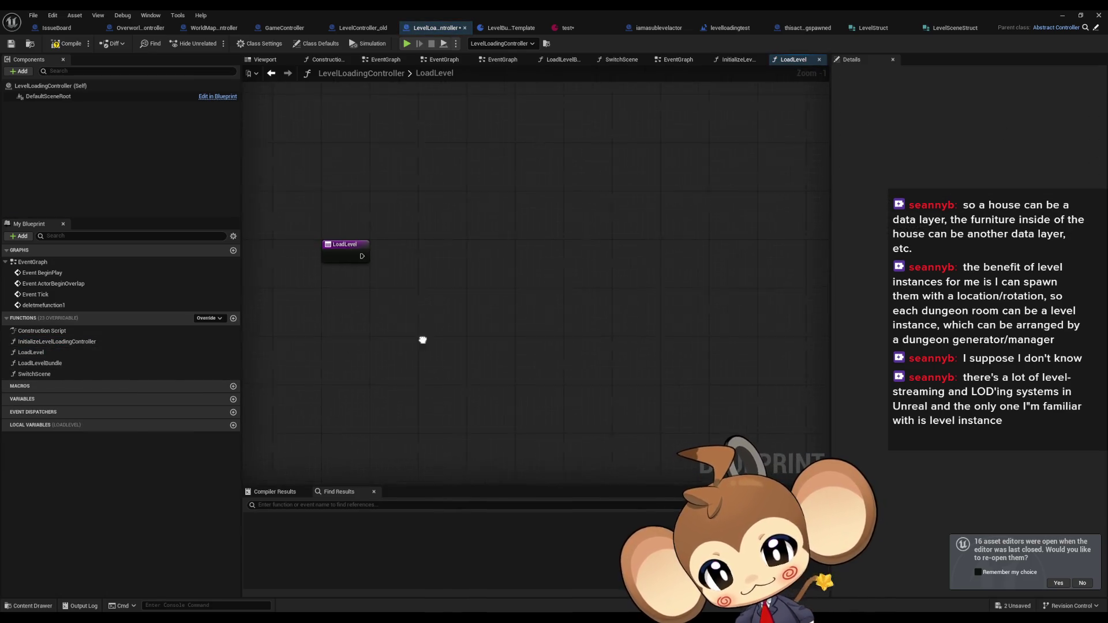
drag(398, 235, 514, 294)
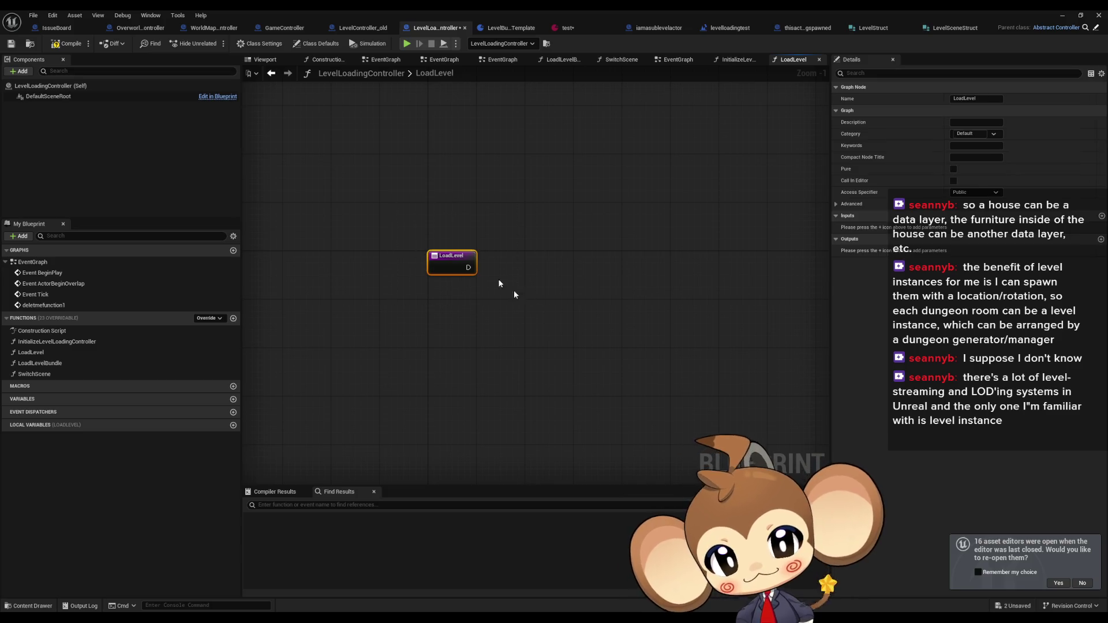
click(530, 320)
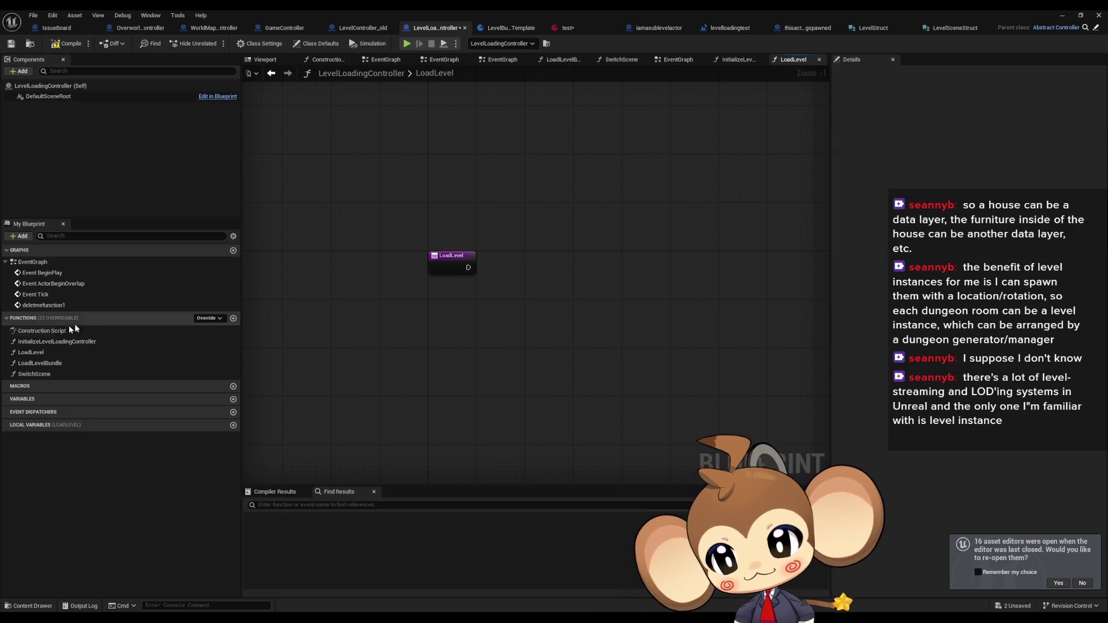
Move the level bundle loading function above LoadLevel in the Functions list
click(154, 363)
drag(154, 363, 154, 358)
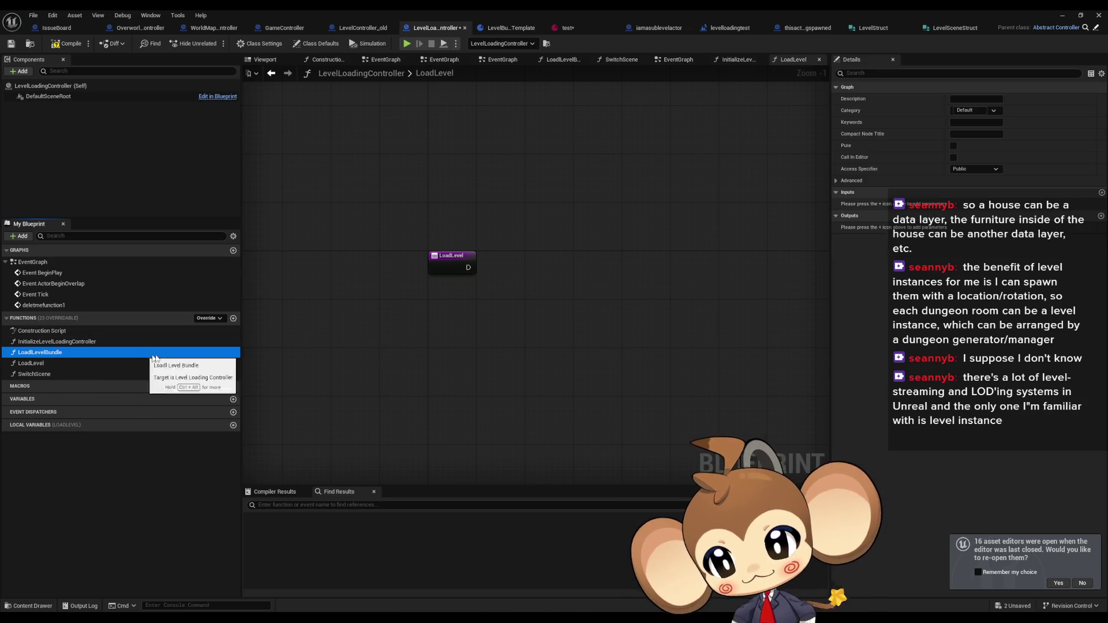
click(518, 317)
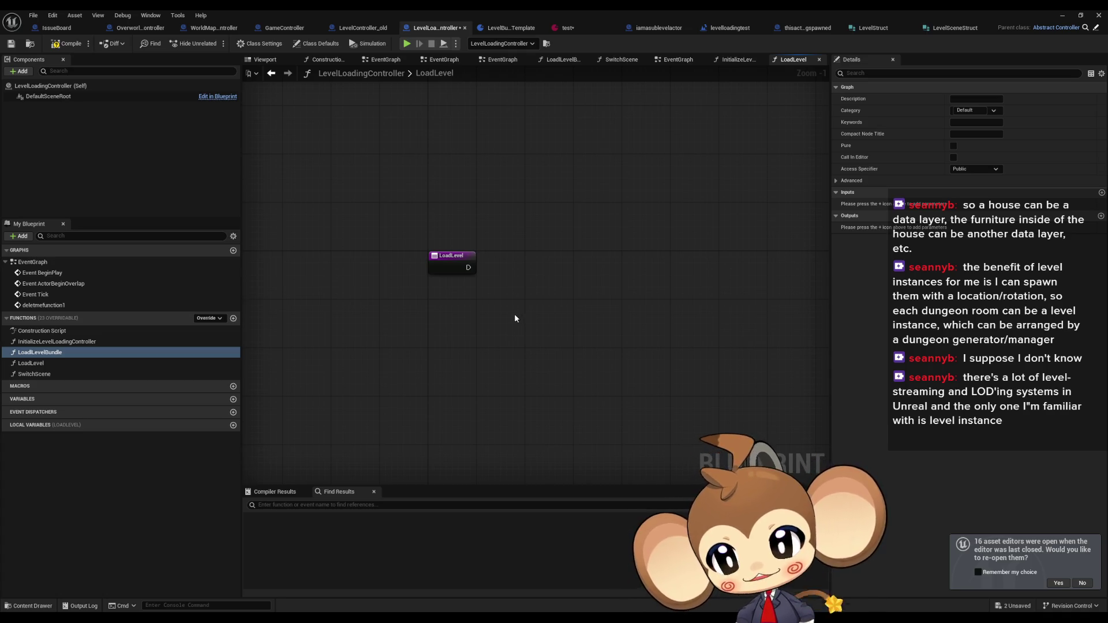
mouse_move(513, 317)
mouse_down()
mouse_move(458, 314)
mouse_move(500, 316)
mouse_up()
click(426, 261)
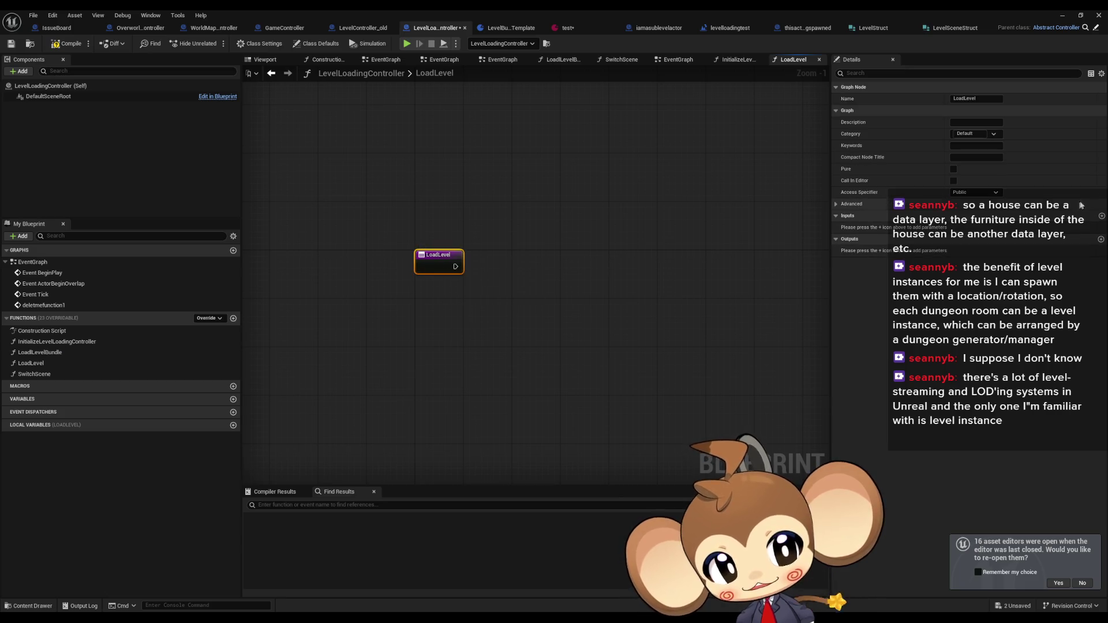
click(406, 400)
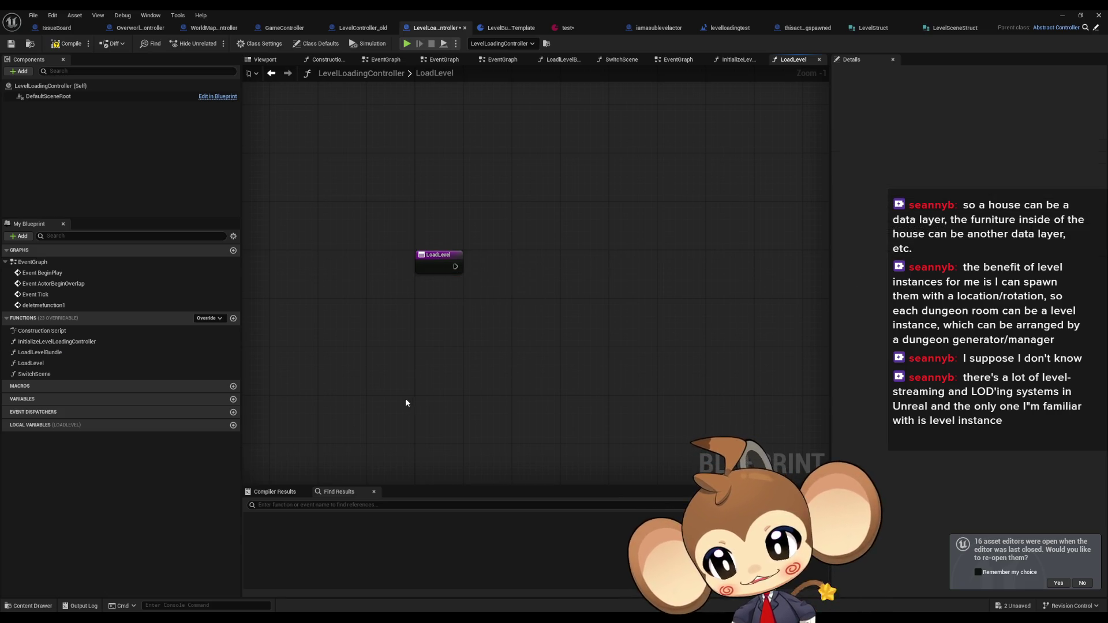
click(234, 318)
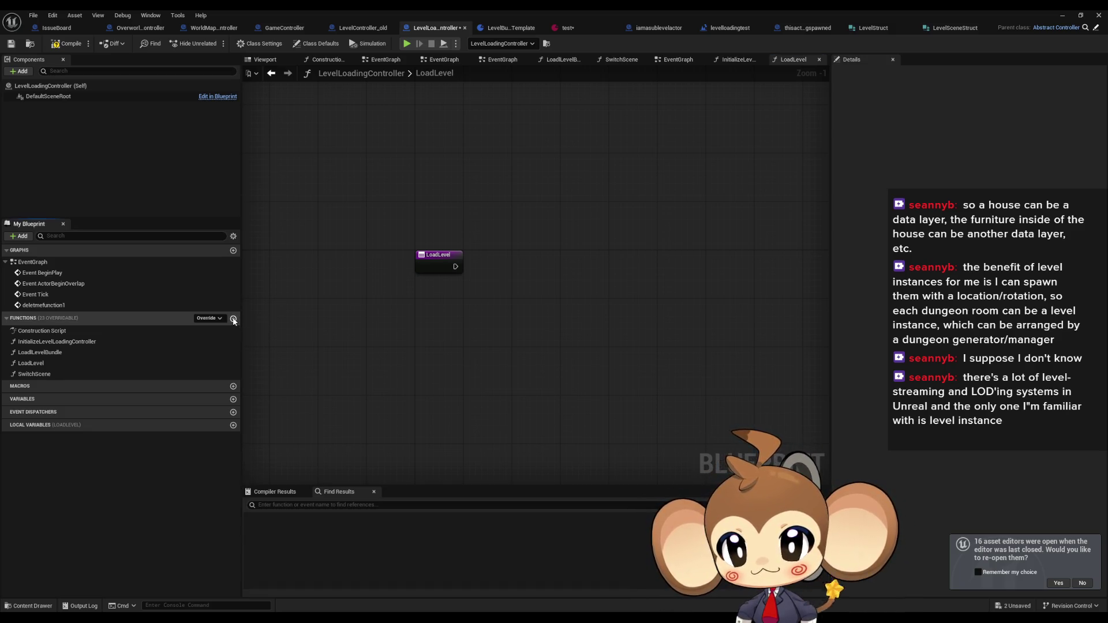
Name the new function UnloadLevelBundle and place a call to it in the LoadLevelBundle graph
text(Un)
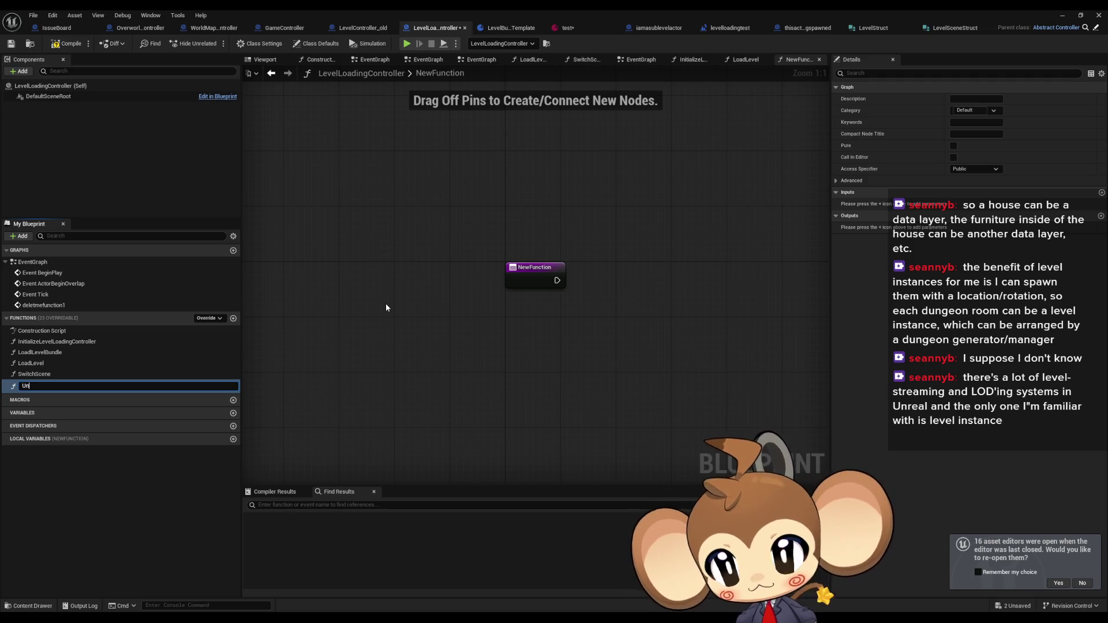
text(load)
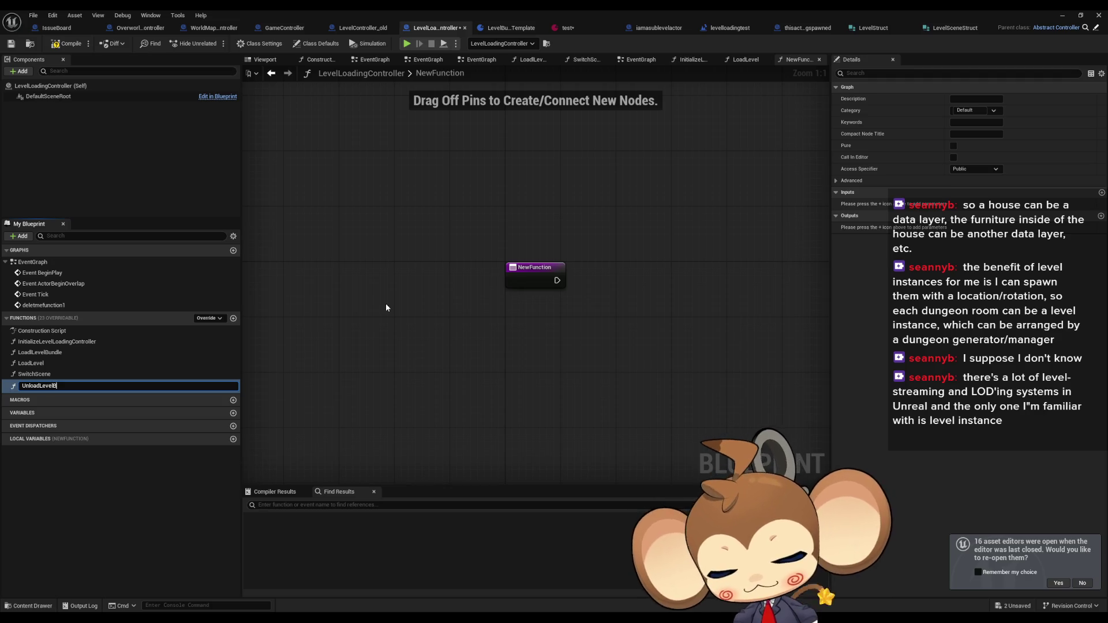
text(le)
key(Return)
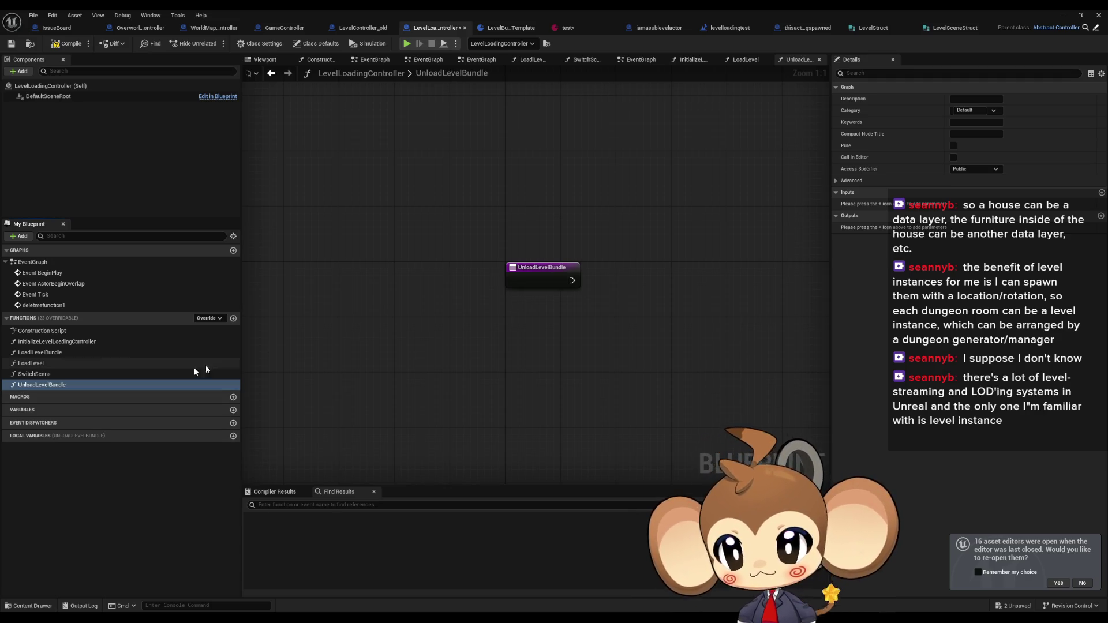
double_click(64, 352)
mouse_move(49, 387)
mouse_down()
mouse_move(609, 336)
mouse_move(580, 306)
mouse_up()
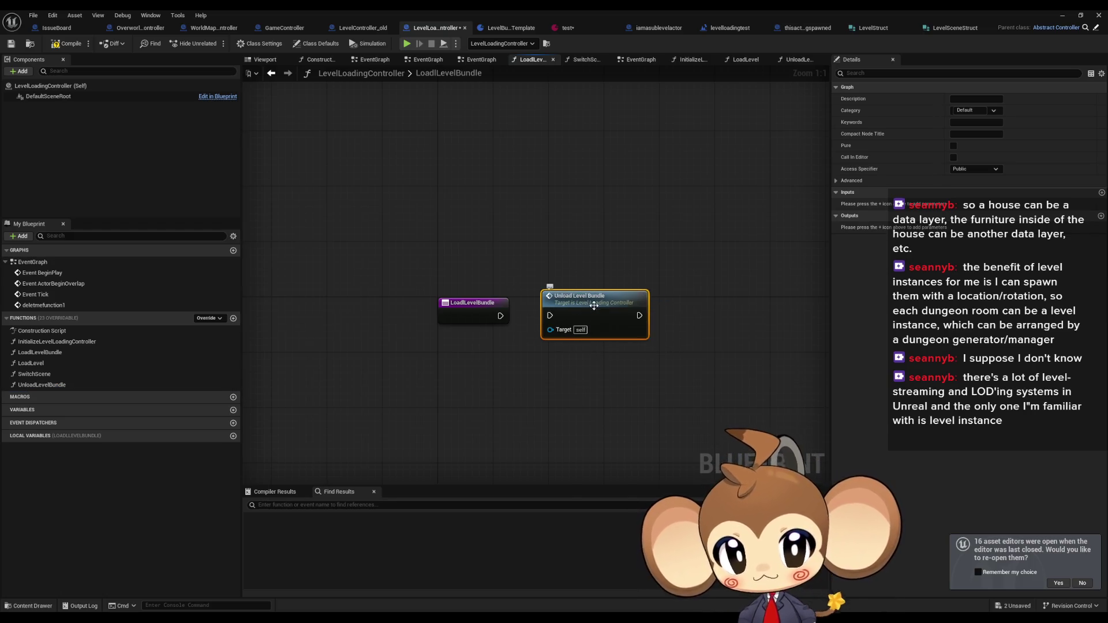
Rename the function to UnloadCurrentLevelBundle and open its graph
click(81, 385)
click(81, 385)
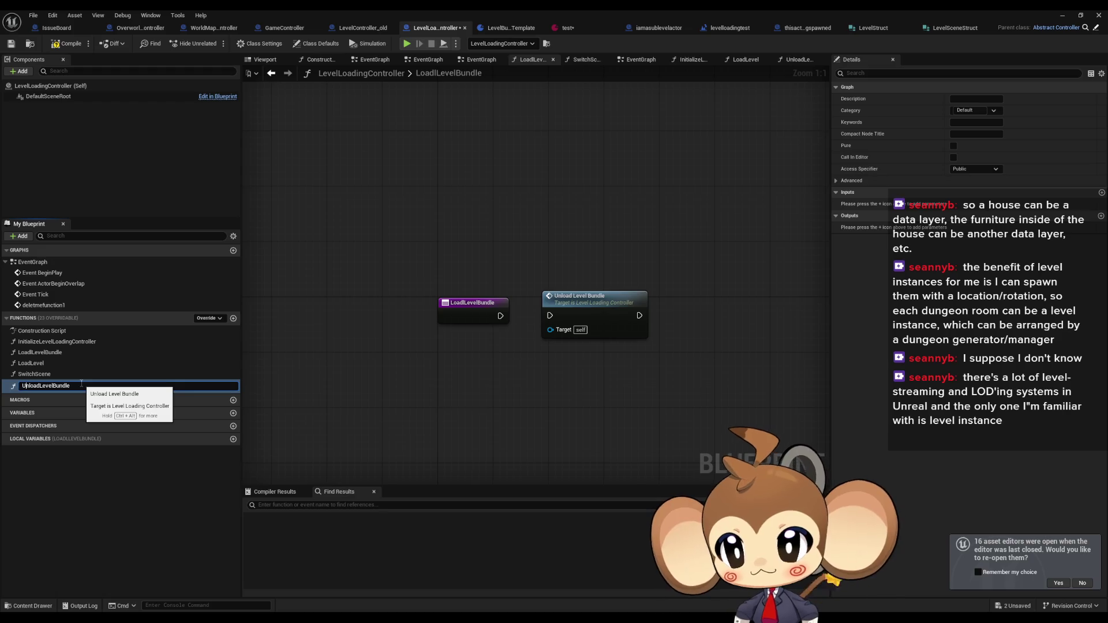
text(Current)
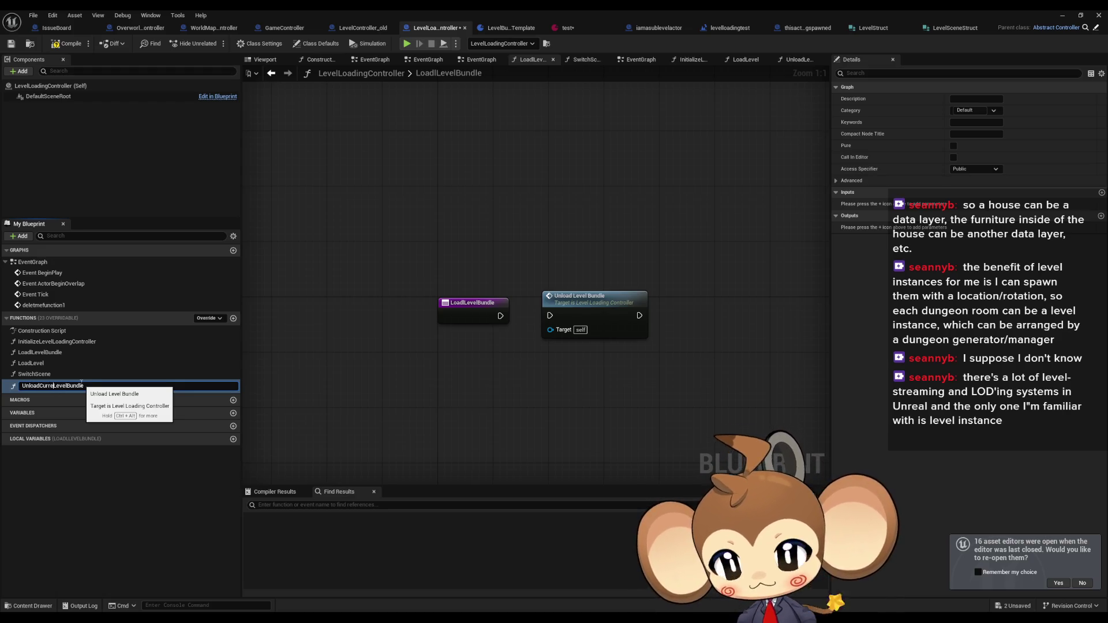
key(Return)
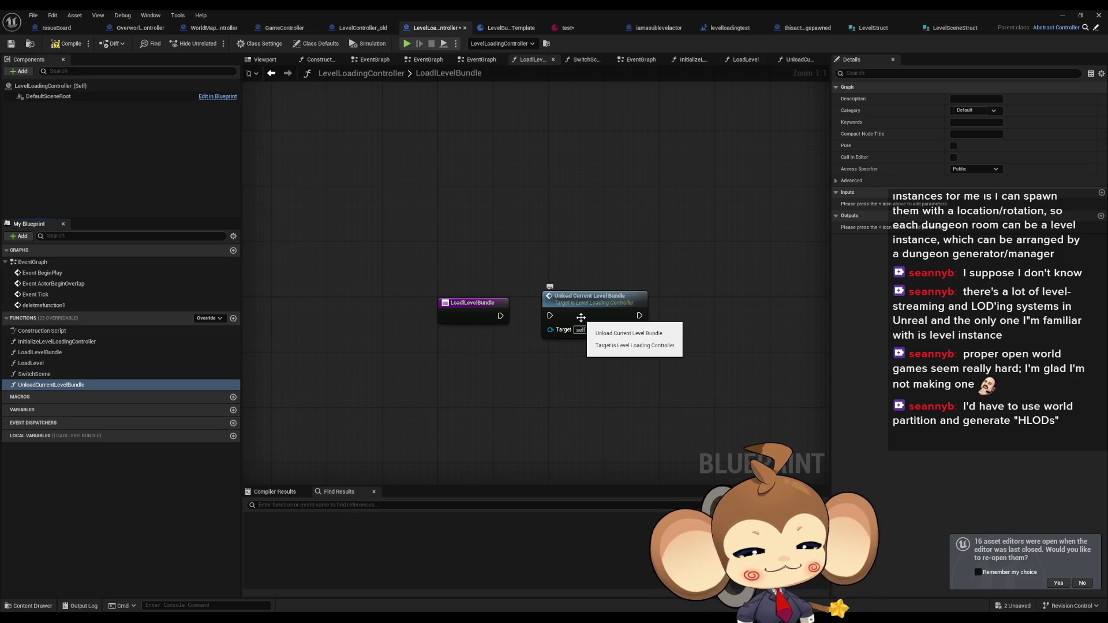
double_click(581, 318)
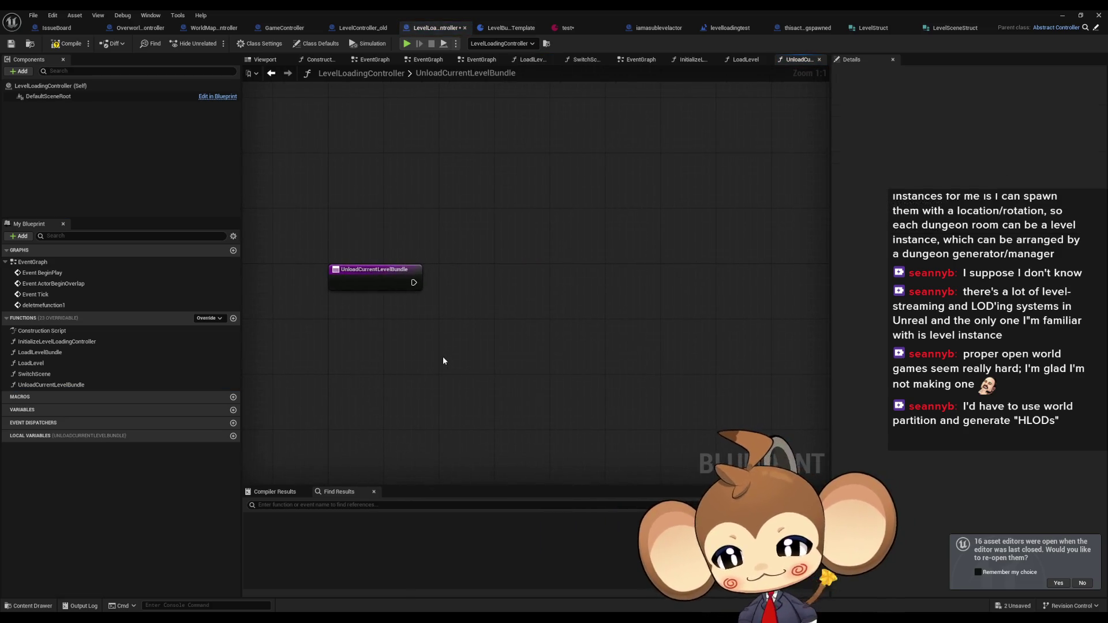
drag(444, 361, 508, 360)
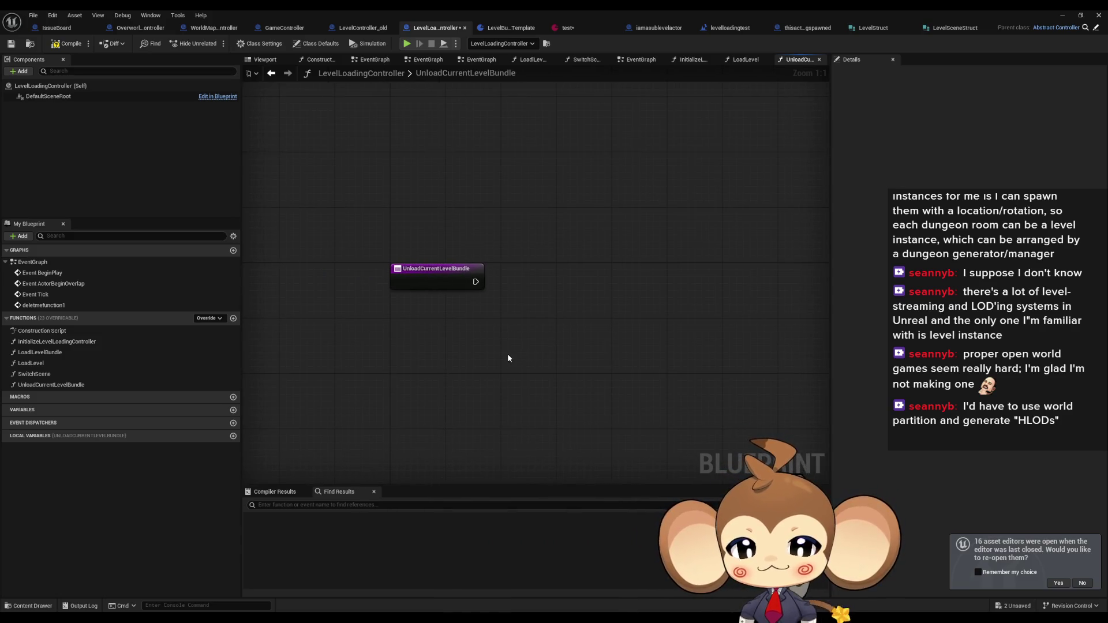
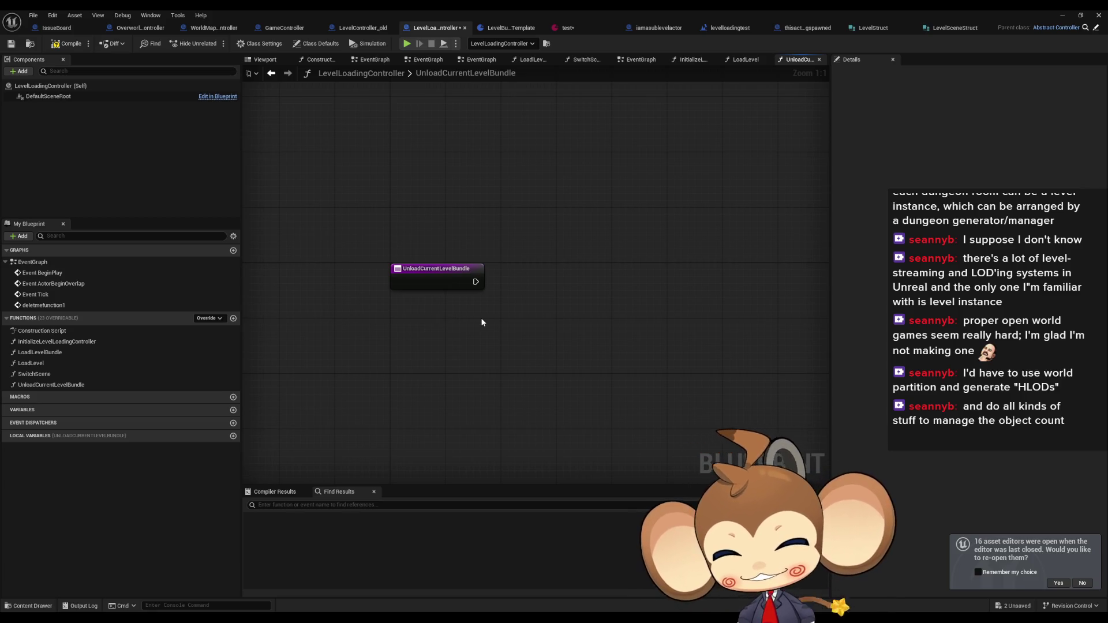
Pan around the unload node and add a new variable, NewVar, from the Variables list
drag(480, 344, 435, 356)
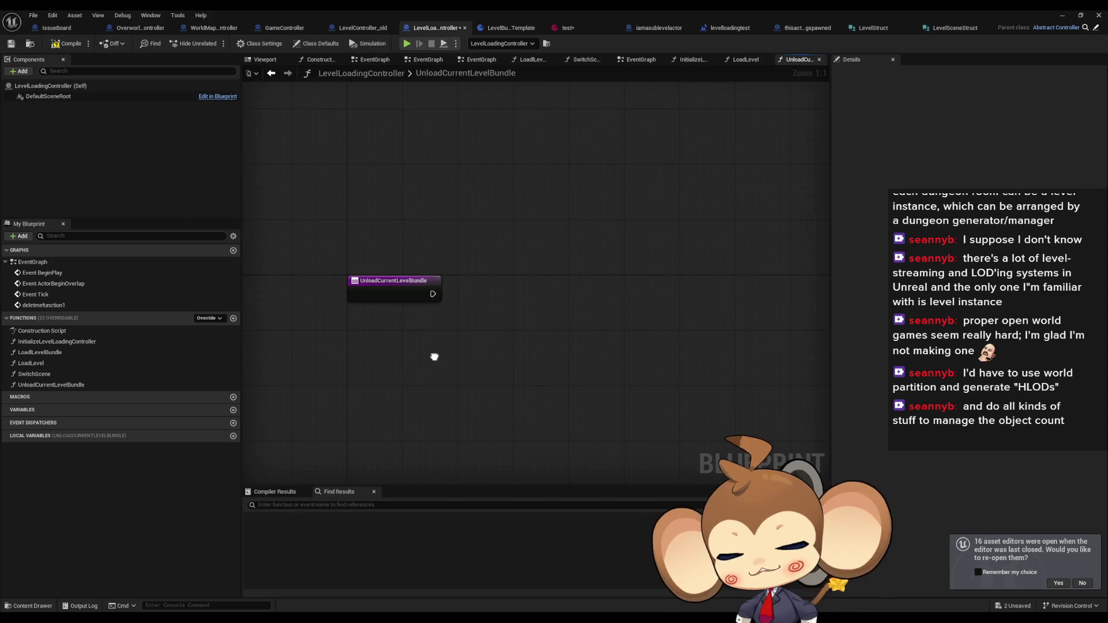
mouse_move(368, 329)
mouse_down()
mouse_move(382, 355)
mouse_move(360, 350)
mouse_move(370, 332)
mouse_up()
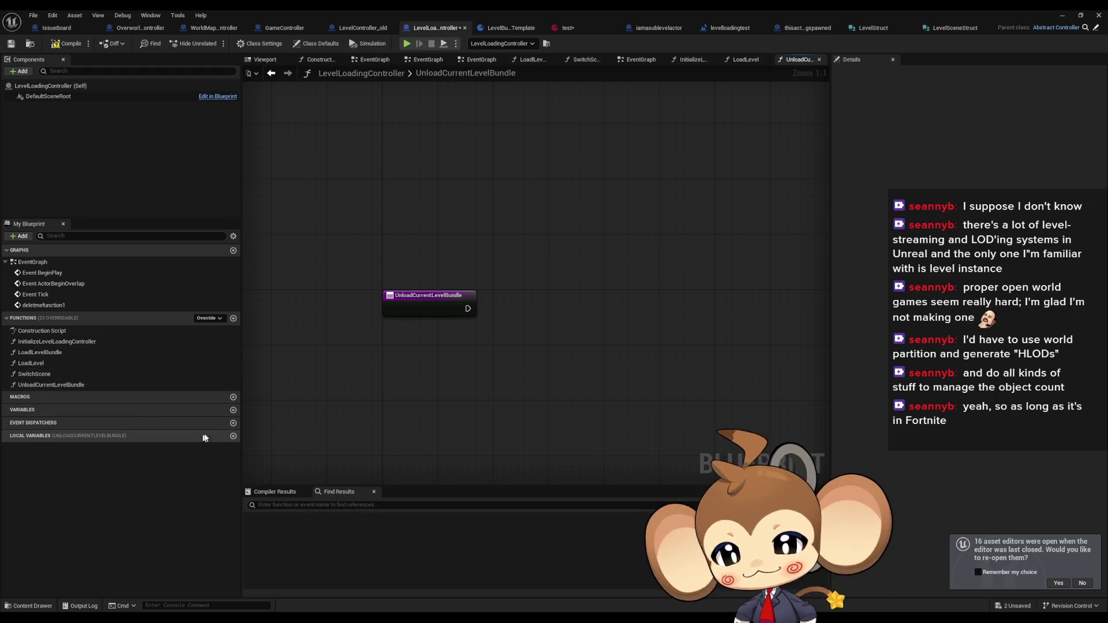
click(233, 410)
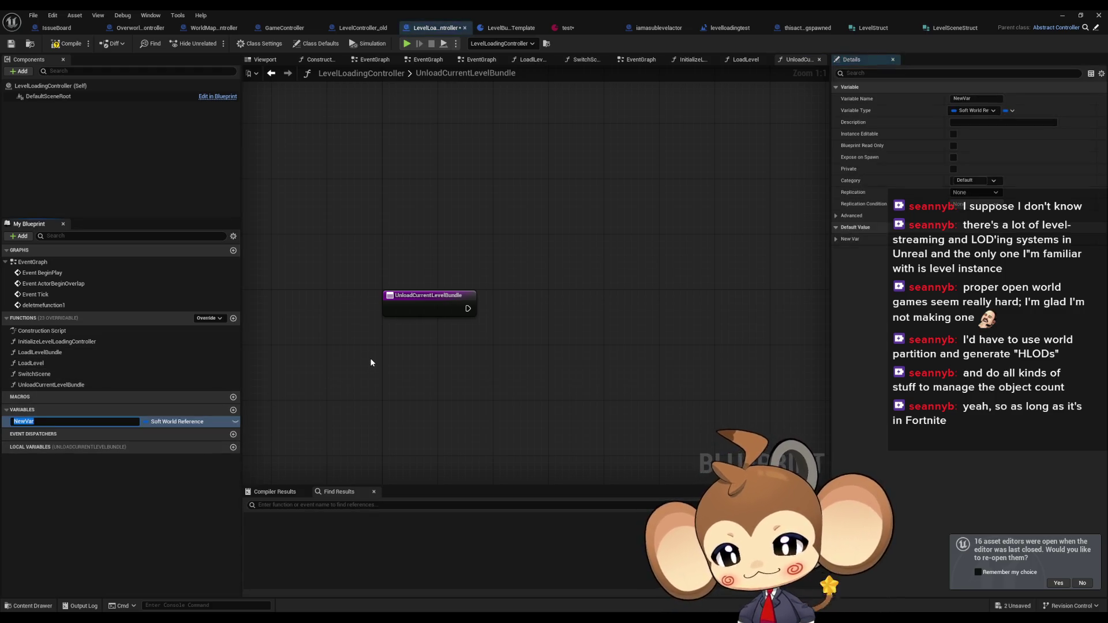
Name the new variable CurrentLevelBundle and open the LoadlLevelBundle function graph
text(CurrentLevelBundl)
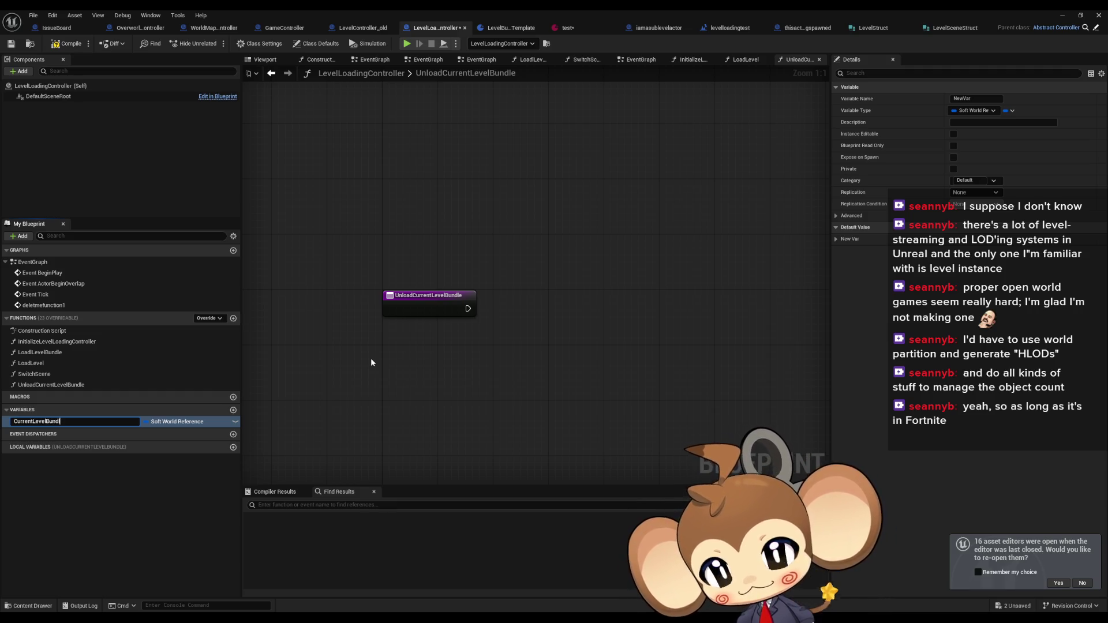
text(e)
key(Return)
click(104, 354)
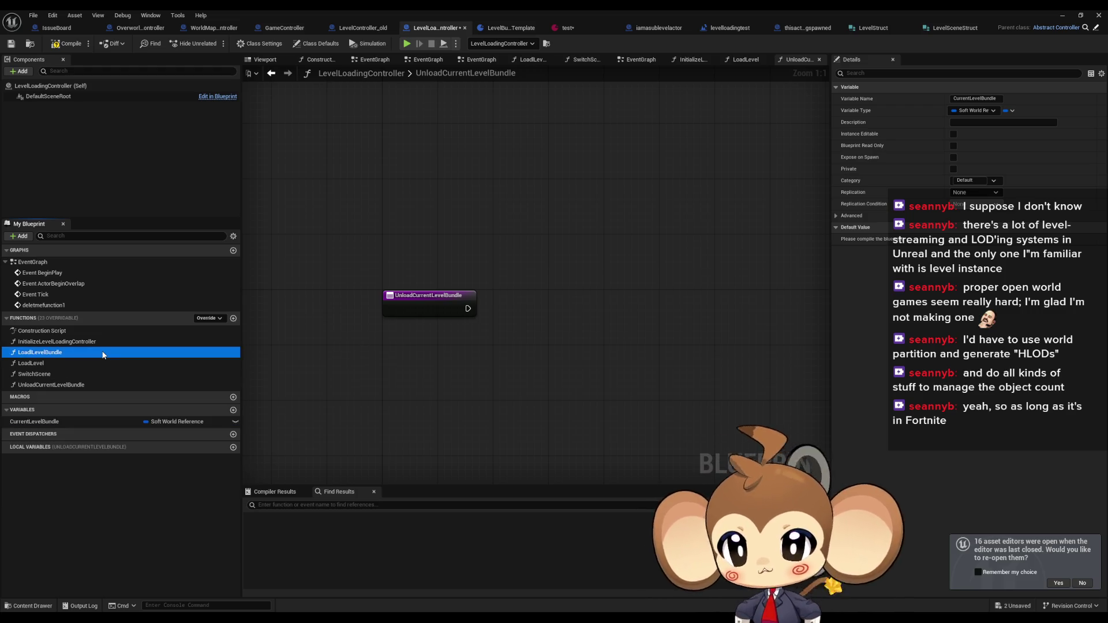
double_click(104, 353)
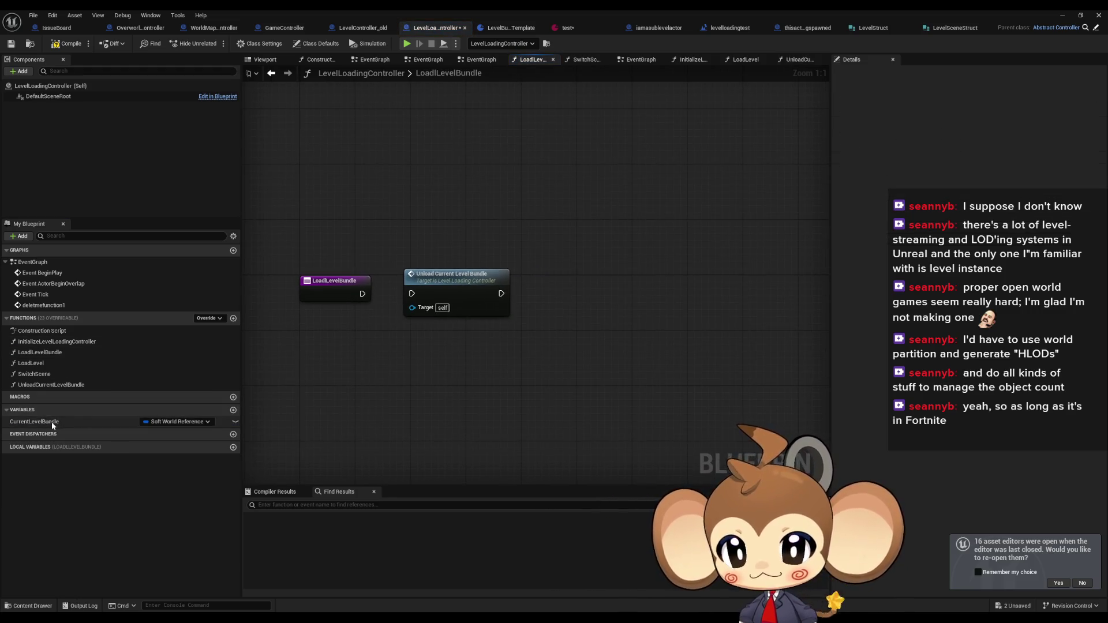
Change CurrentLevelBundle's type to Level Bundle Template and drag it into the function graph
click(186, 423)
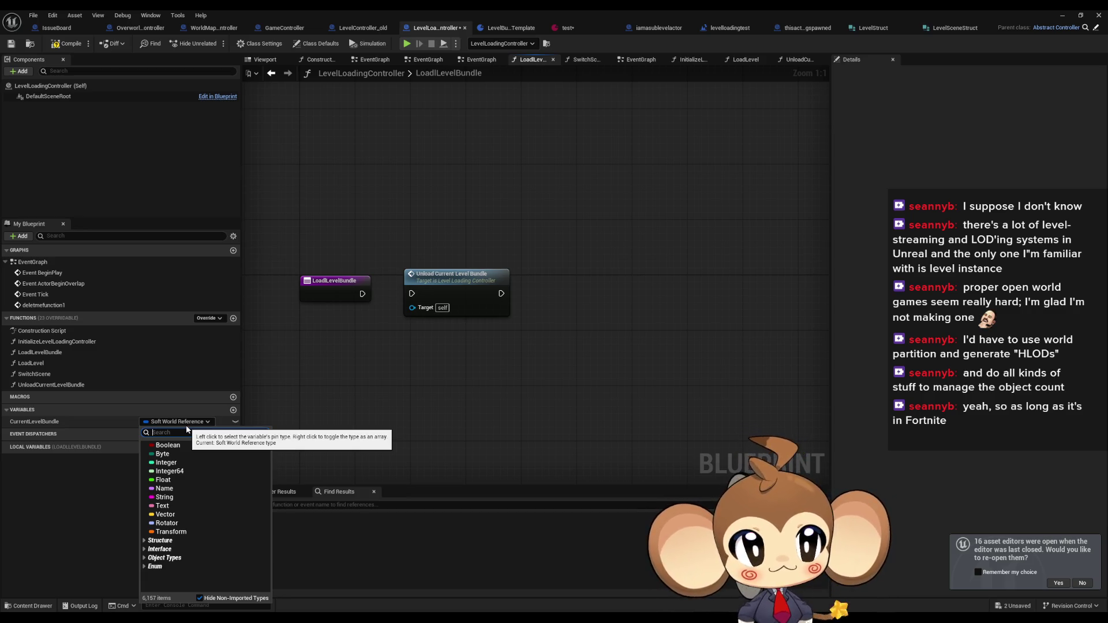
text(level)
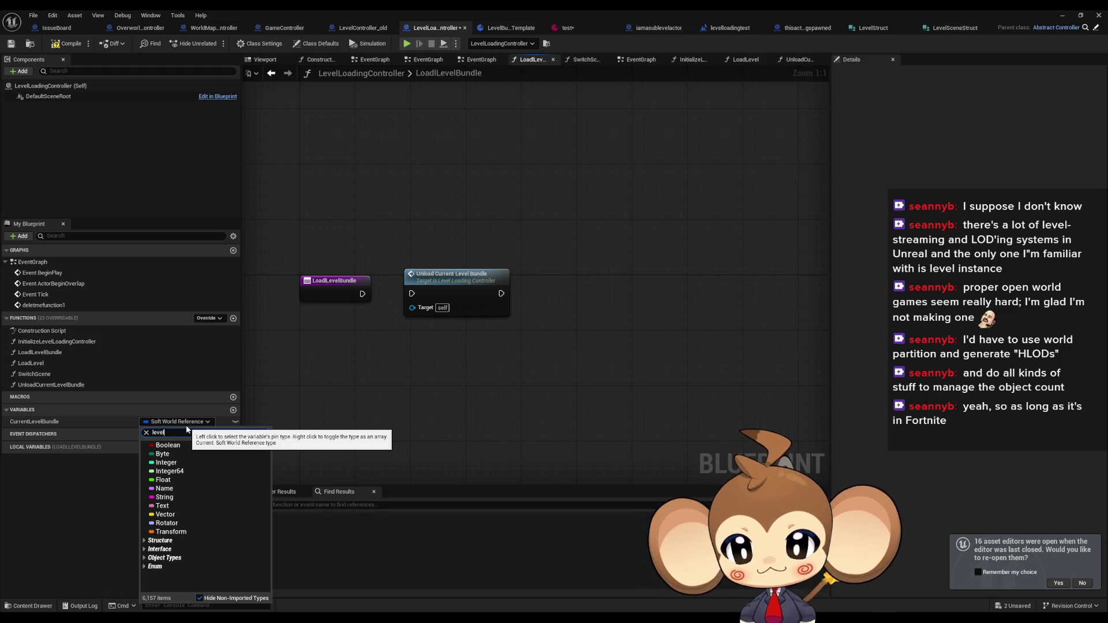
text( sce st)
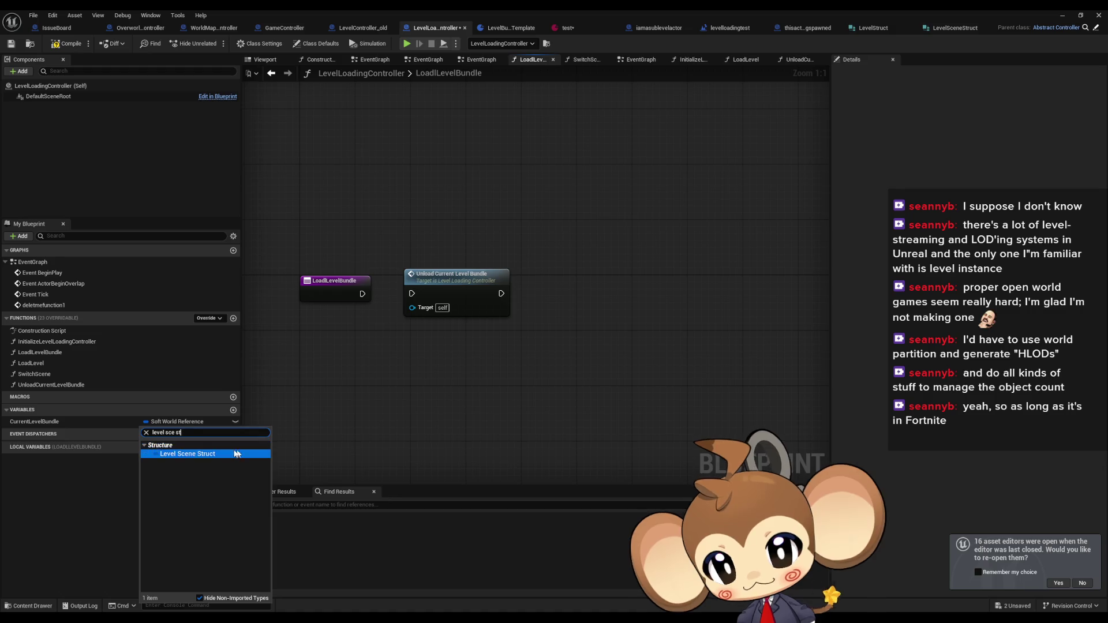
click(190, 453)
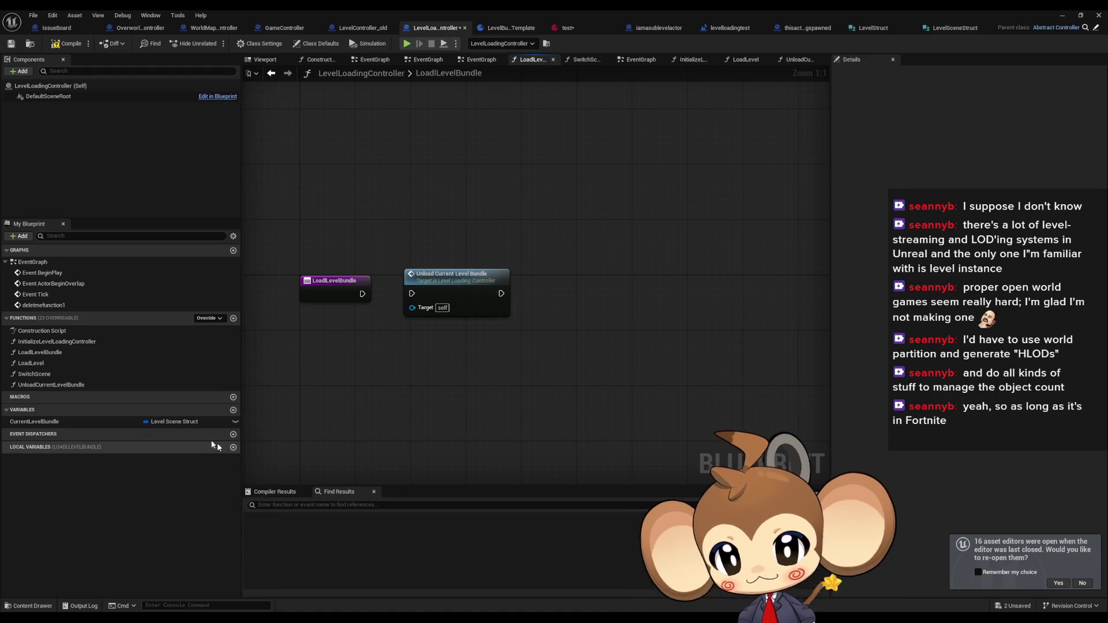
click(130, 423)
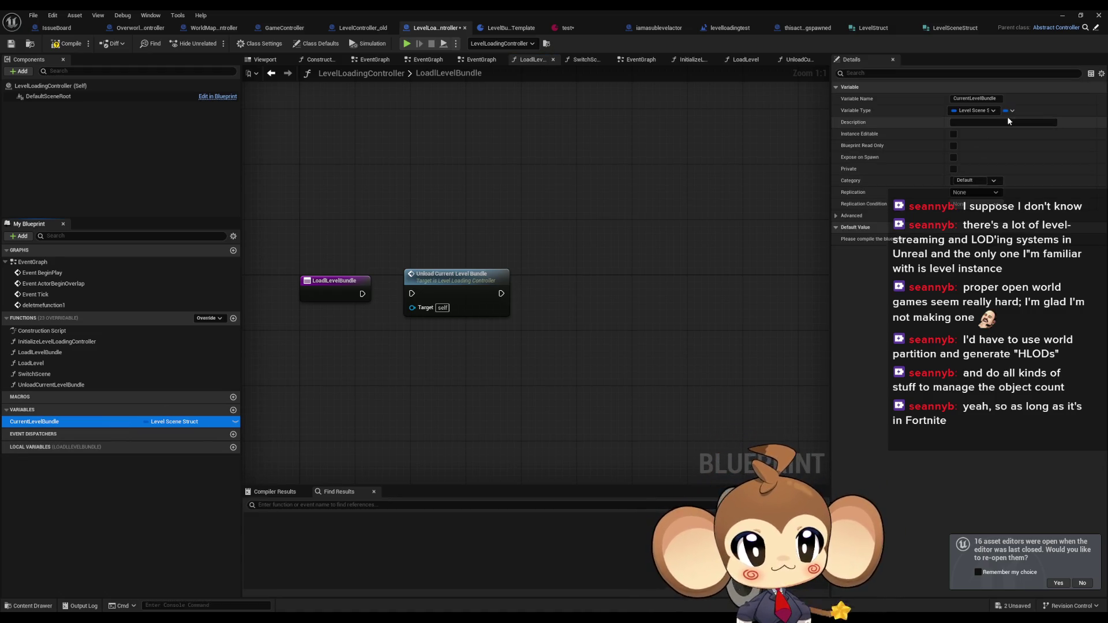
click(168, 422)
text(data)
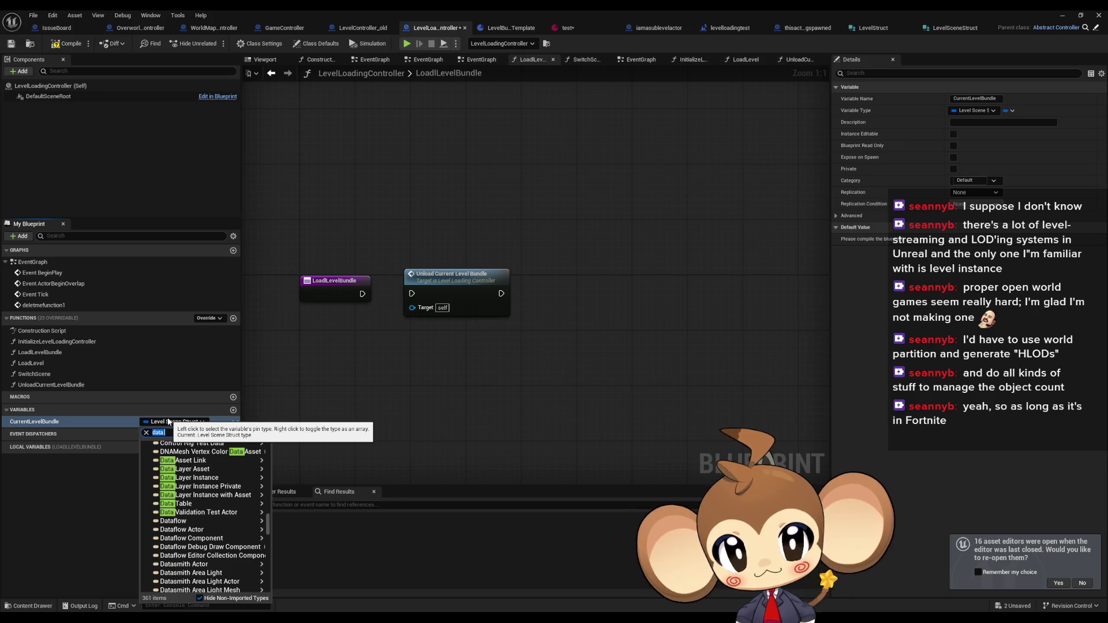
text(test)
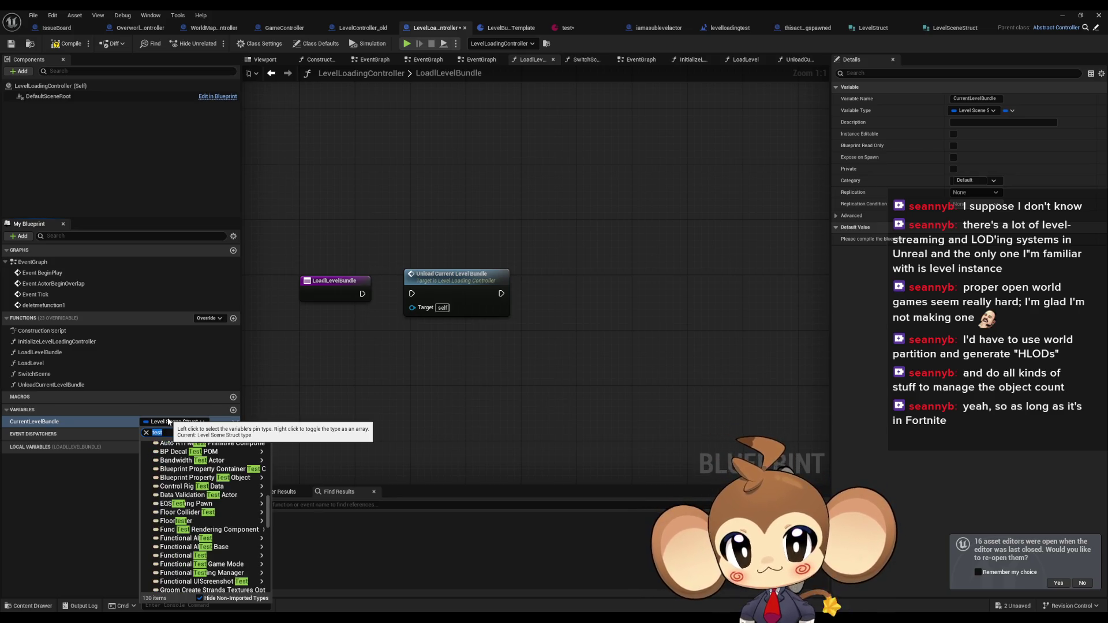
text(l)
text(eve tem)
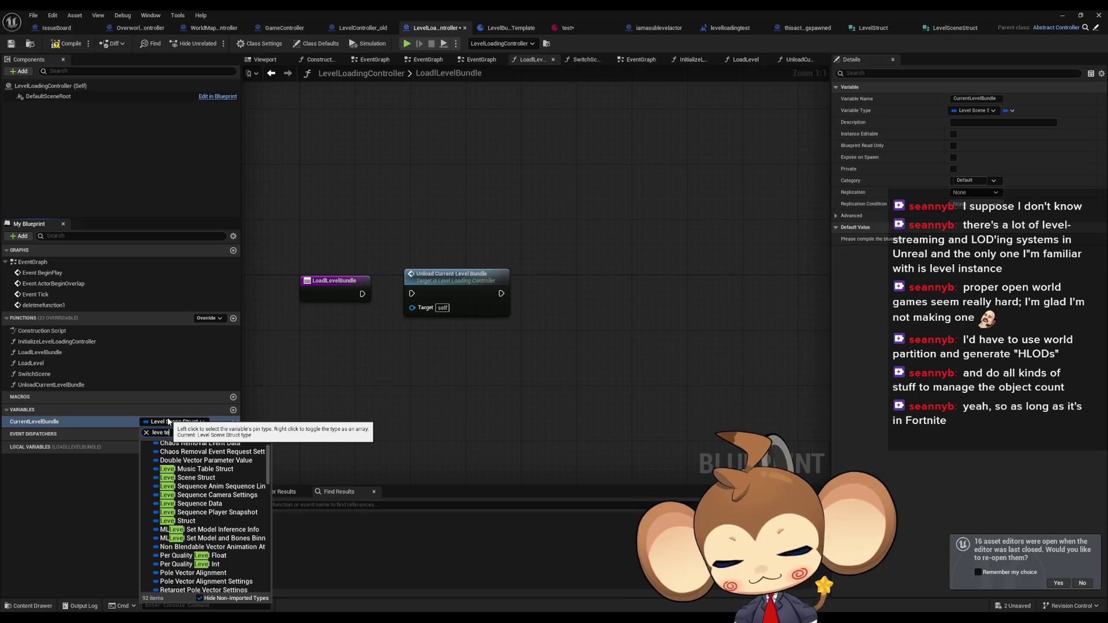
mouse_move(230, 454)
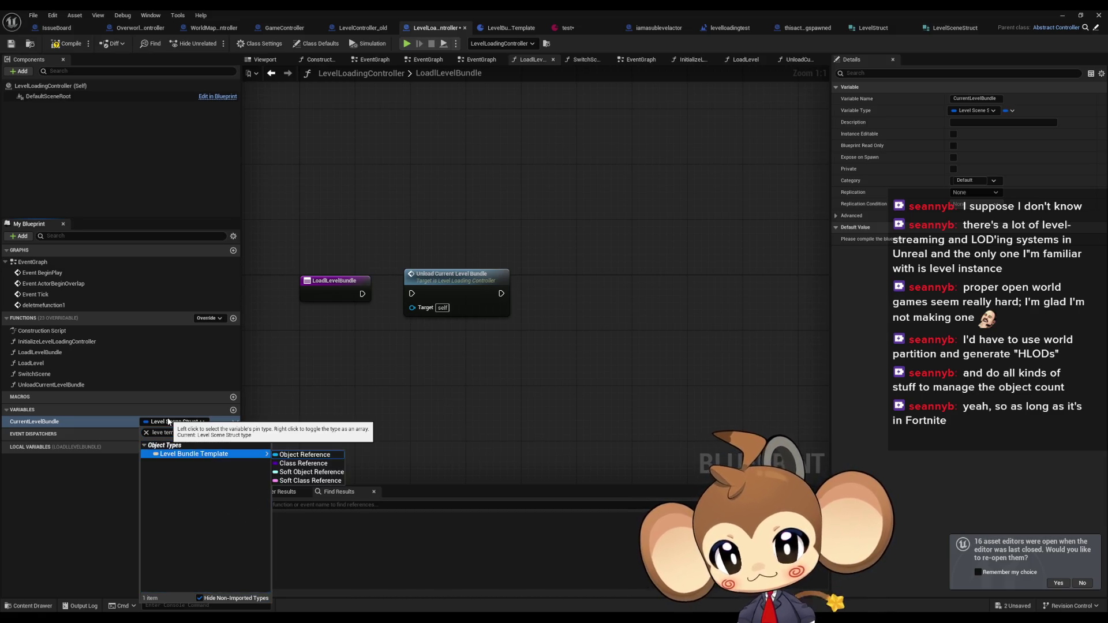
click(294, 455)
mouse_move(40, 425)
mouse_down()
mouse_move(530, 407)
mouse_move(443, 354)
mouse_move(545, 349)
mouse_move(573, 306)
mouse_move(421, 327)
mouse_move(344, 302)
mouse_up()
Add a SET Current Level Bundle node and rename the function input to LevelBundleToLoad
click(606, 334)
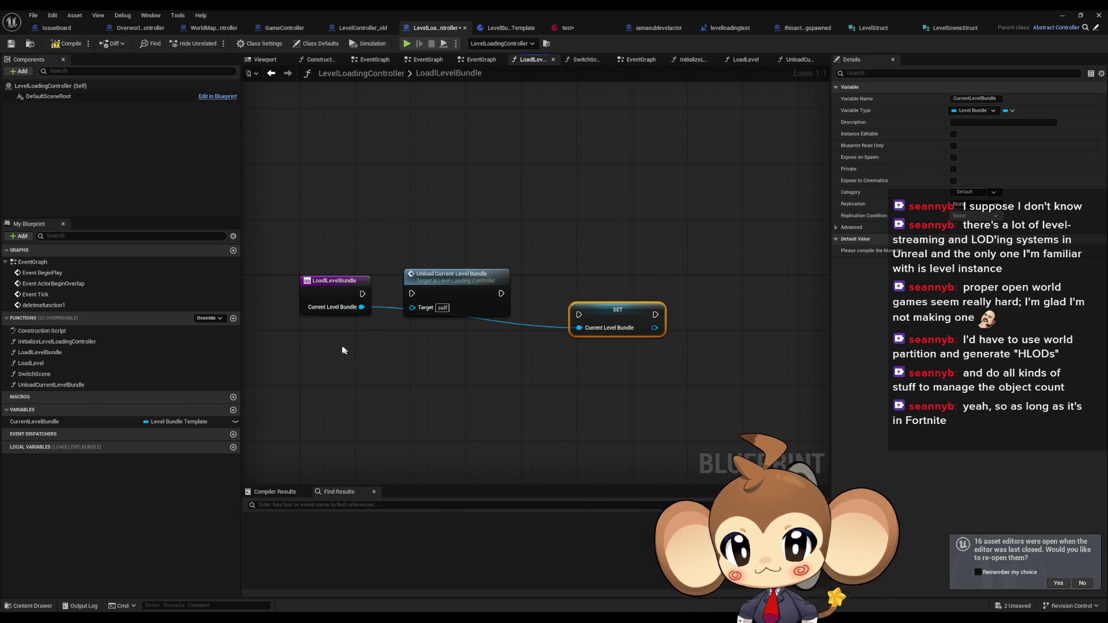
click(324, 292)
click(867, 227)
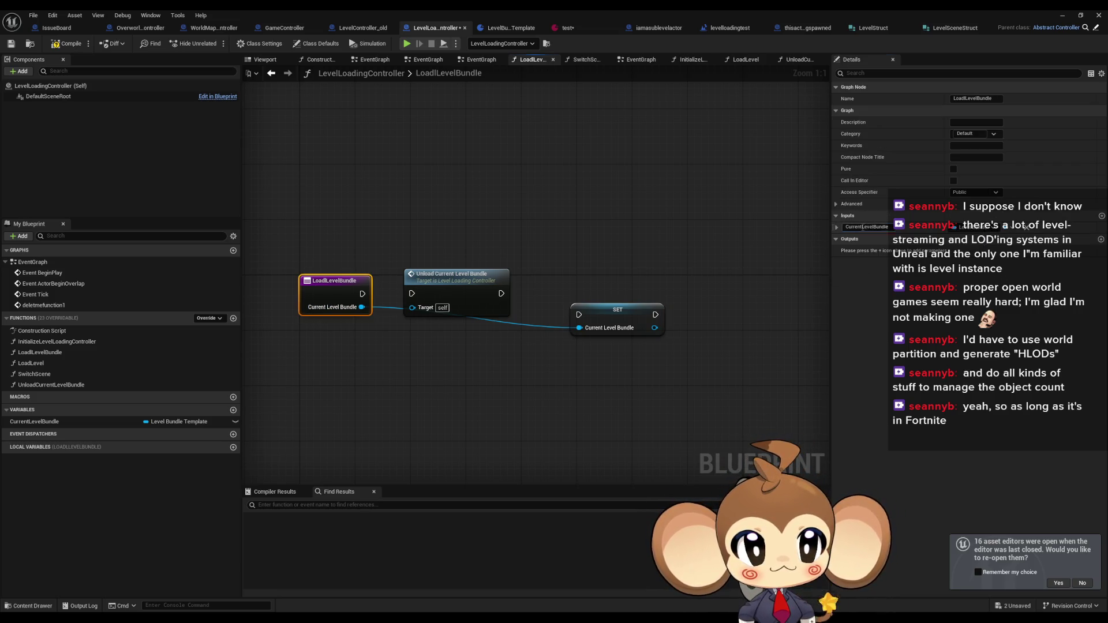
key(BackSpace)
key(BackSpace)
key(BackSpace)
key(Return)
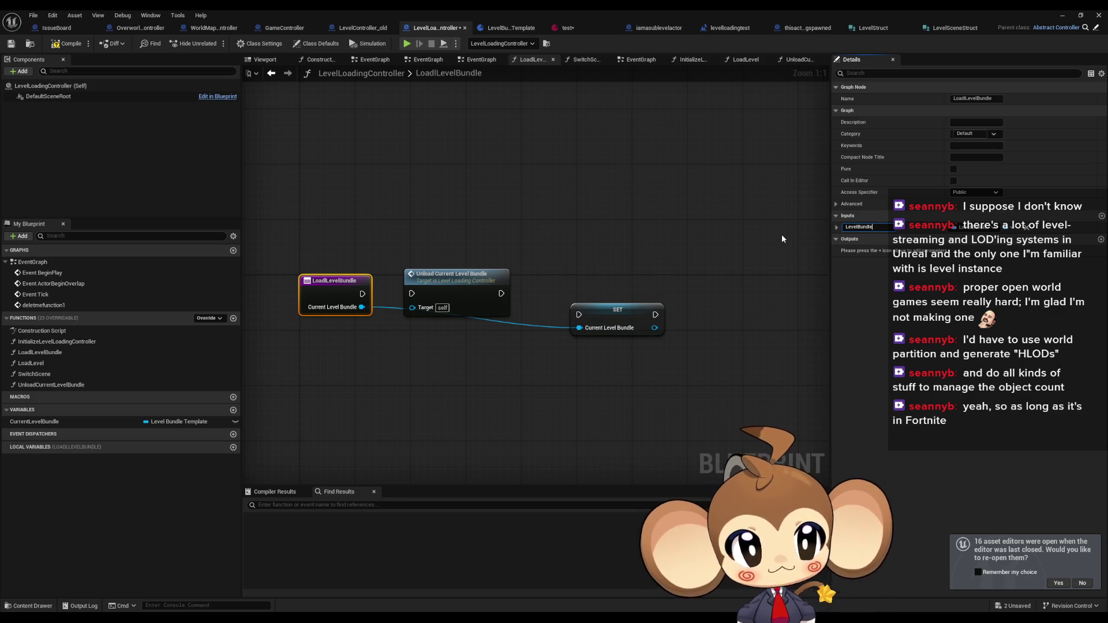
text(ToLoad)
key(Return)
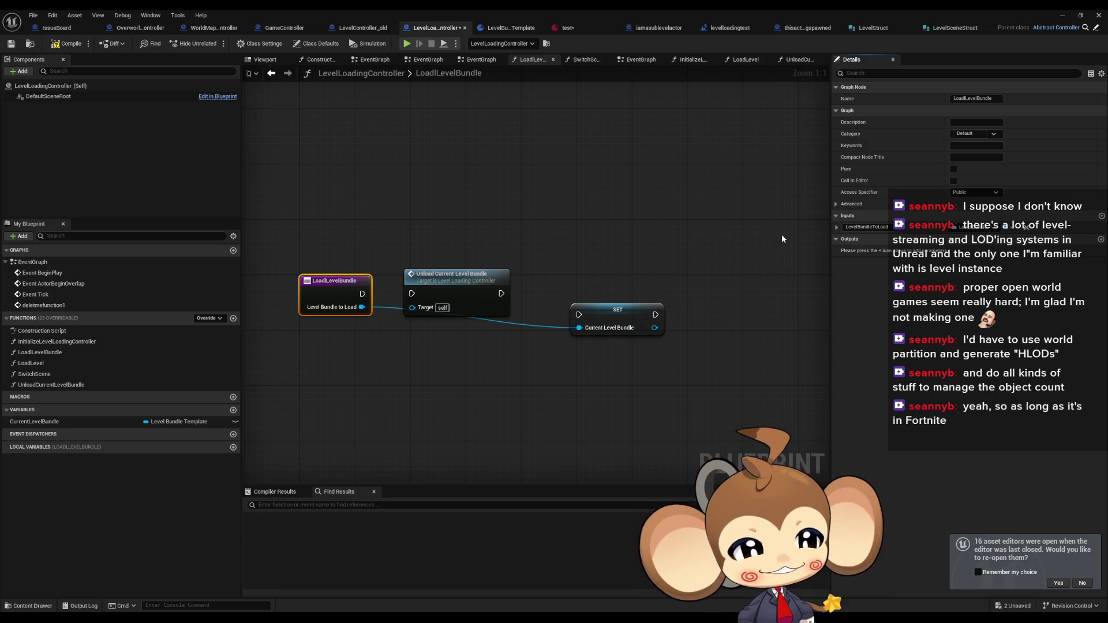
Line the SET node up beside the unload node, then drag CurrentLevelBundle in again
click(625, 244)
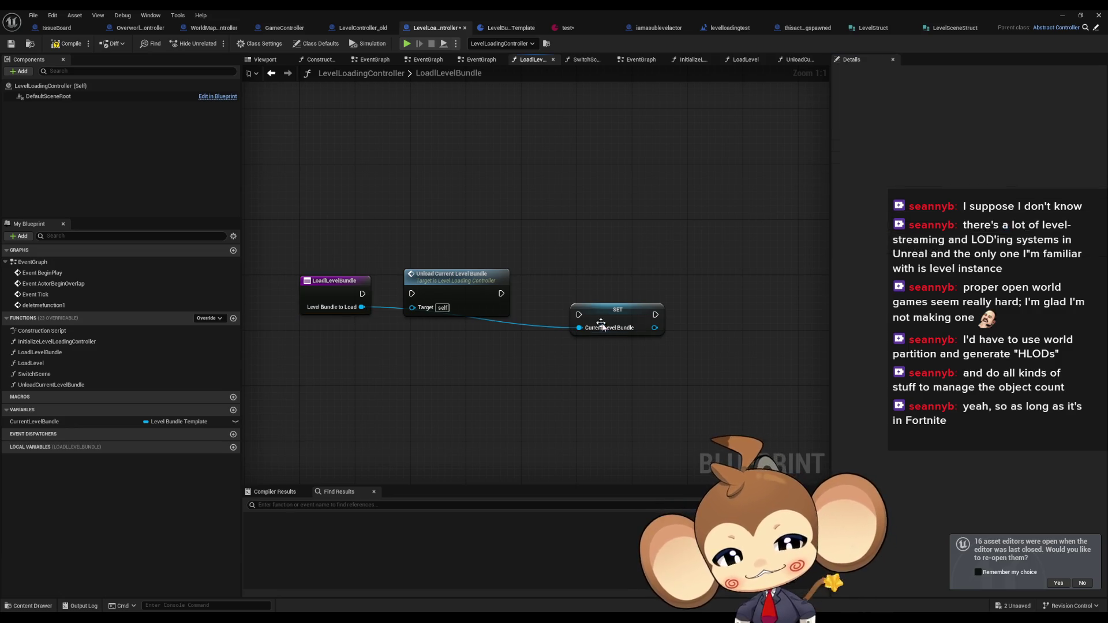
mouse_move(611, 316)
mouse_down()
mouse_move(572, 291)
mouse_move(585, 295)
mouse_up()
drag(434, 287, 415, 287)
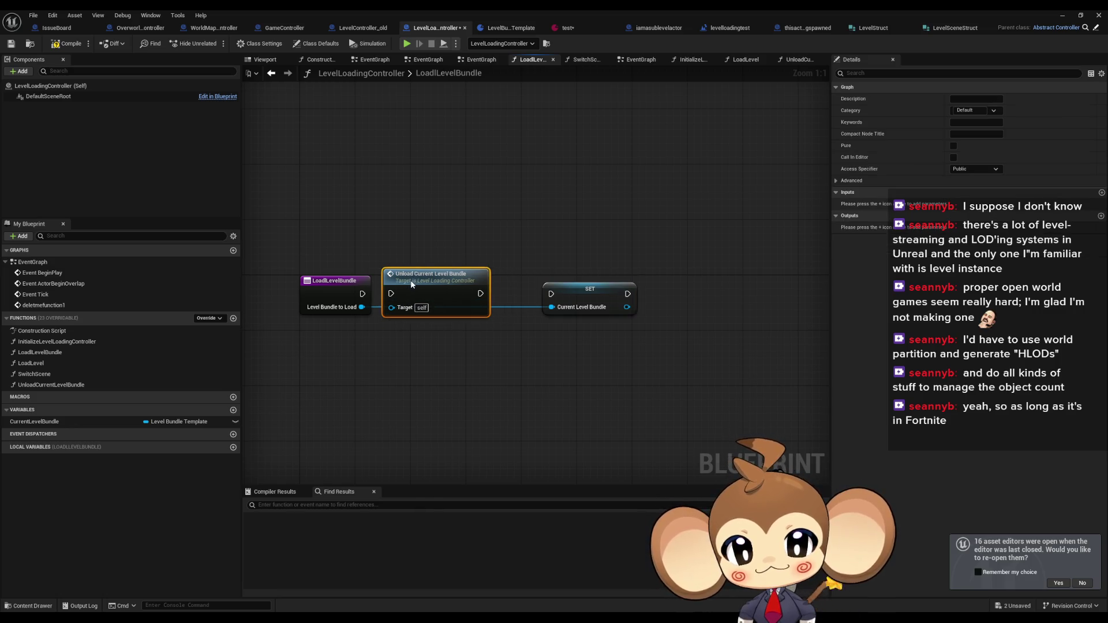
drag(589, 299, 546, 298)
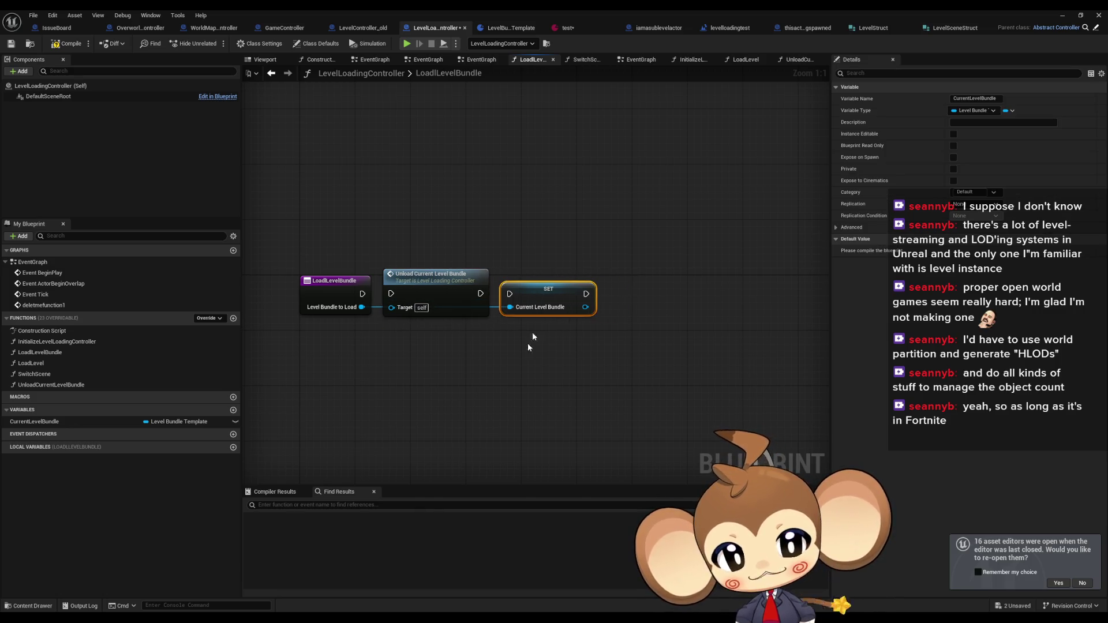
right_click(421, 290)
drag(421, 290, 422, 290)
click(440, 345)
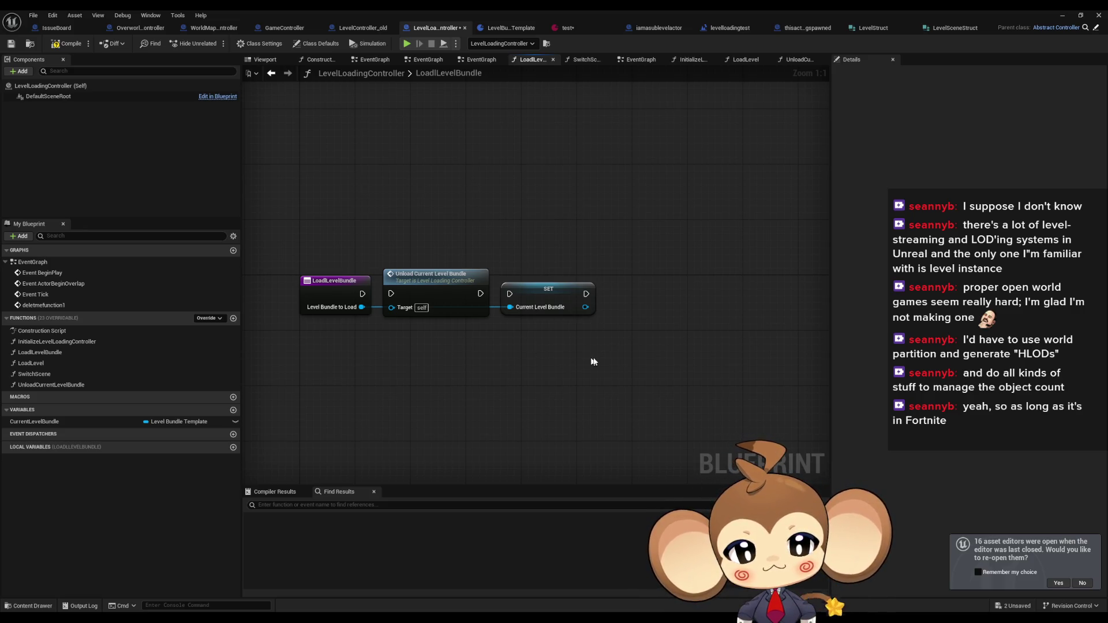
drag(591, 364, 591, 325)
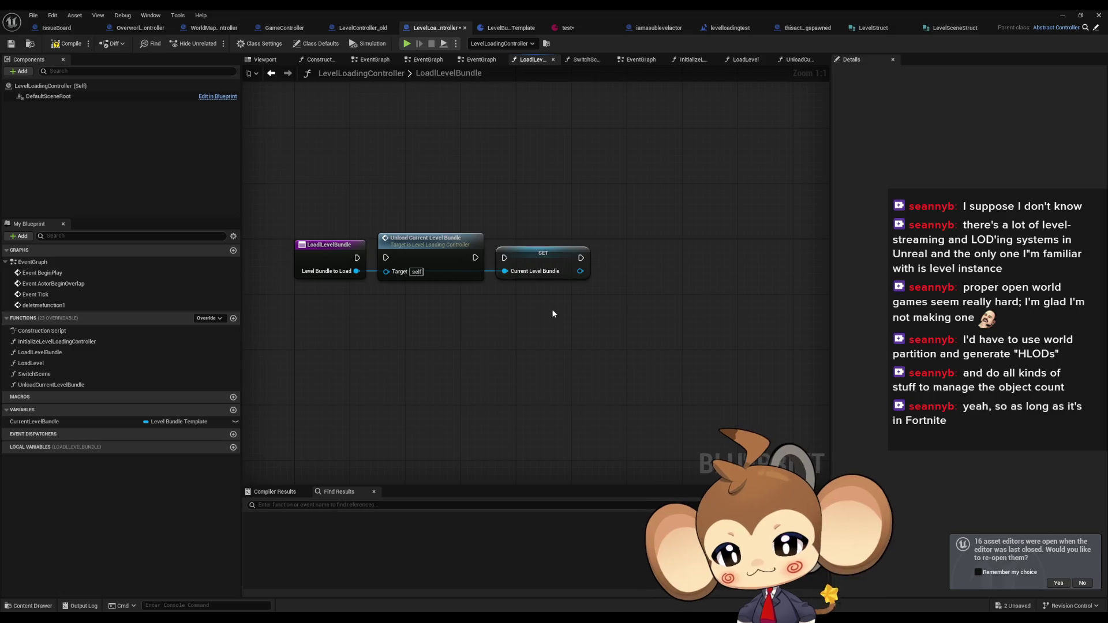
drag(557, 307, 555, 329)
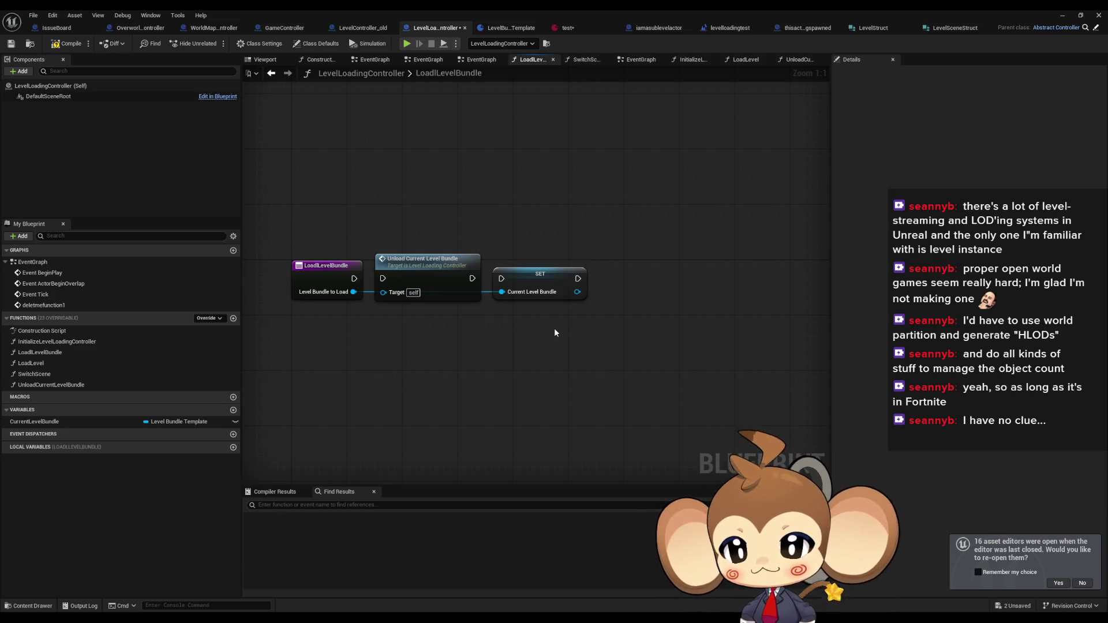
mouse_move(35, 421)
mouse_down()
mouse_move(582, 339)
mouse_move(572, 344)
mouse_move(588, 359)
mouse_up()
Add a Current Level Bundle getter, get its Level Bundles, and loop over them with For Each Loop
click(588, 355)
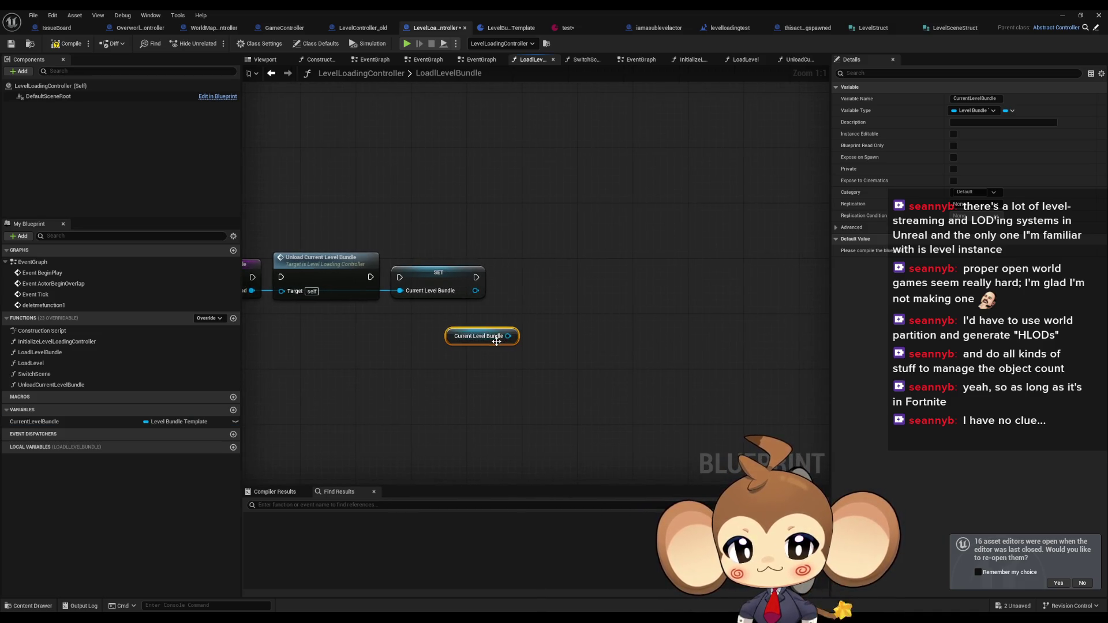
drag(513, 341, 565, 335)
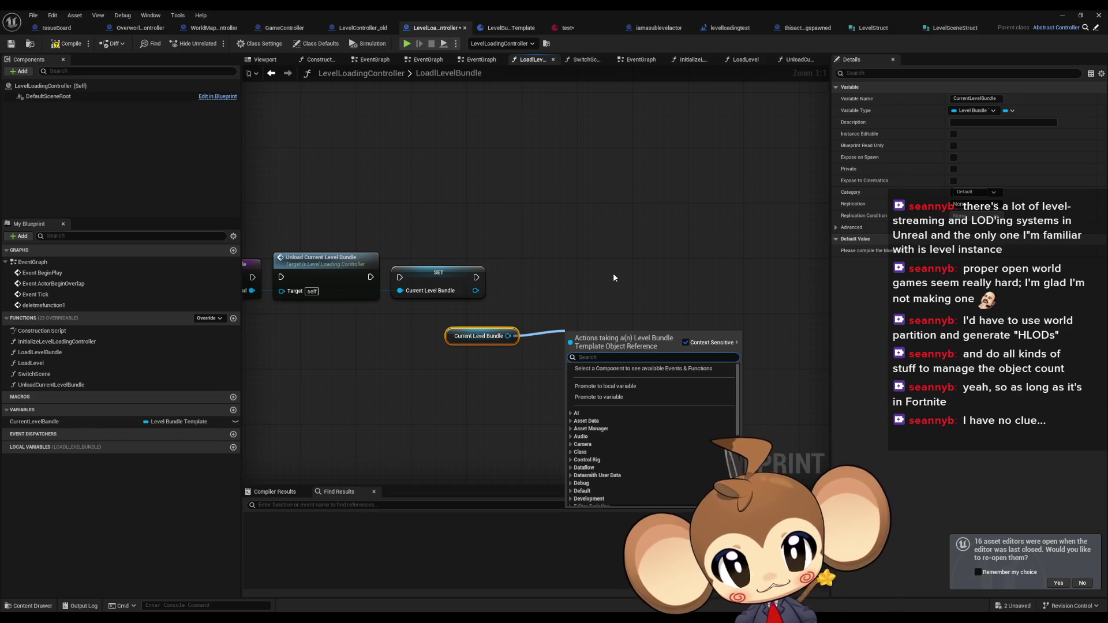
click(616, 272)
drag(538, 299, 573, 288)
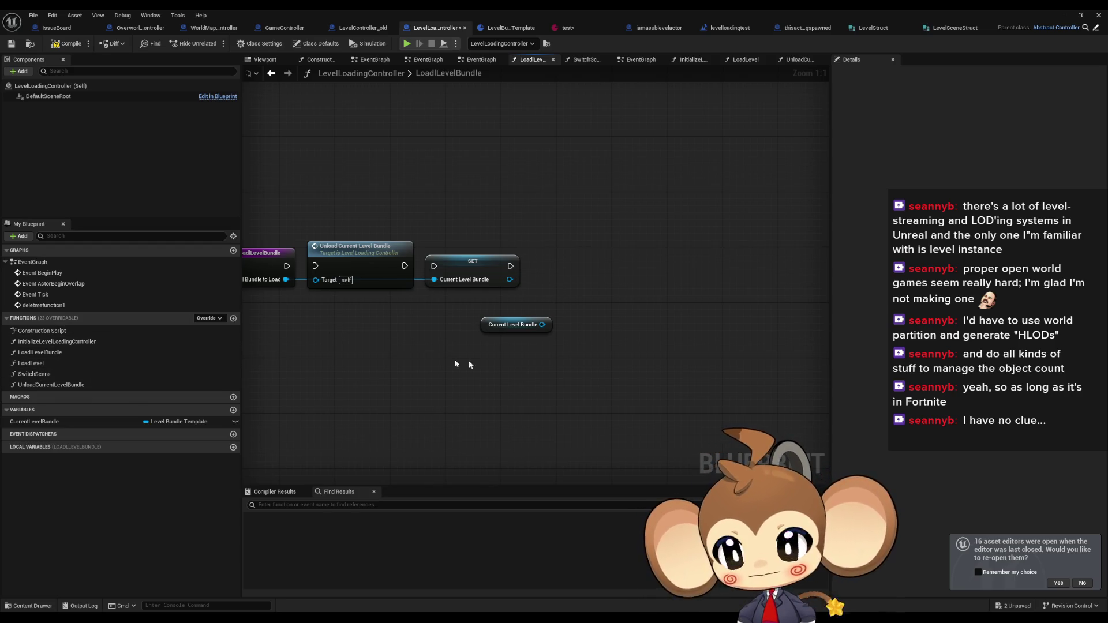
drag(543, 325, 605, 324)
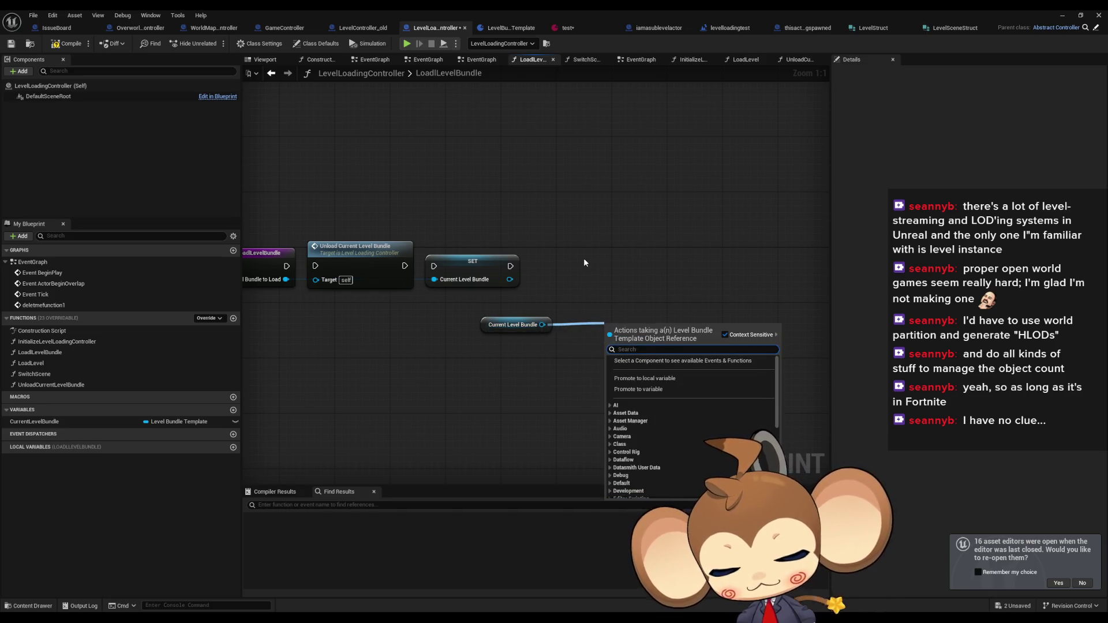
text(get)
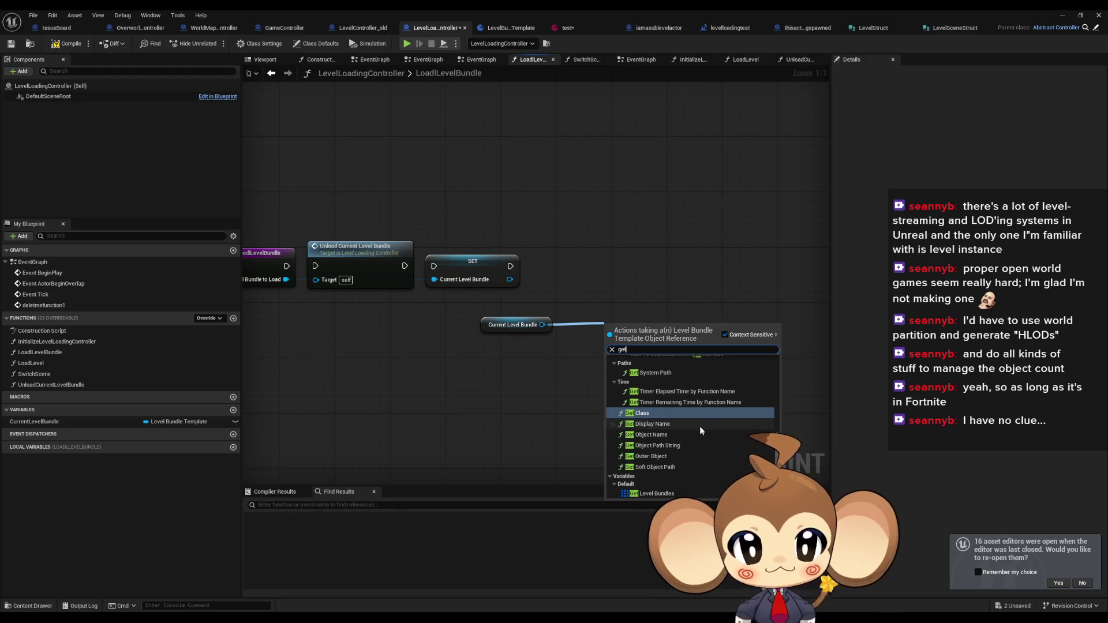
click(670, 492)
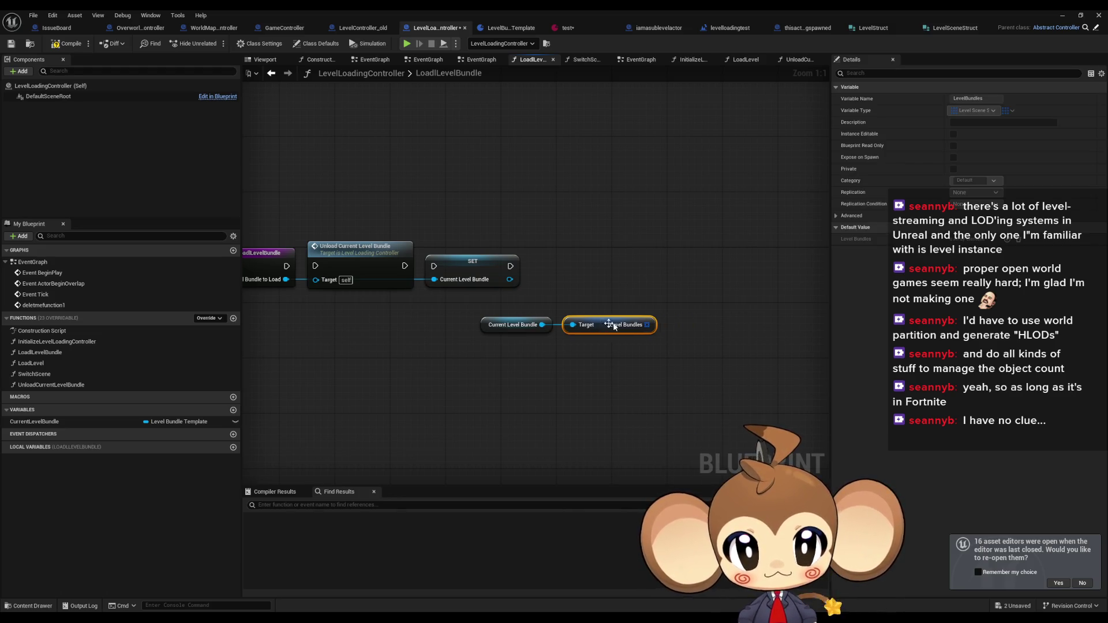
mouse_move(654, 324)
mouse_down()
mouse_move(685, 321)
mouse_move(707, 299)
mouse_up()
text(for each)
key(Return)
Split the Array Element, nest a For Each Loop over Scene, and split it down to Level World Asset
right_click(750, 314)
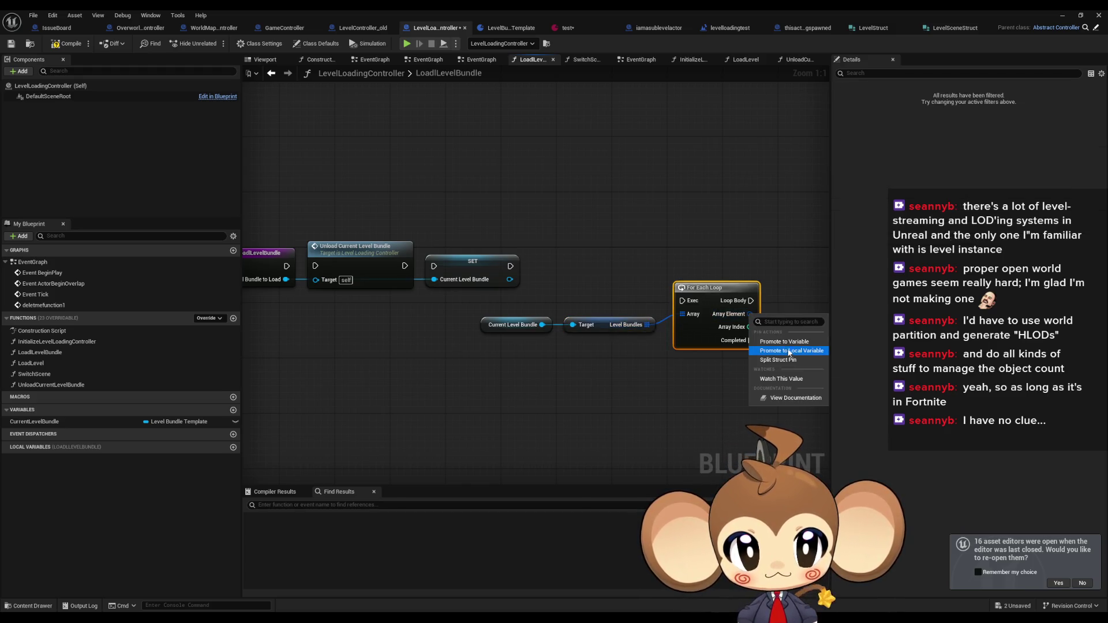
click(778, 360)
mouse_move(775, 331)
mouse_down()
mouse_move(537, 316)
mouse_move(612, 305)
mouse_move(624, 280)
mouse_up()
text(for each)
key(Return)
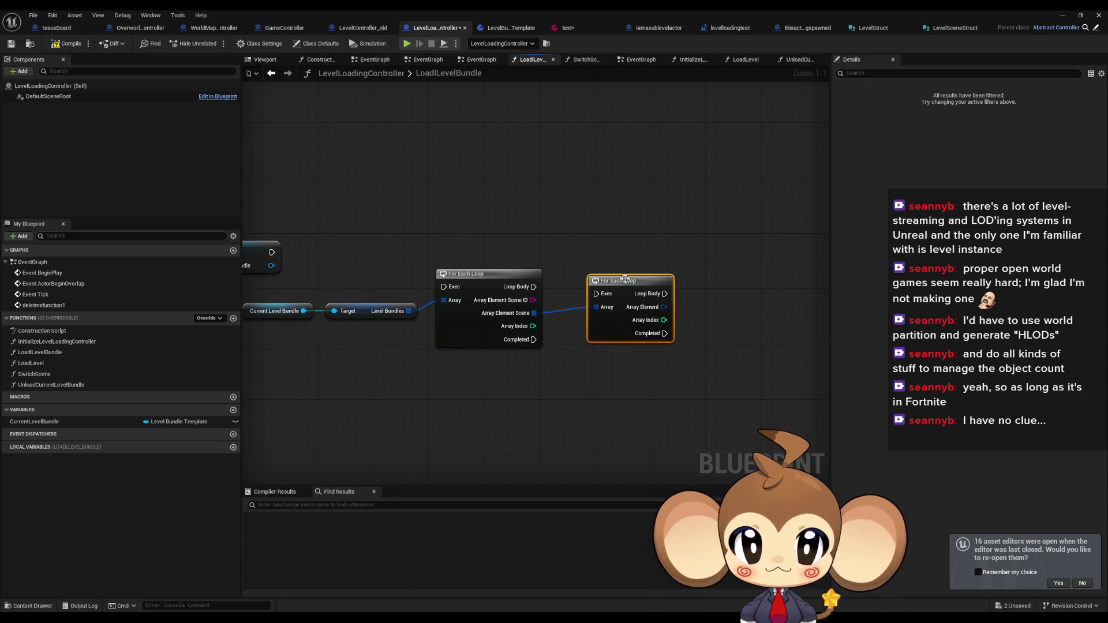
right_click(664, 309)
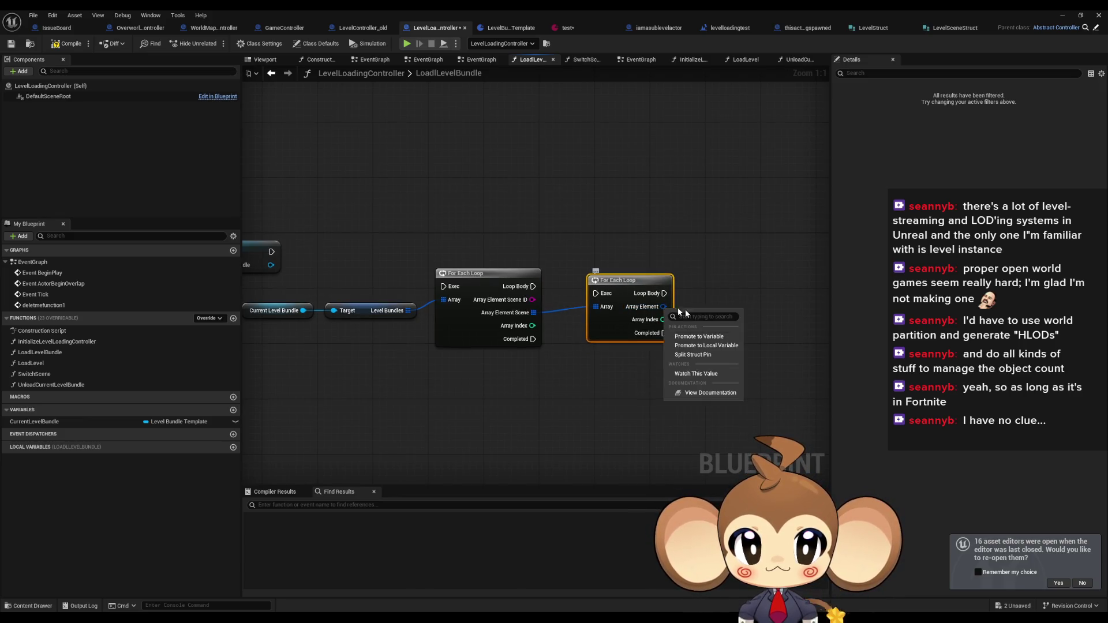
click(718, 354)
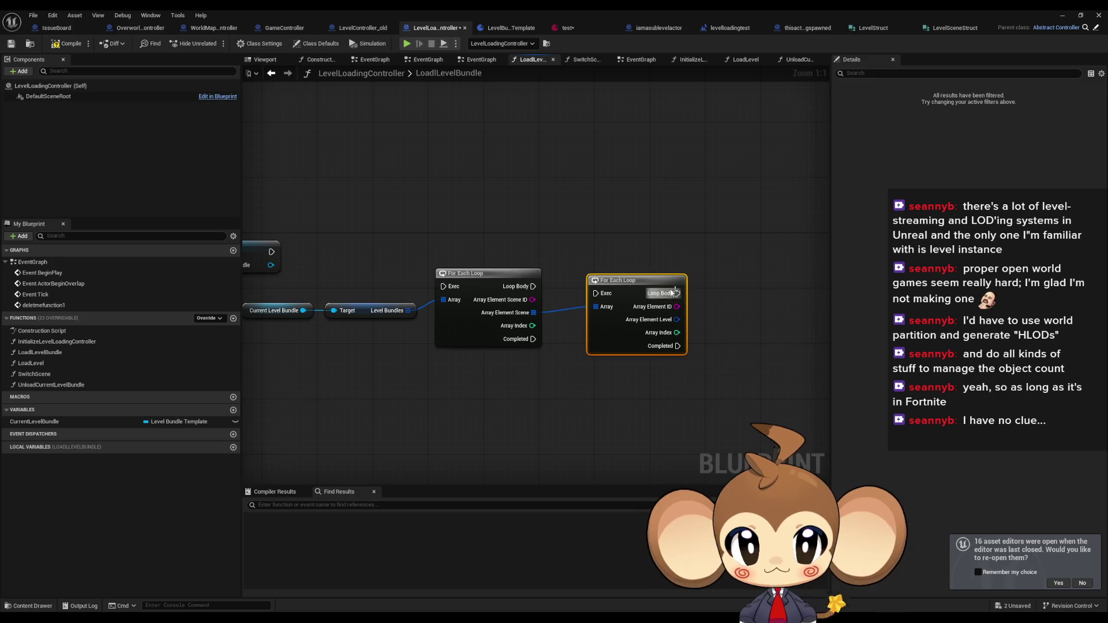
mouse_move(664, 299)
mouse_down()
mouse_move(663, 319)
mouse_move(570, 304)
mouse_up()
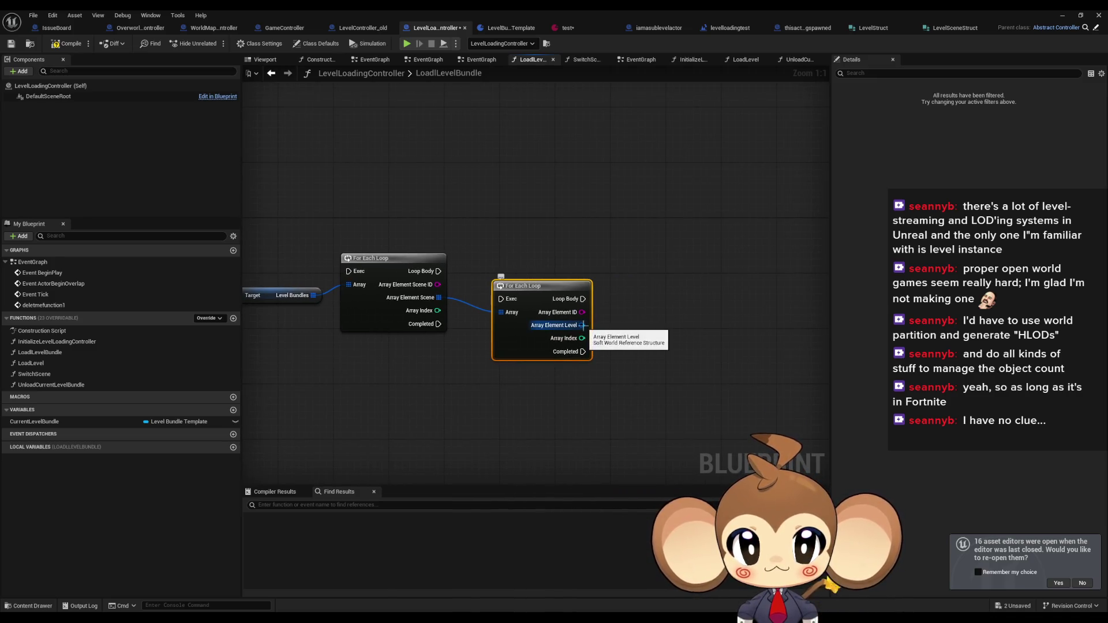
right_click(582, 325)
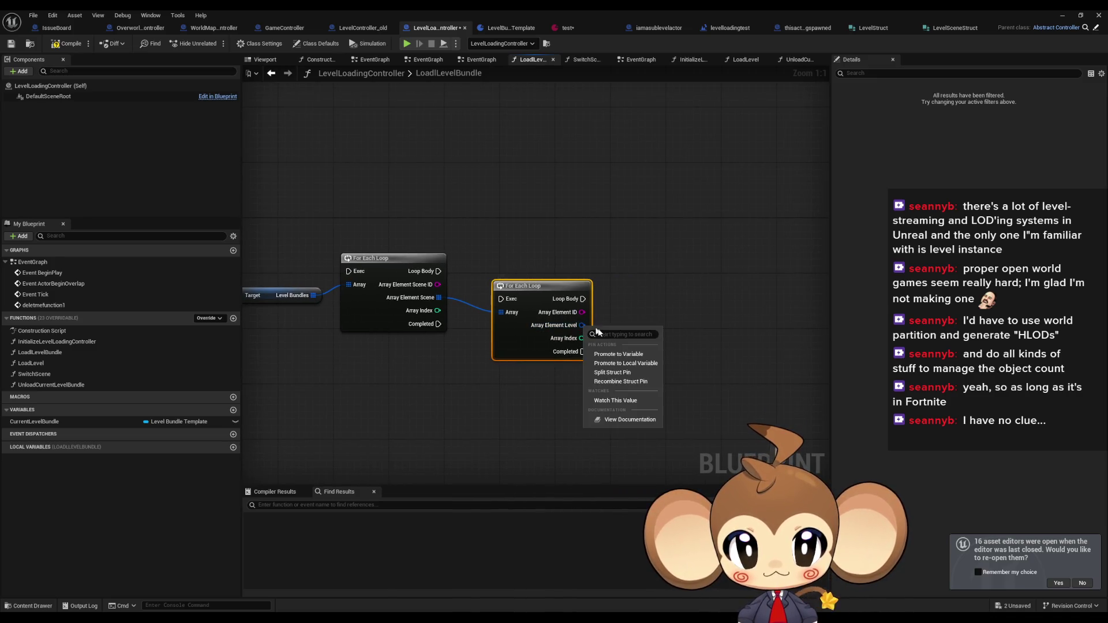
click(621, 372)
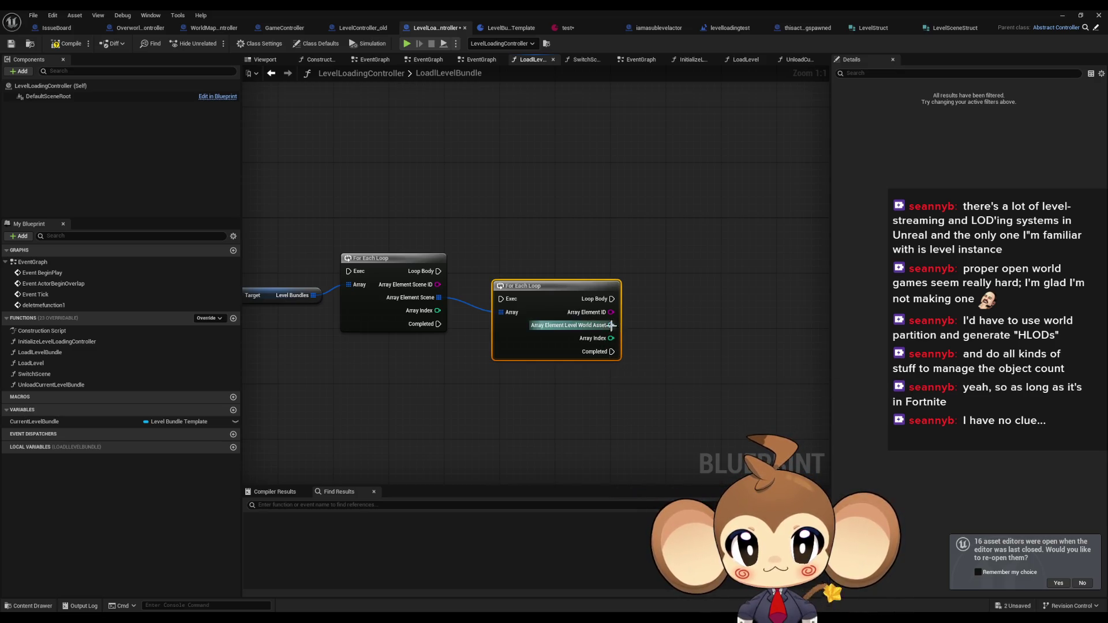
Arrange the two loop nodes and pull a connection from the Level World Asset output
drag(651, 322, 586, 323)
mouse_move(491, 284)
mouse_down()
mouse_move(506, 272)
mouse_move(491, 277)
mouse_up()
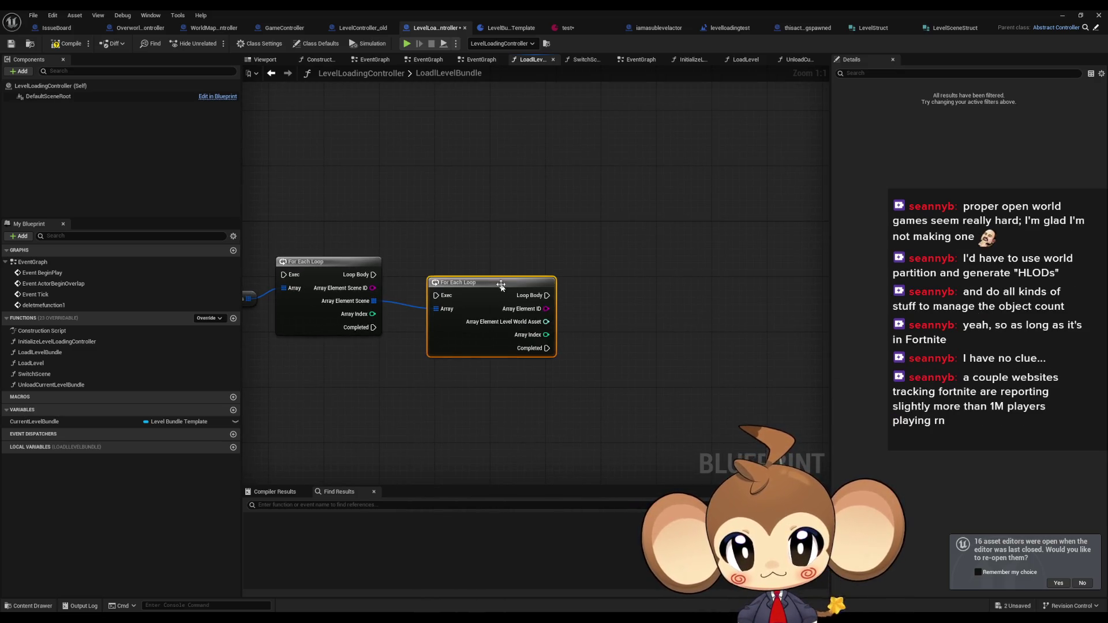
drag(411, 406, 555, 424)
drag(527, 224, 570, 353)
click(664, 355)
drag(745, 401, 592, 396)
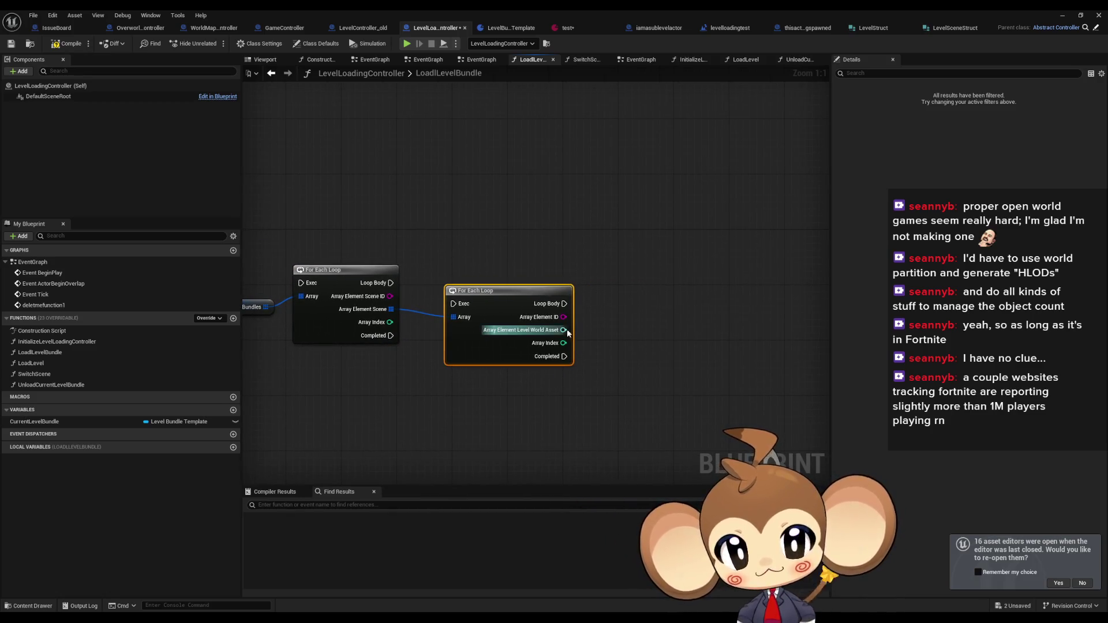
drag(564, 329, 618, 324)
Add a Load Level Instance (by Object Reference) node fed by the World Asset
text(load)
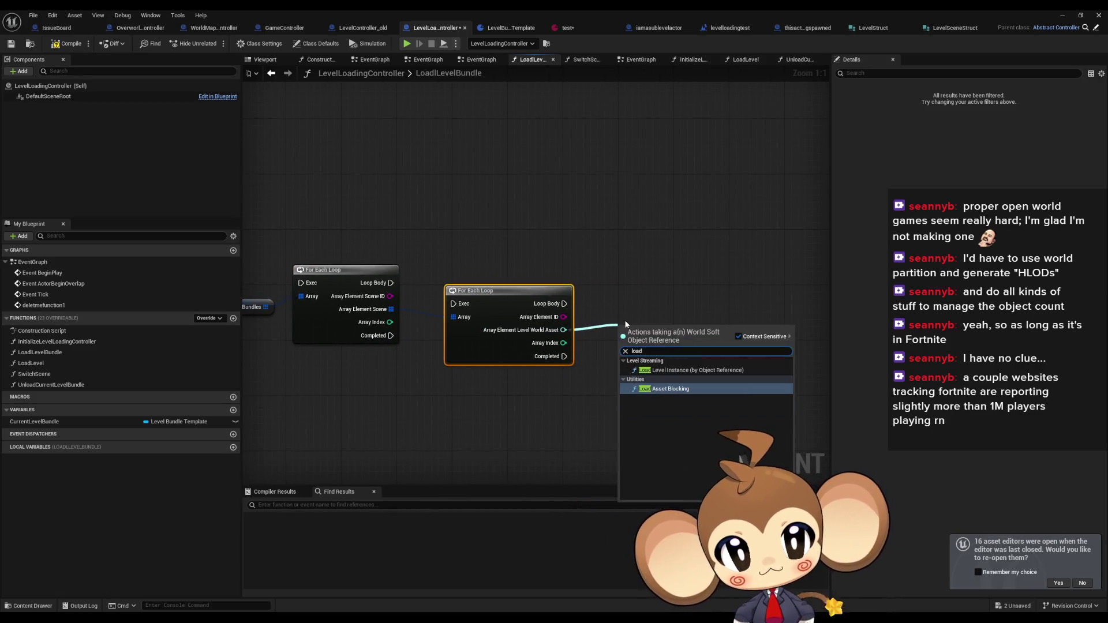
key(Up)
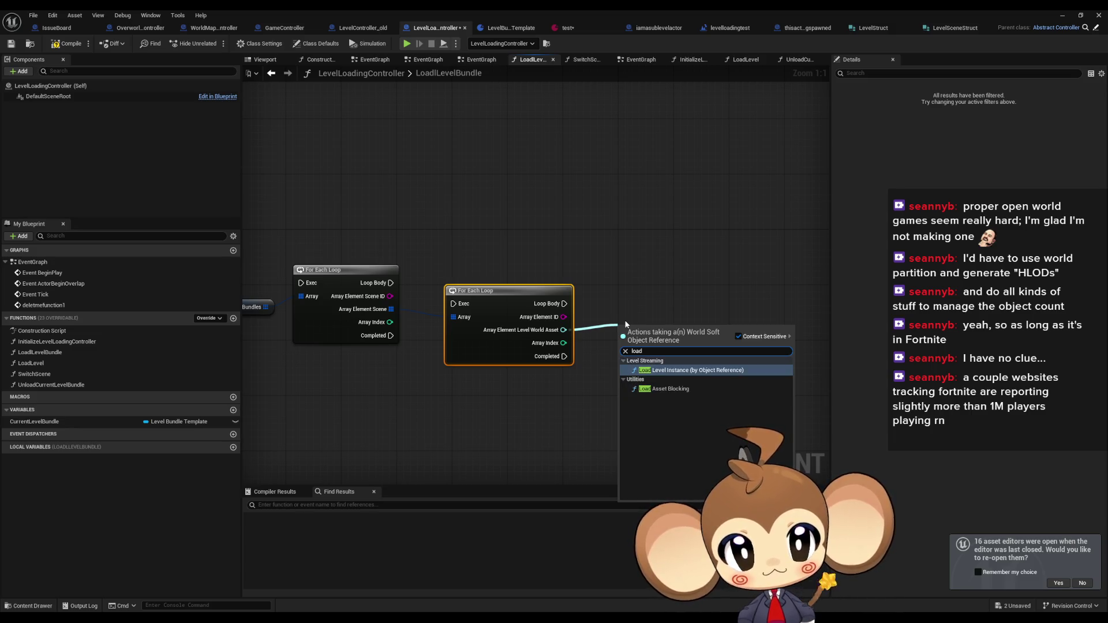
key(Return)
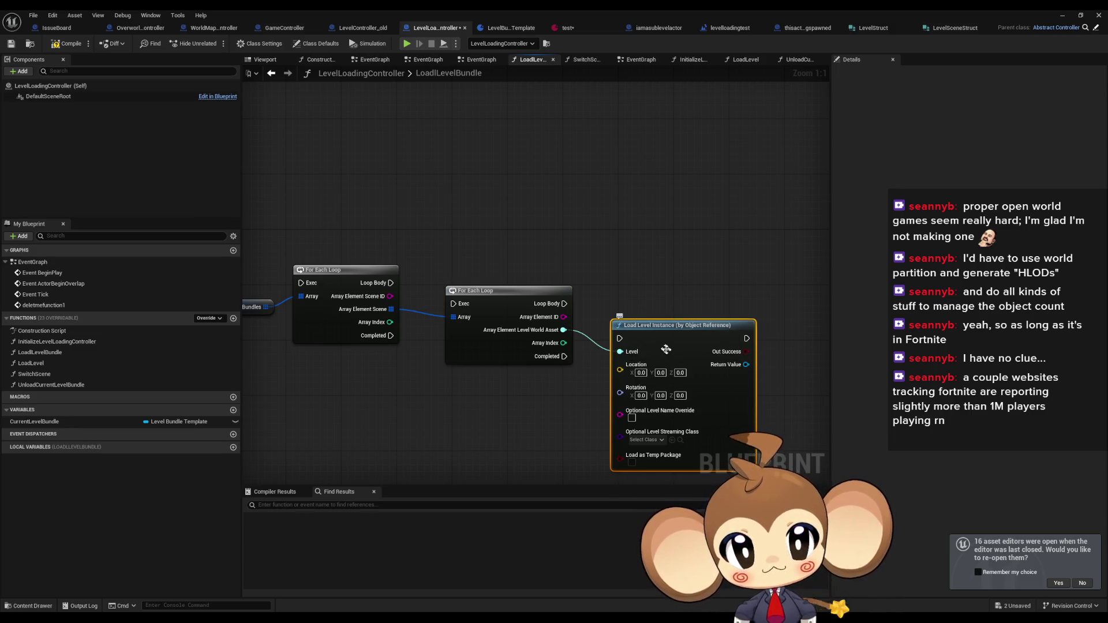
drag(678, 345, 692, 322)
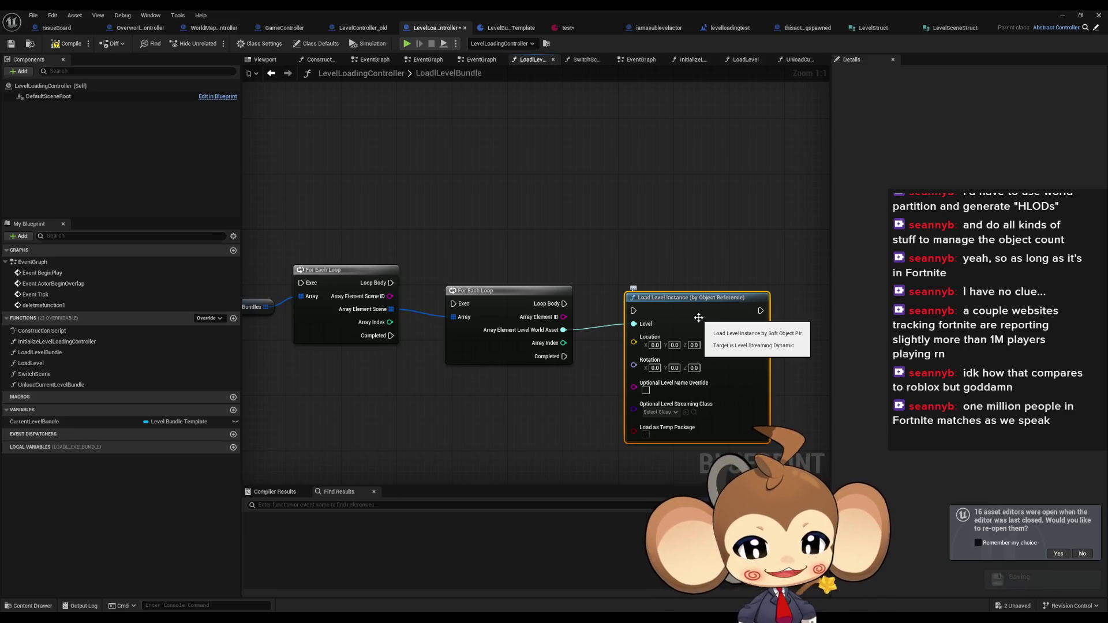
Reposition the Load Level Instance and inner loop nodes into a tidy layout
drag(698, 317, 677, 275)
drag(465, 256, 459, 235)
click(666, 254)
drag(666, 254, 639, 267)
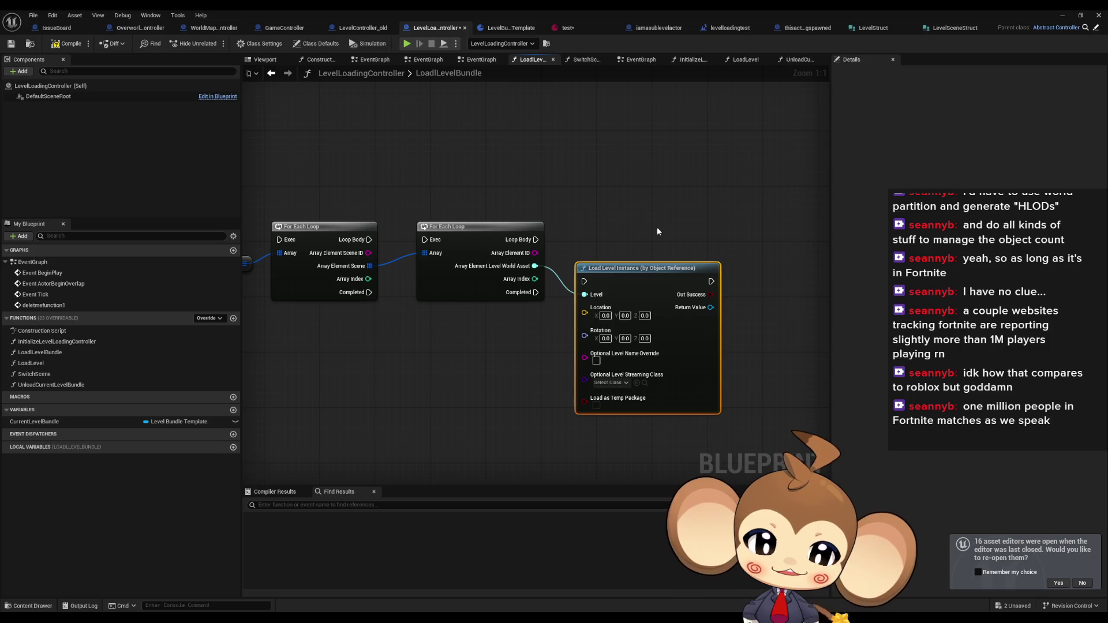
drag(655, 227, 613, 229)
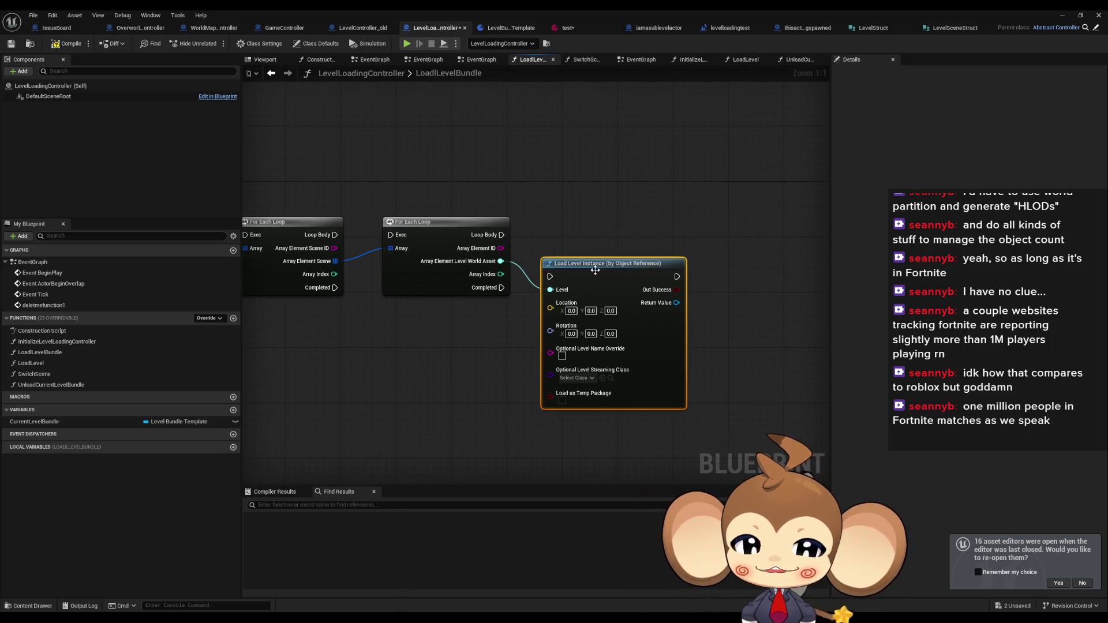
drag(597, 271, 598, 264)
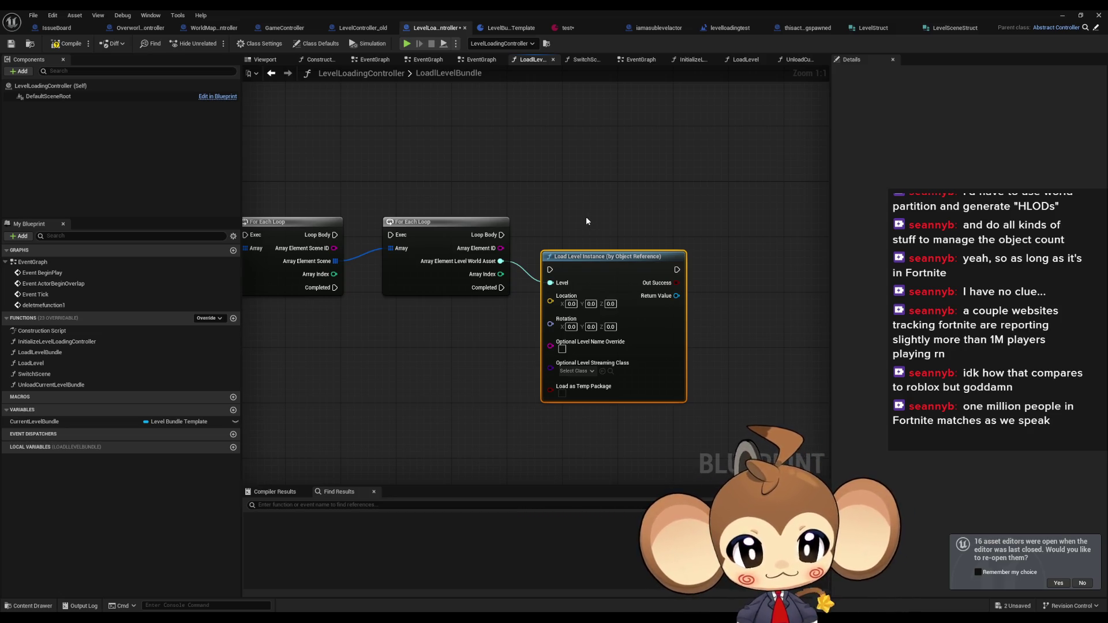
drag(587, 221, 557, 239)
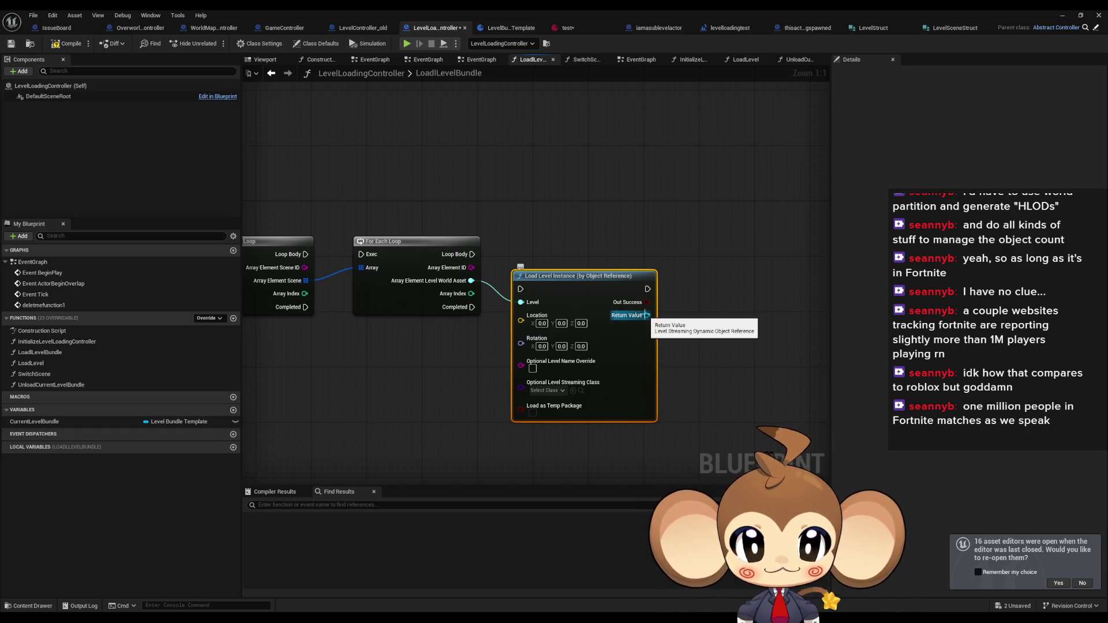
drag(645, 315, 507, 320)
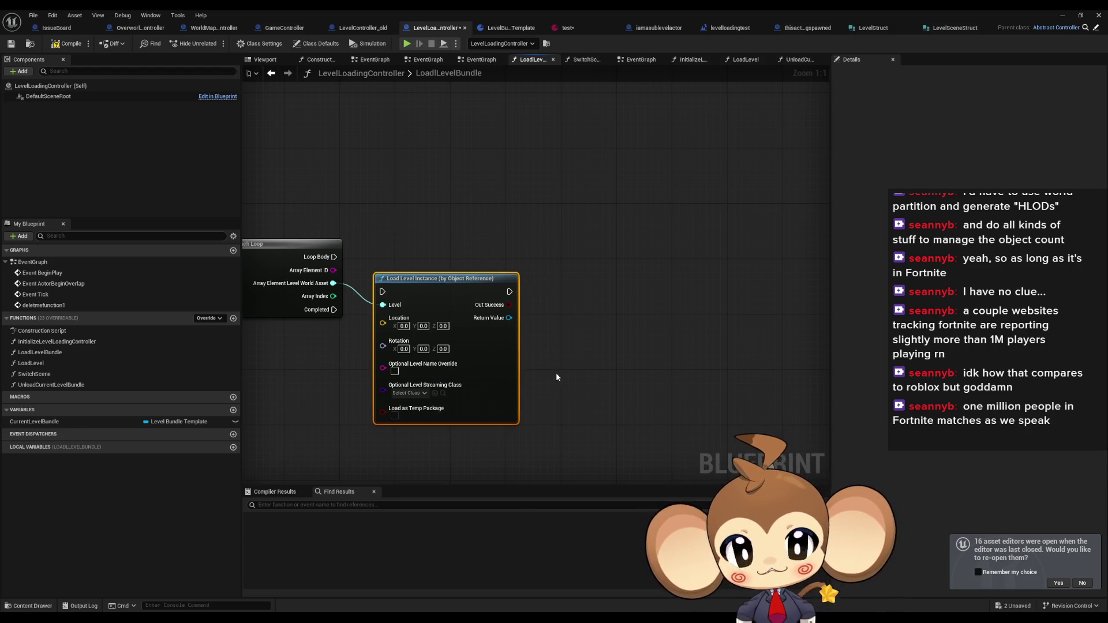
drag(539, 401, 617, 383)
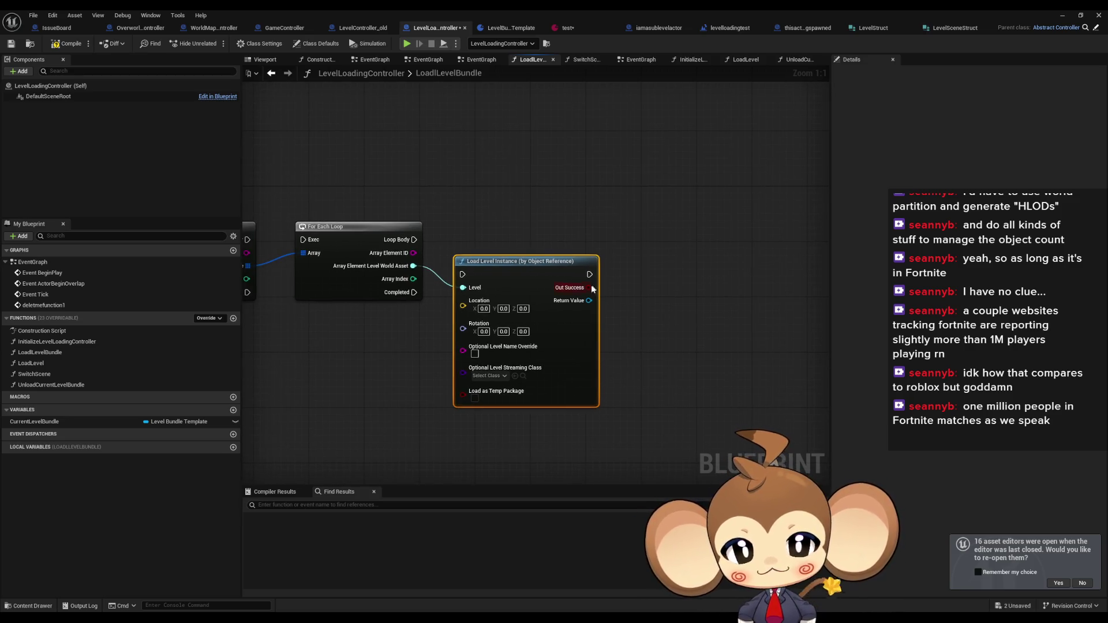
drag(590, 287, 656, 286)
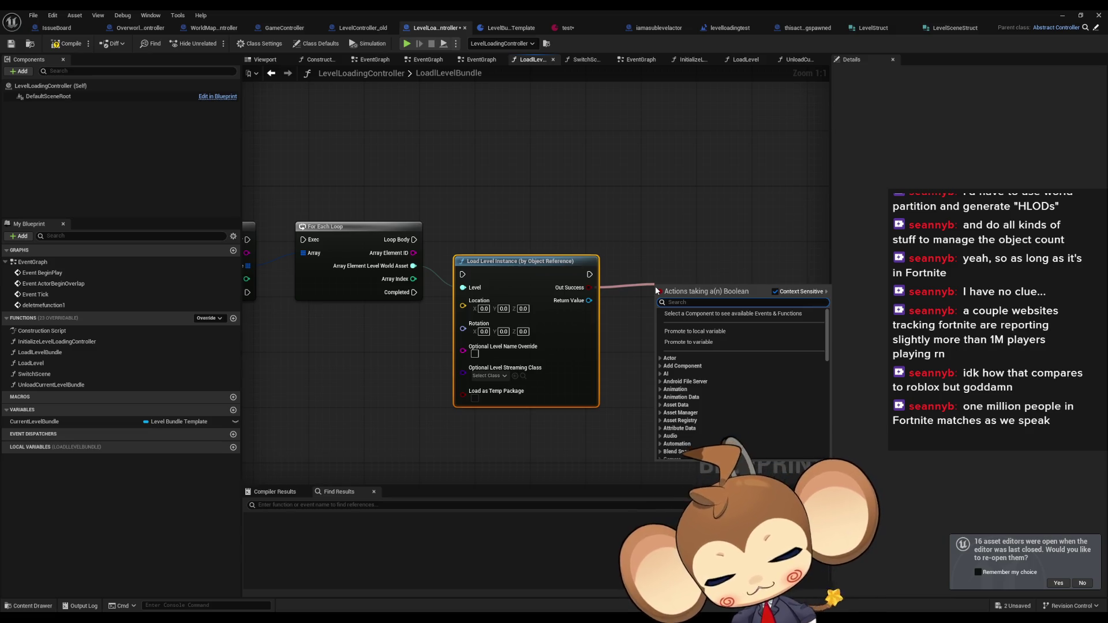
Search 'show' from the Return Value pin, cancelling each attempt without adding a node
text(show)
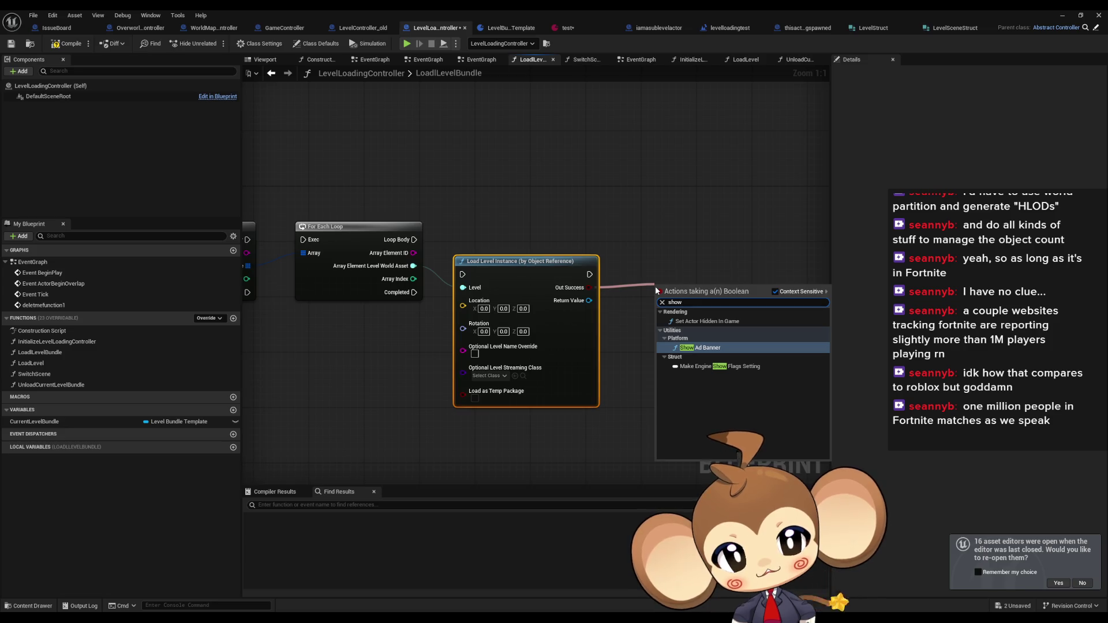
key(Escape)
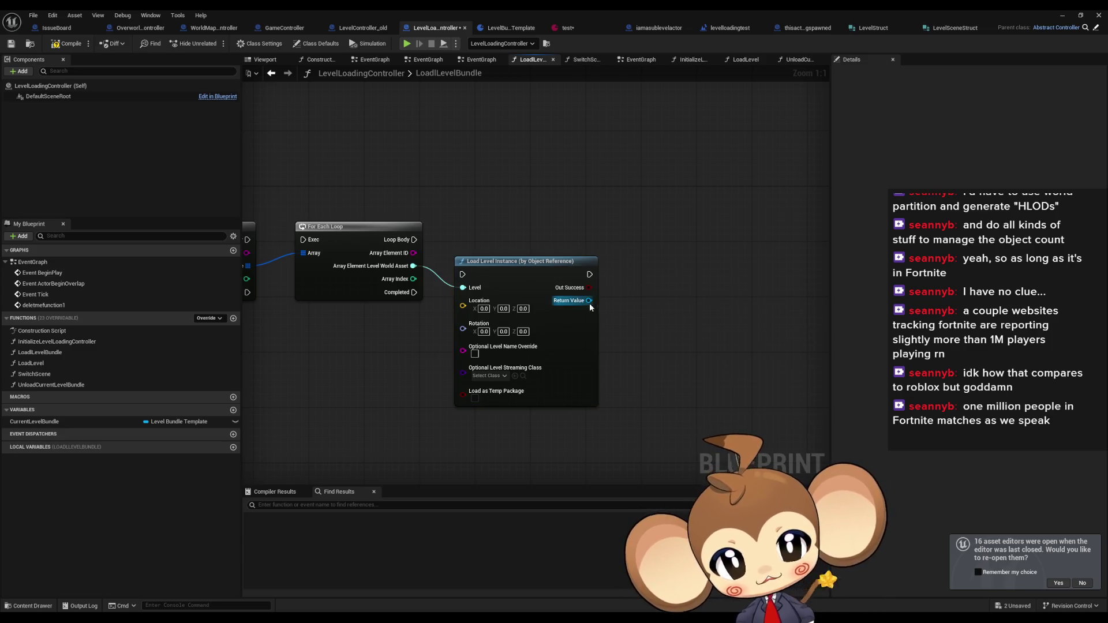
drag(589, 300, 628, 293)
text(show)
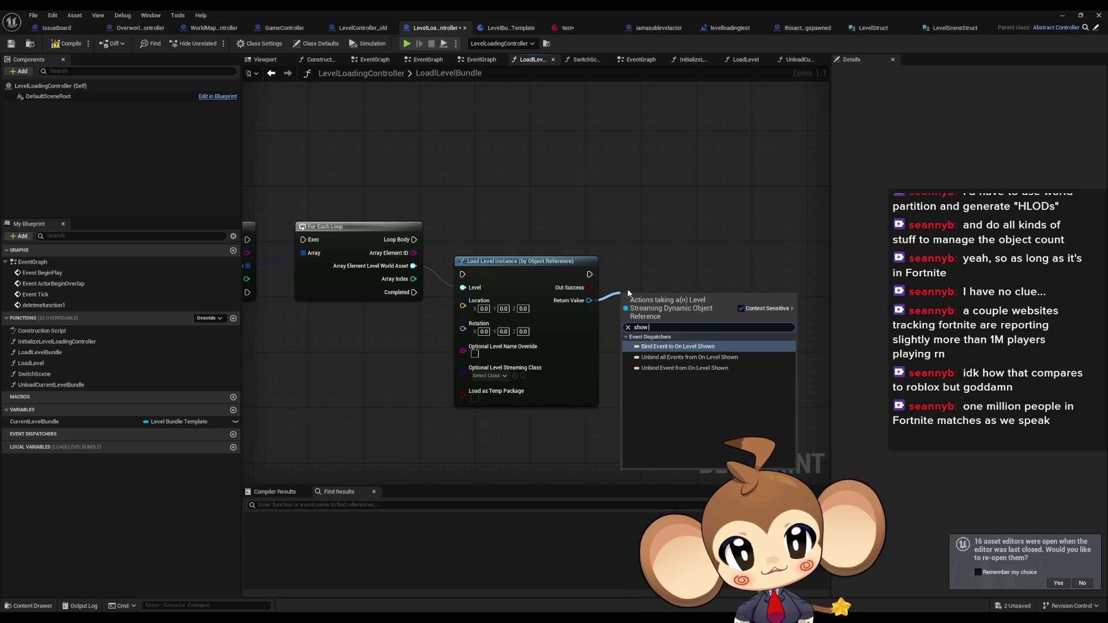
key(Escape)
drag(588, 301, 626, 298)
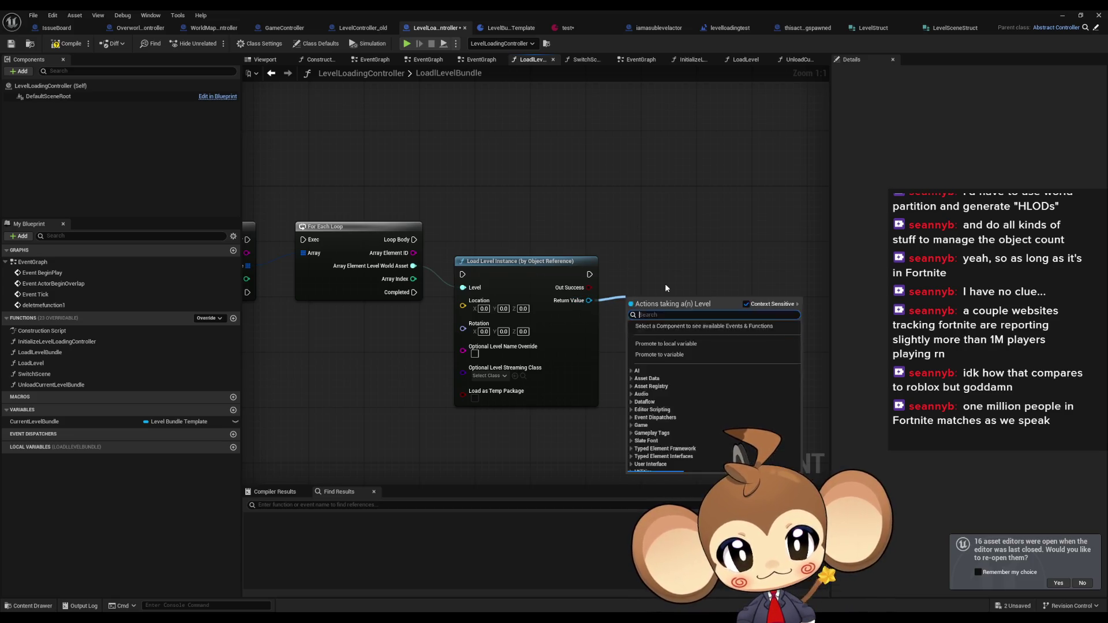
text(show)
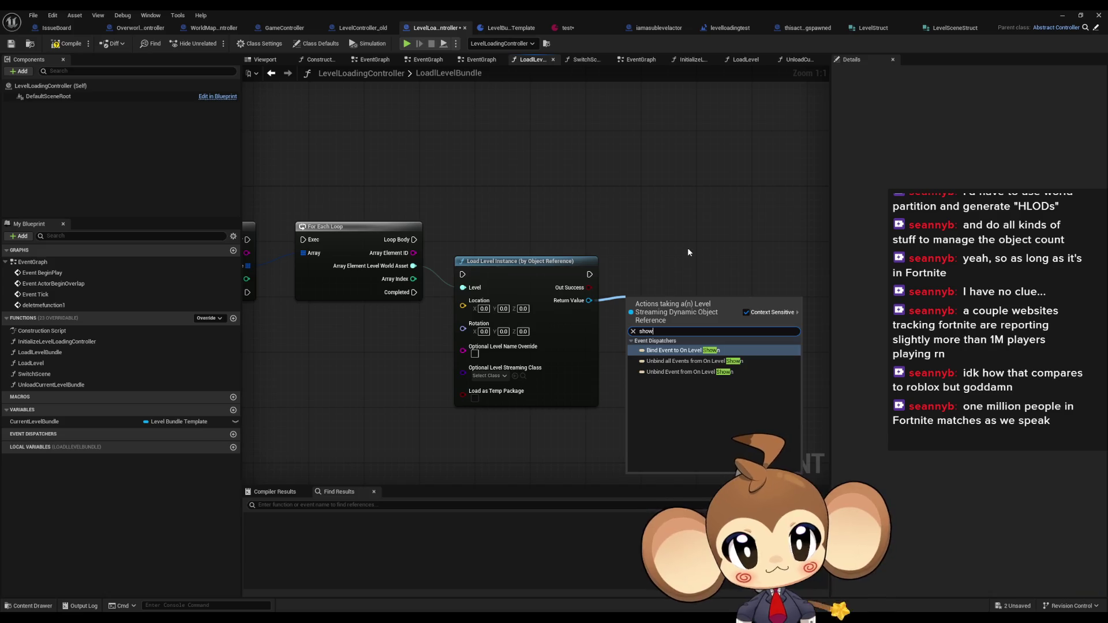
key(Escape)
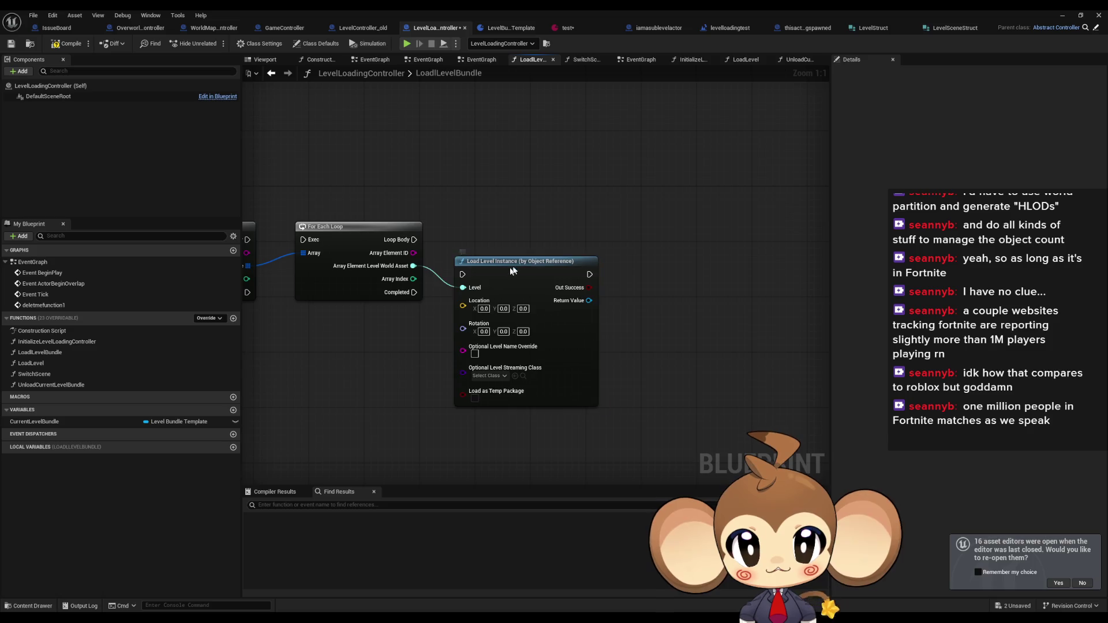
Add a Set Should Be Visible node from the Return Value via 'set' and place it
drag(505, 273, 532, 259)
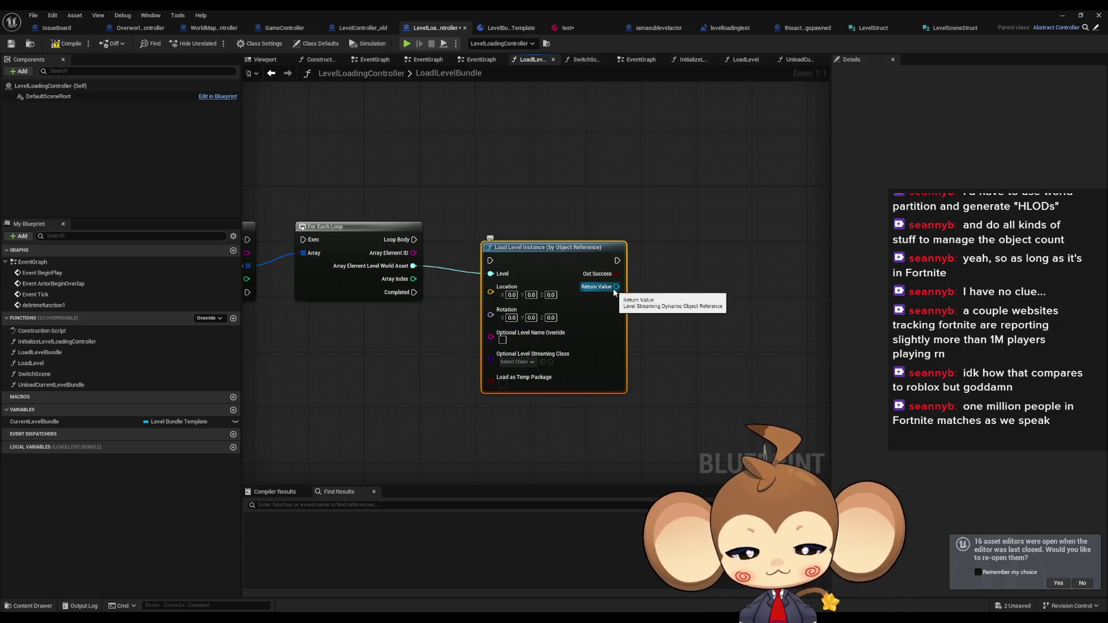
mouse_move(613, 288)
mouse_down()
mouse_move(656, 297)
mouse_move(671, 257)
mouse_up()
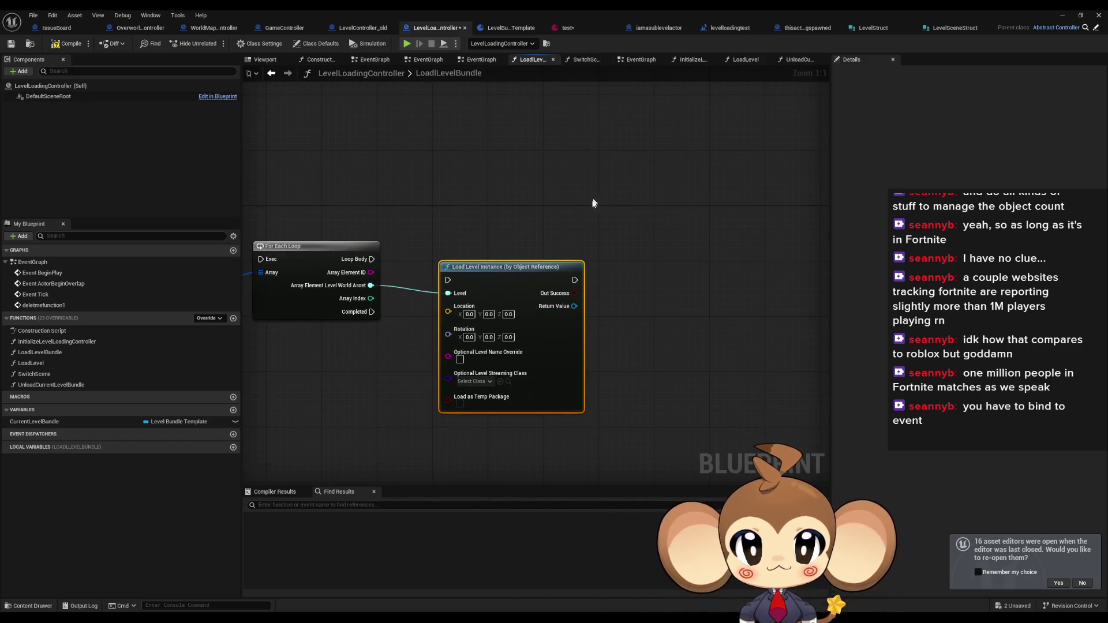
mouse_move(594, 203)
mouse_down()
mouse_move(804, 210)
mouse_move(445, 272)
mouse_move(472, 284)
mouse_up()
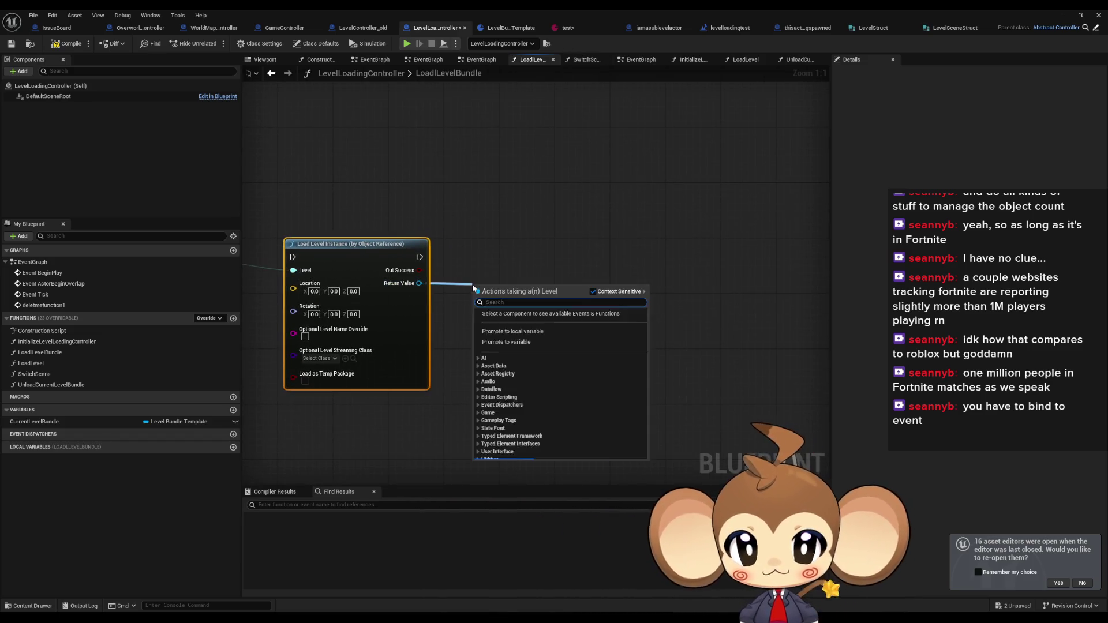
scroll(587, 376, down, 5)
scroll(587, 366, down, 3)
text(ge)
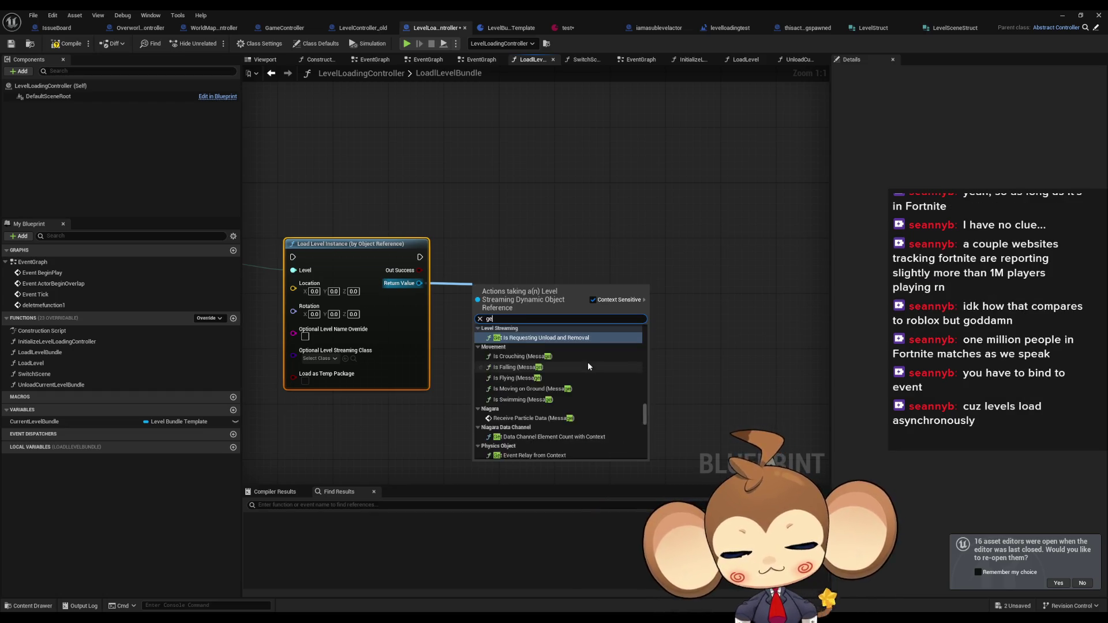
text(set)
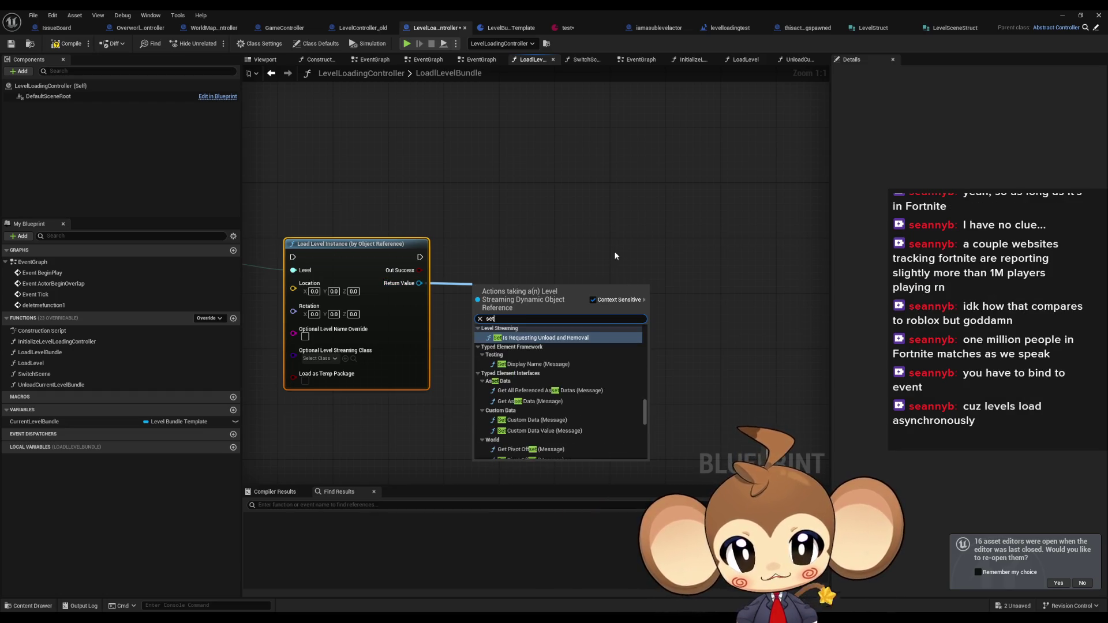
scroll(601, 385, down, 10)
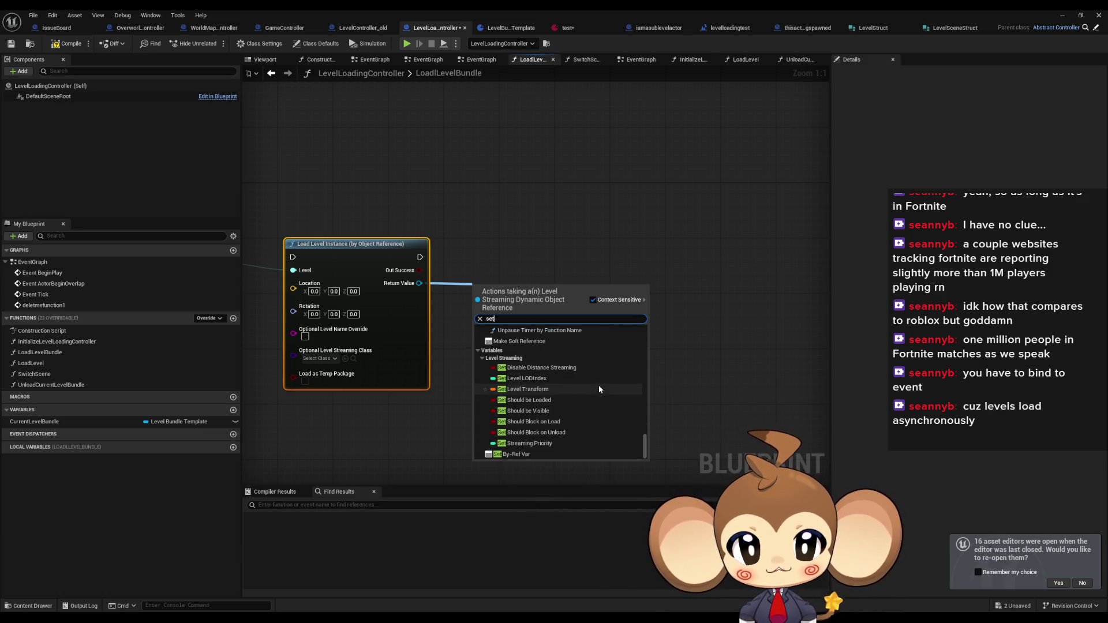
click(545, 411)
mouse_move(518, 278)
mouse_down()
mouse_move(498, 253)
mouse_move(420, 257)
mouse_up()
Wire Load Level Instance's exec output into the SET Should Be Visible node and align them
click(494, 210)
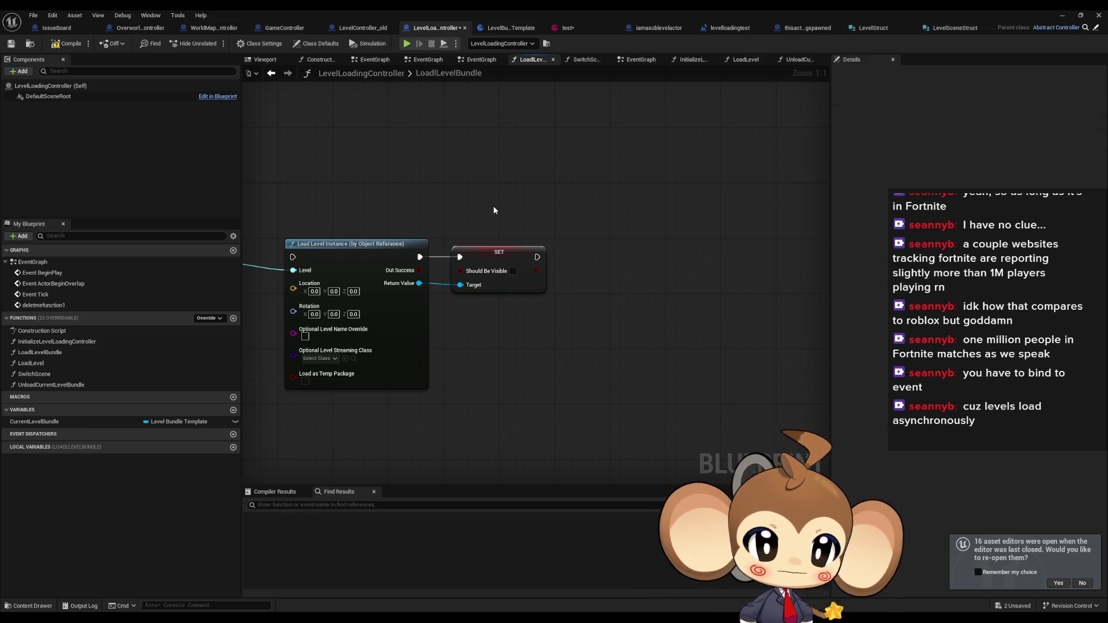
drag(494, 208, 604, 214)
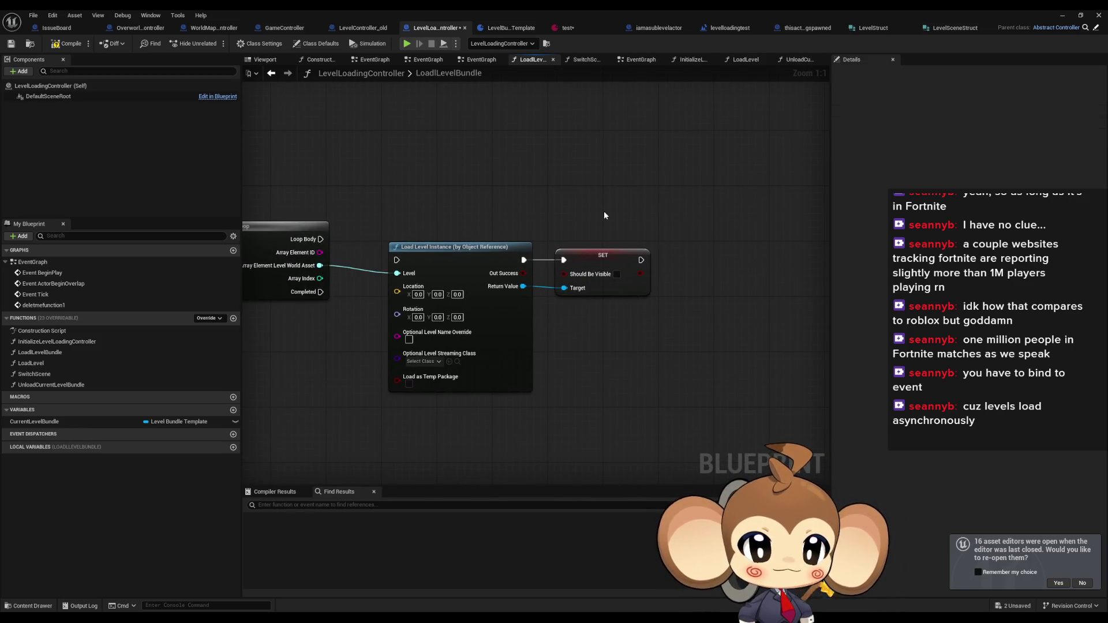
click(485, 254)
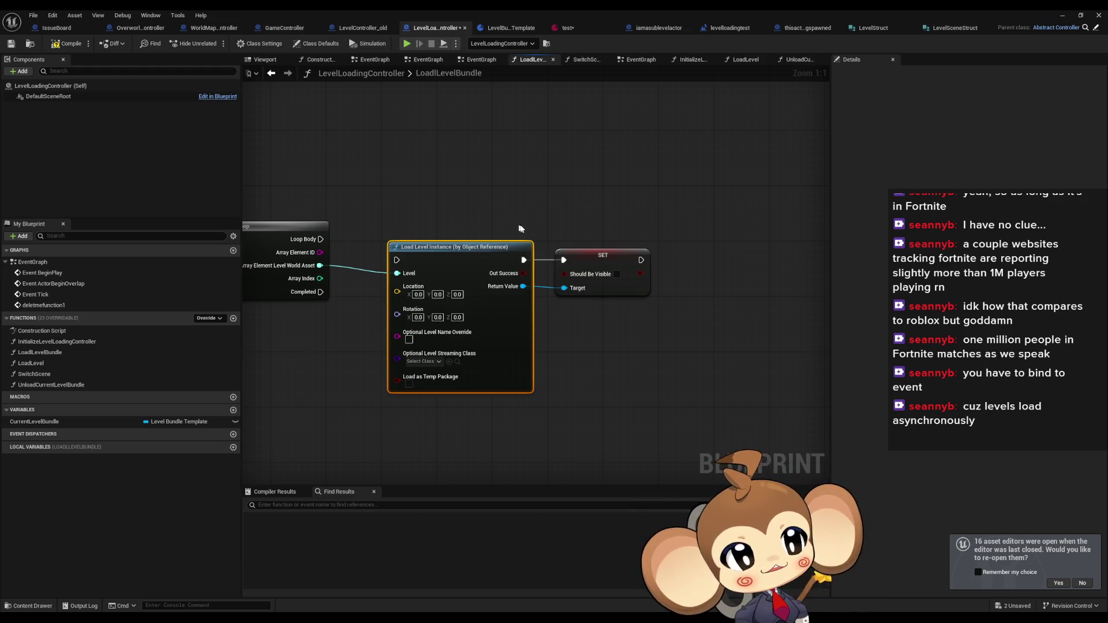
click(601, 271)
drag(598, 255, 591, 248)
drag(467, 261, 466, 251)
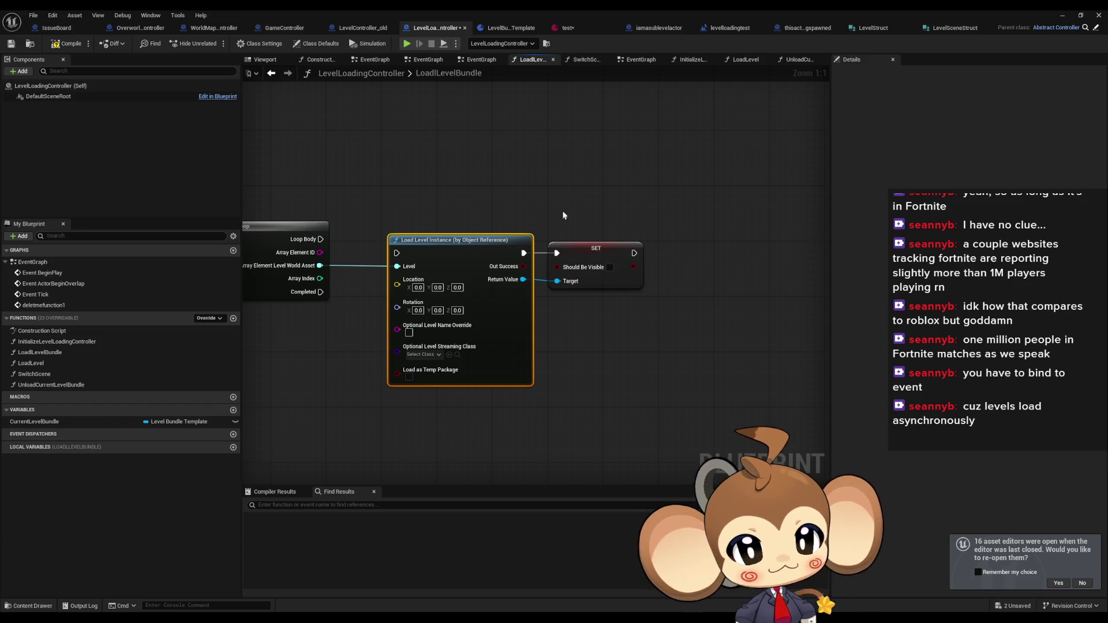
click(593, 265)
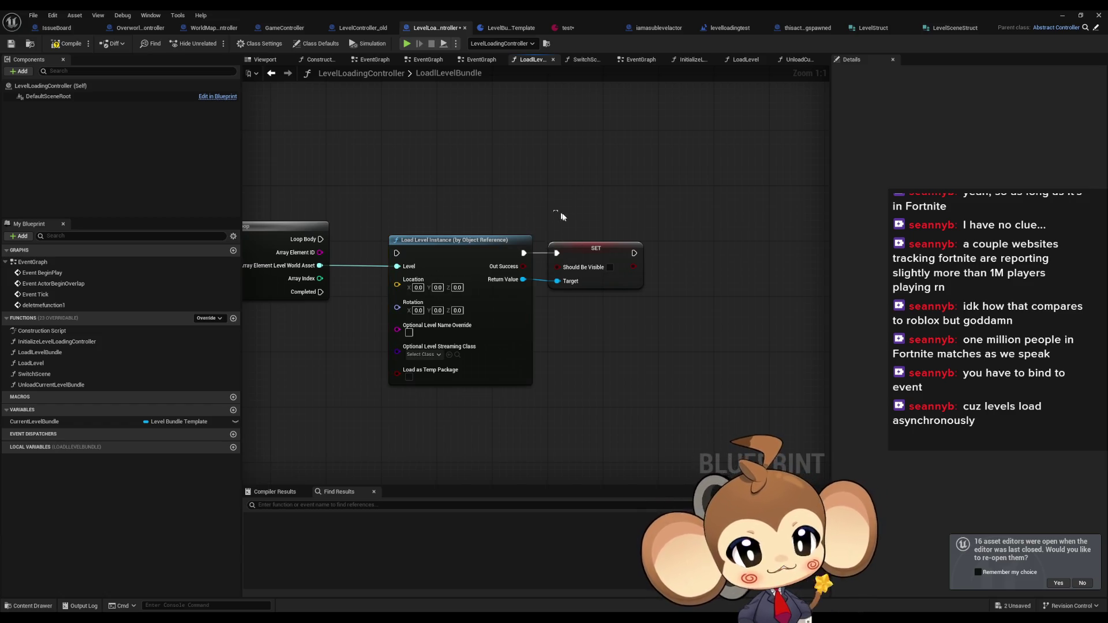
mouse_move(592, 265)
mouse_down()
mouse_move(606, 258)
mouse_move(592, 265)
mouse_up()
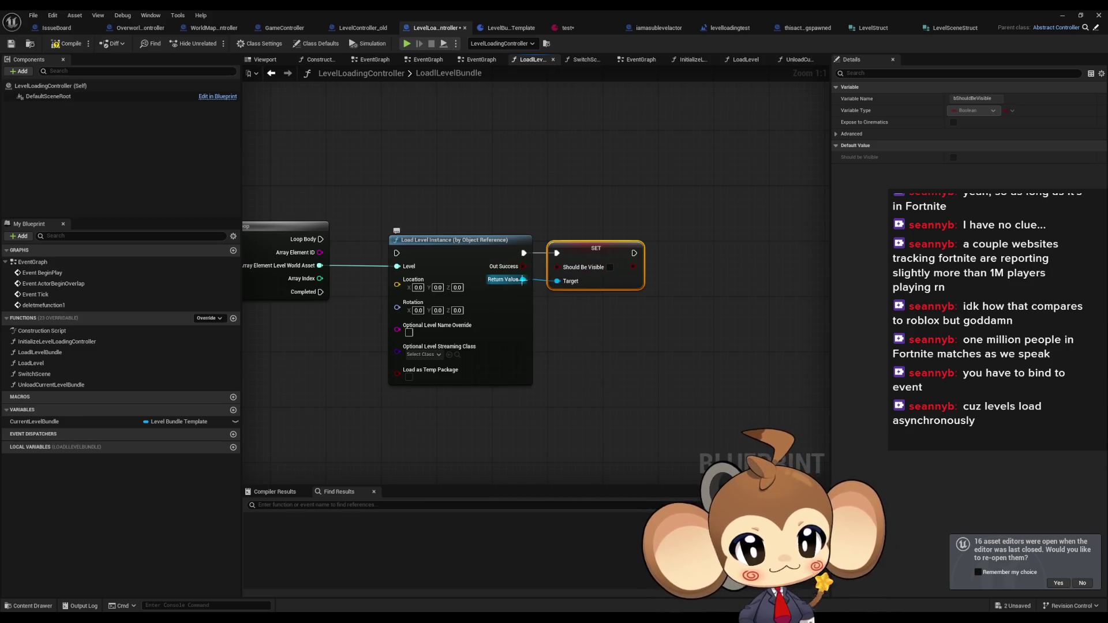
Add a Set Should Be Loaded node from the loaded level, then delete it
drag(523, 280, 566, 334)
text(shou)
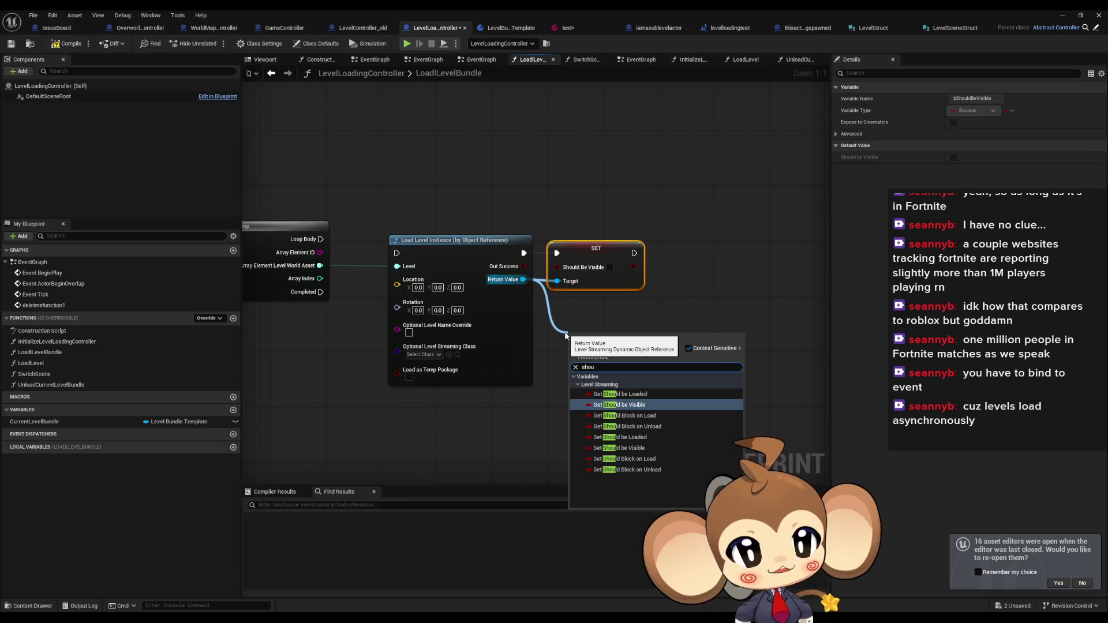
key(Down)
key(Down)
key(Down)
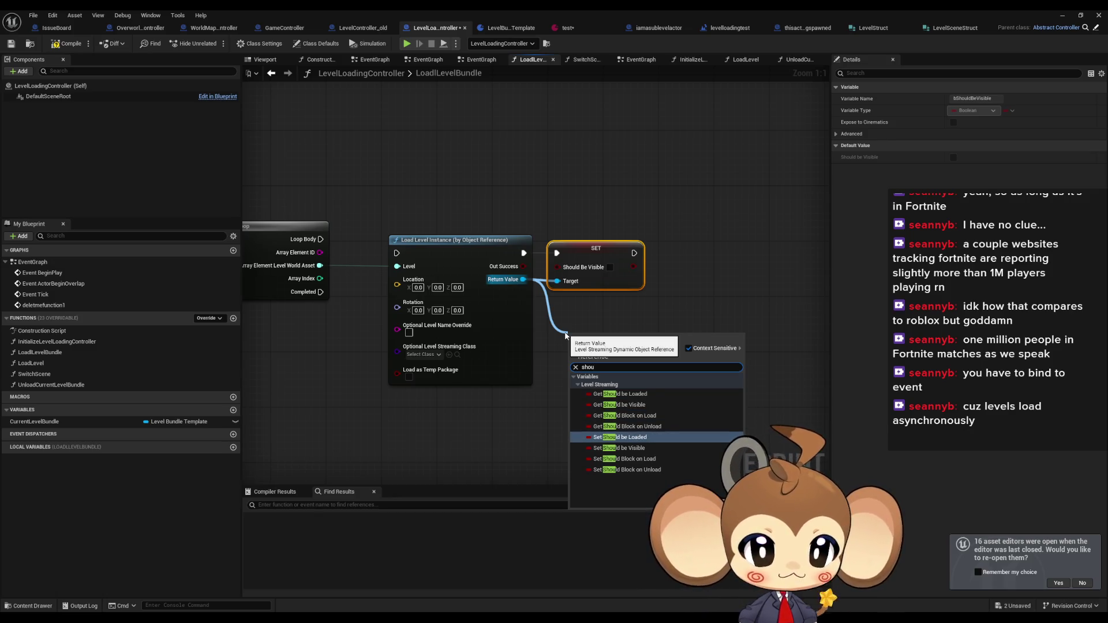
key(Return)
drag(565, 333, 550, 312)
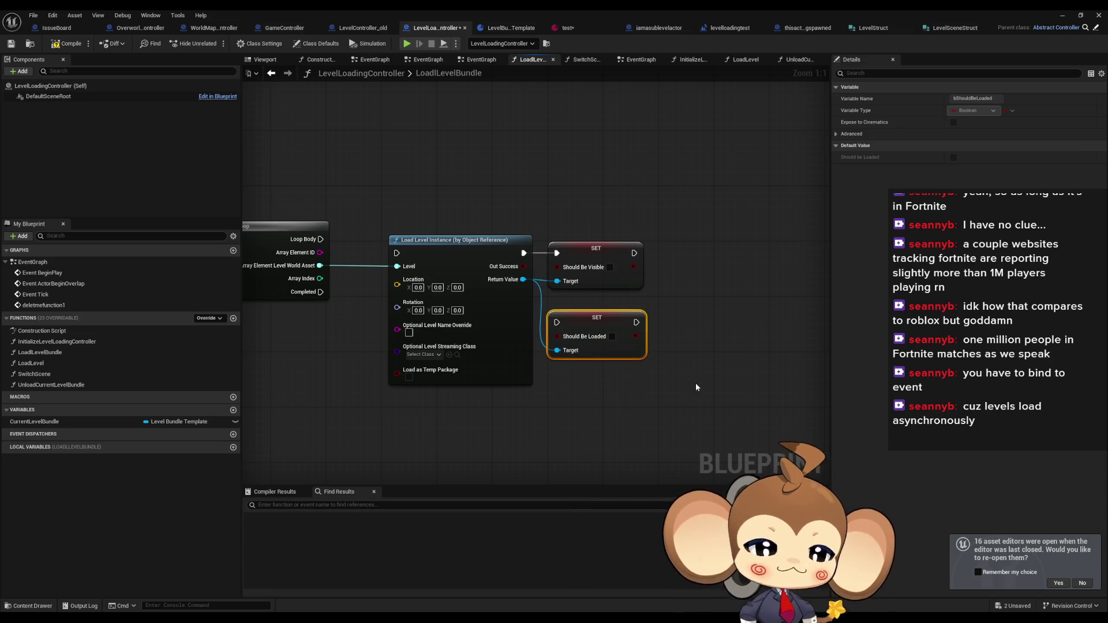
key(Delete)
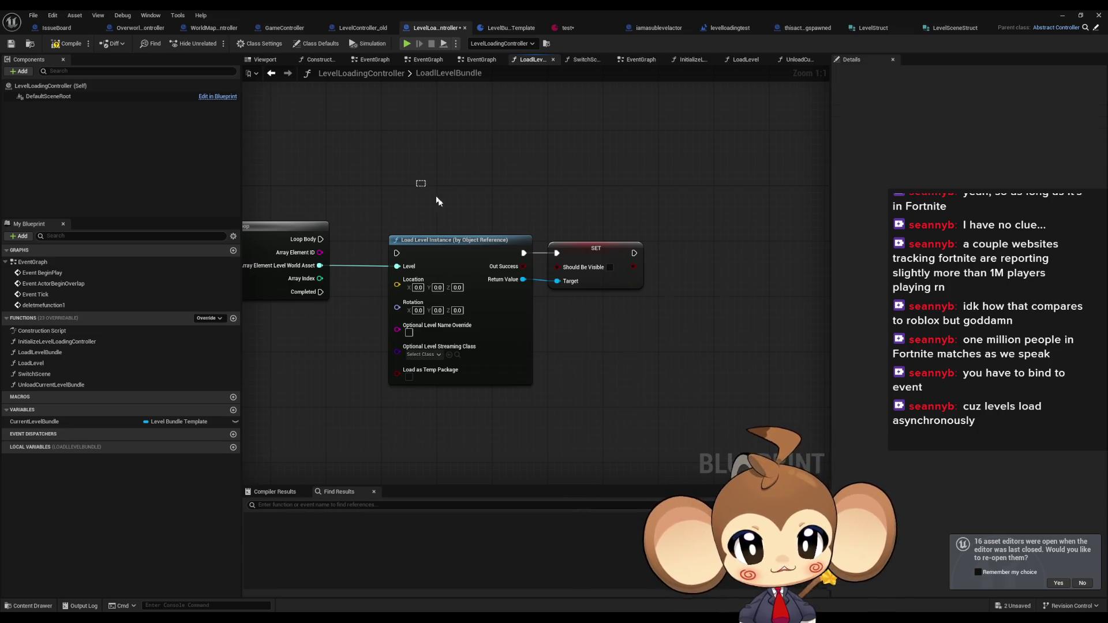
Align the SET Should Be Visible node with Load Level Instance's Out Success
drag(450, 241, 452, 234)
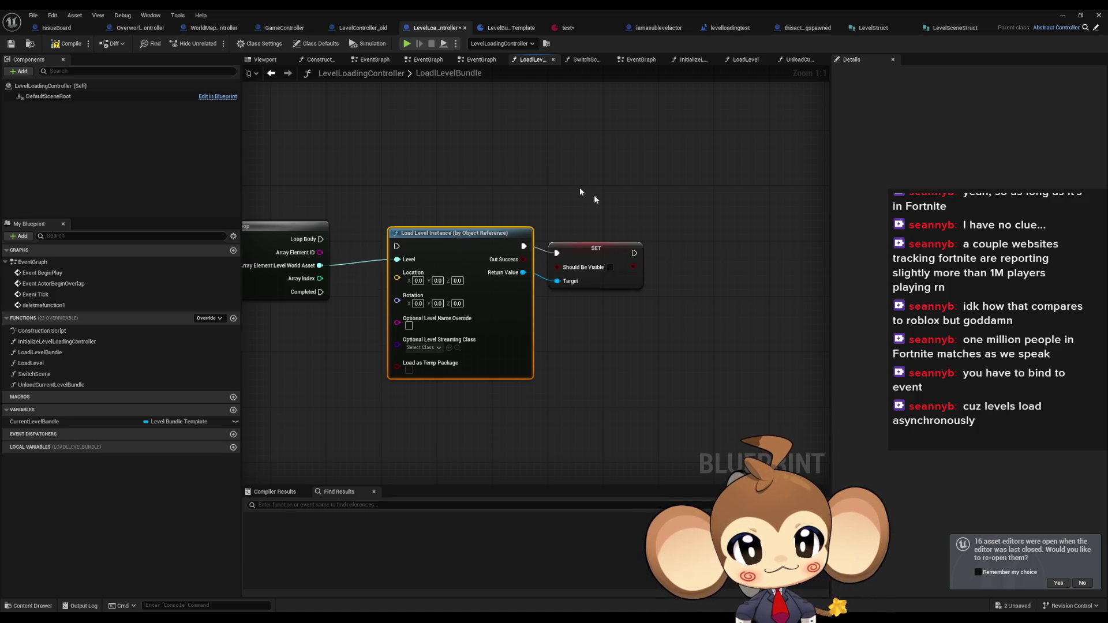
click(594, 250)
drag(557, 267, 597, 251)
mouse_move(524, 246)
mouse_down()
mouse_move(557, 253)
mouse_move(557, 281)
mouse_up()
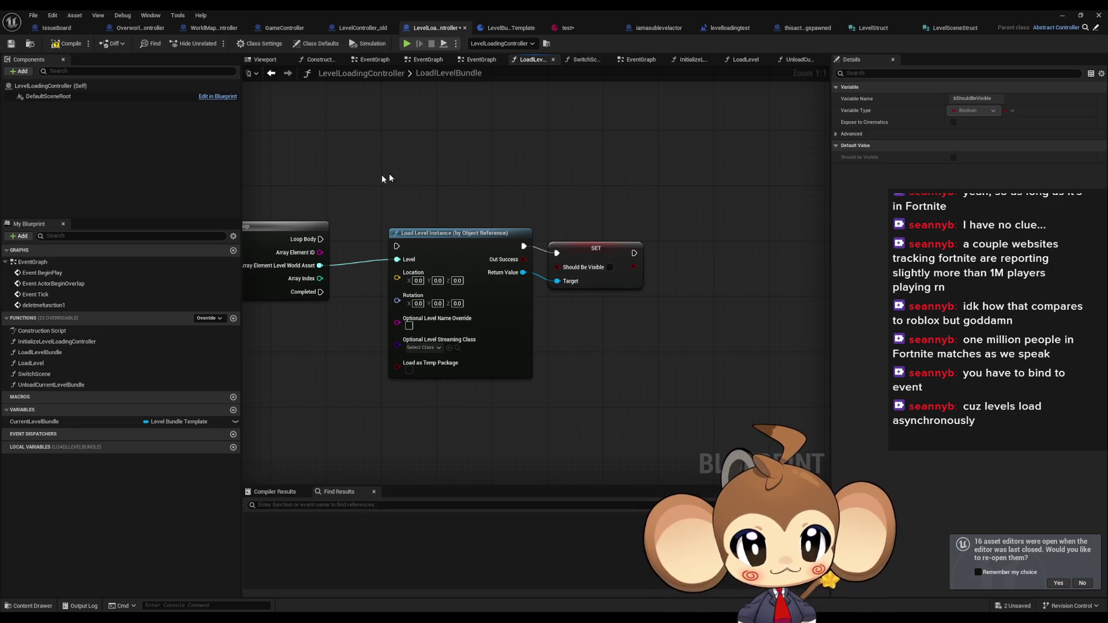
drag(382, 175, 601, 239)
click(600, 239)
key(q)
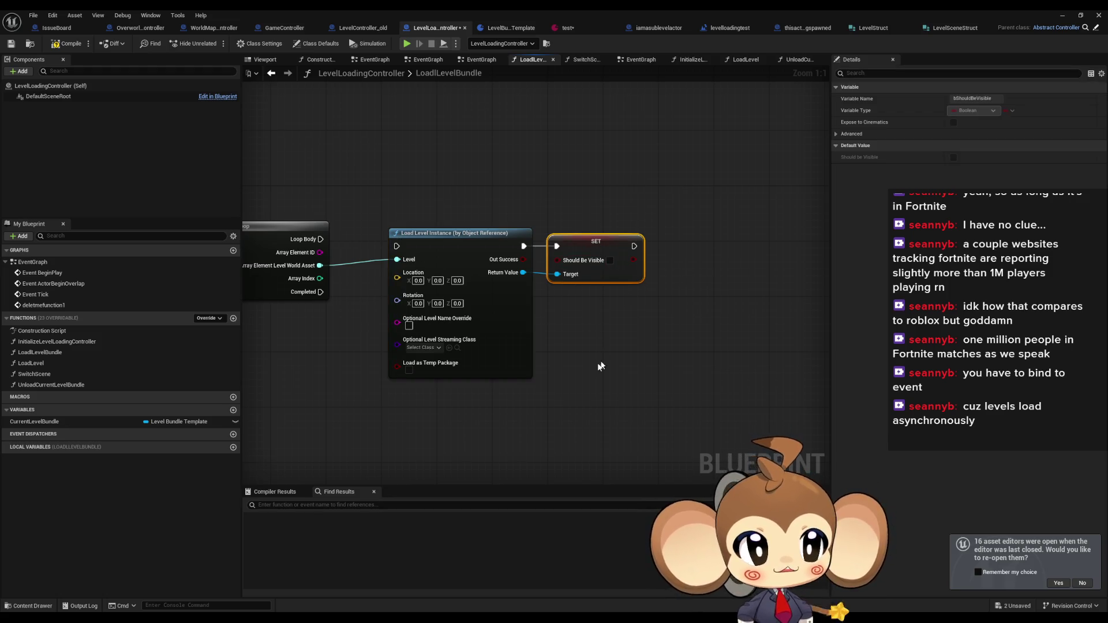
click(589, 366)
Shift the inner For Each Loop slightly right and pan back to the function start
scroll(559, 345, down, 2)
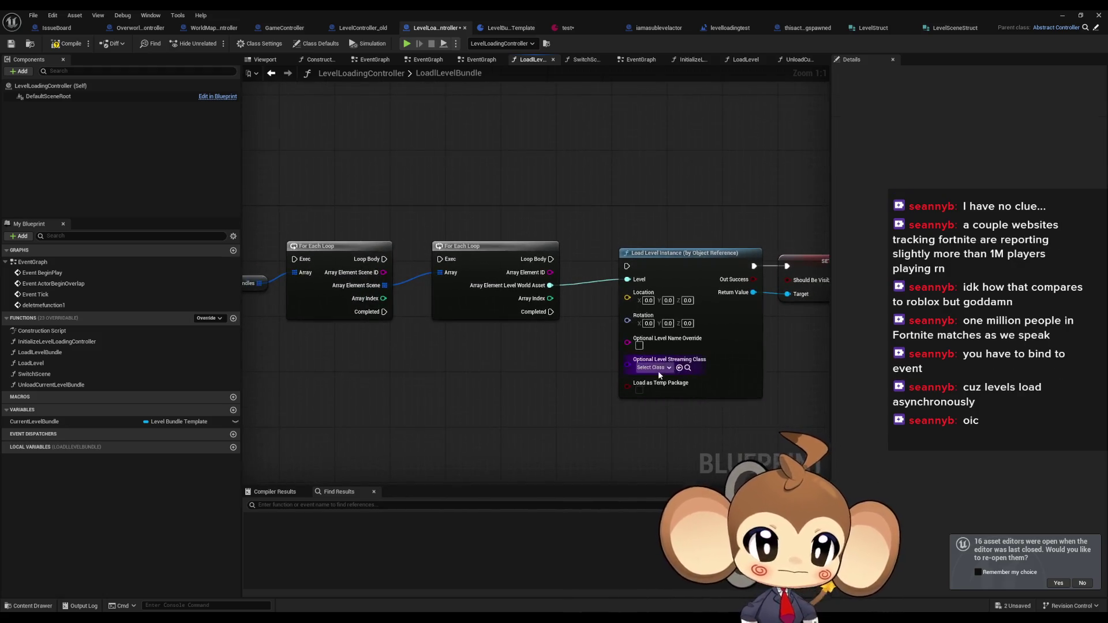
mouse_move(508, 392)
mouse_down()
mouse_move(602, 347)
mouse_move(628, 348)
mouse_move(628, 361)
mouse_move(542, 371)
mouse_up()
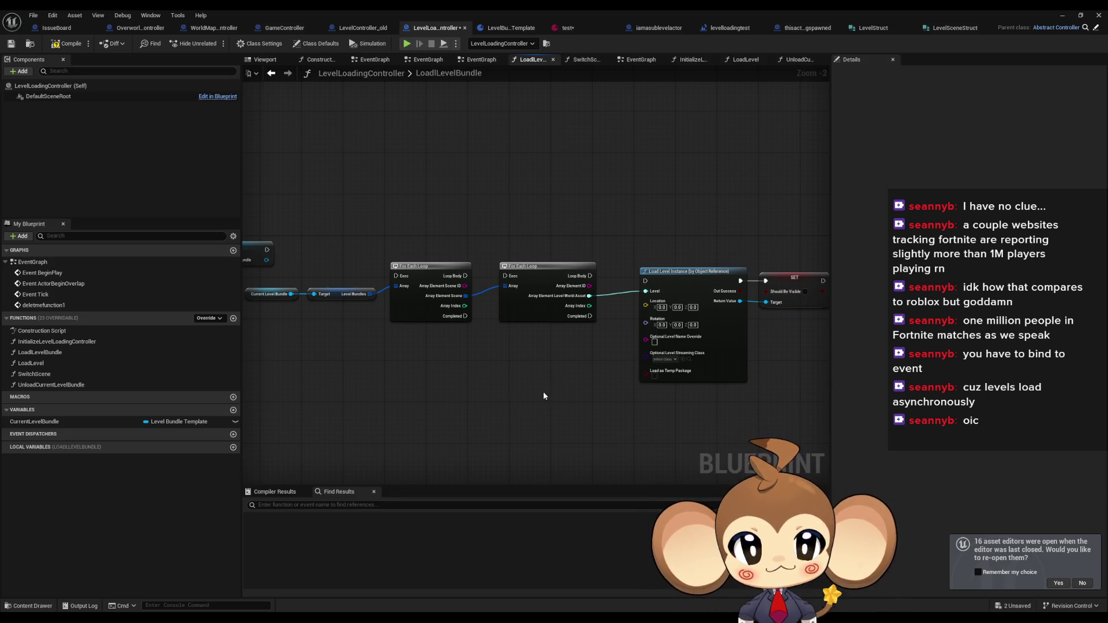
drag(543, 392, 415, 403)
drag(559, 241, 710, 306)
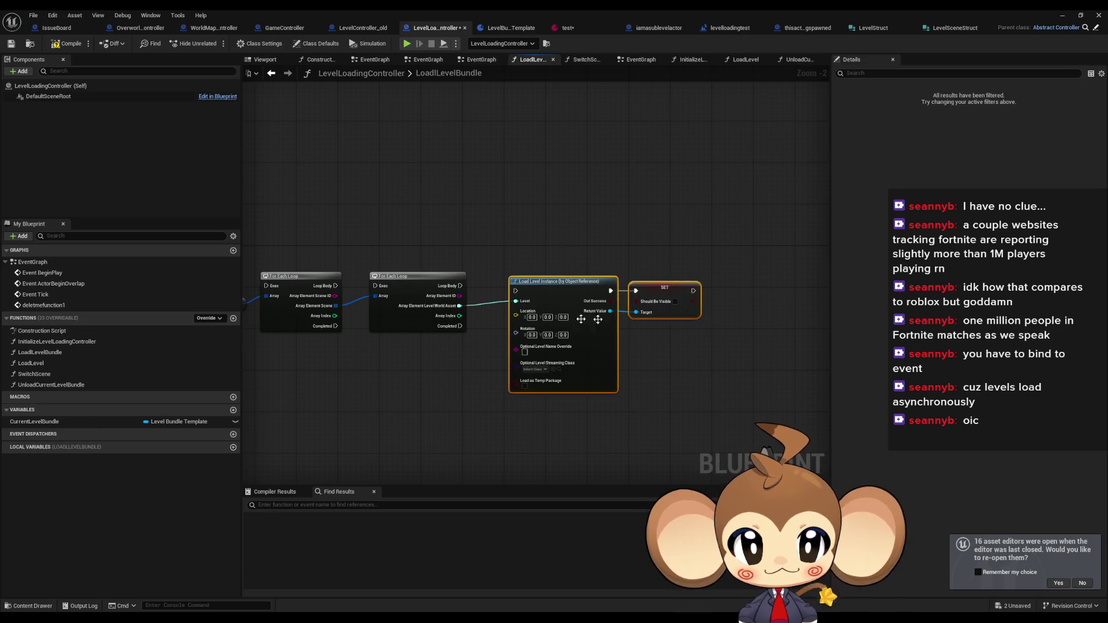
scroll(558, 271, up, 2)
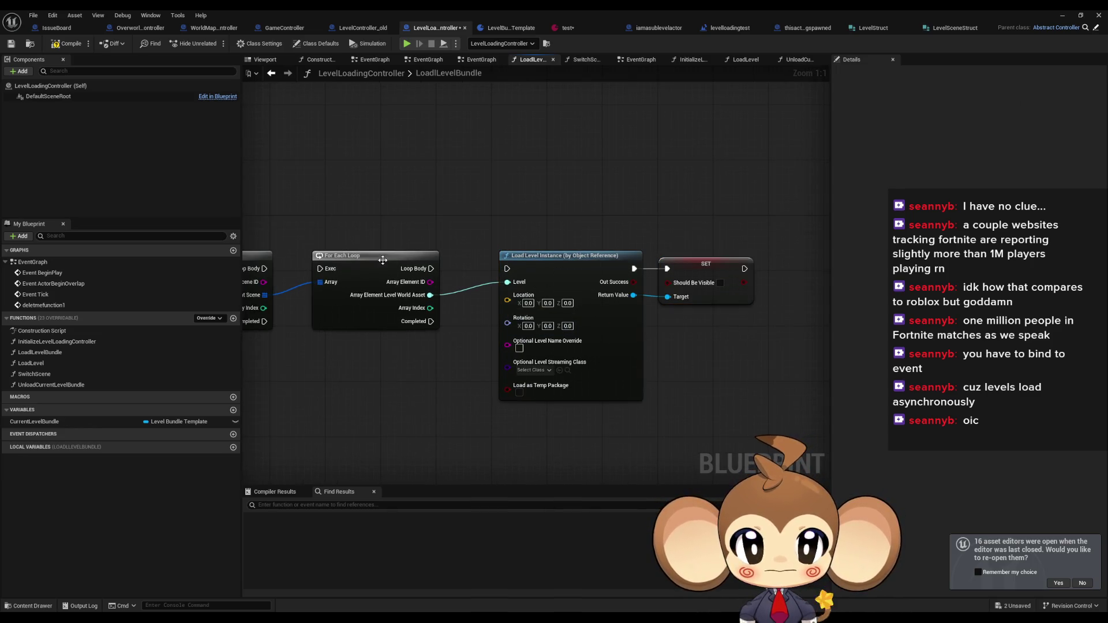
drag(384, 259, 412, 259)
click(396, 398)
drag(386, 405, 615, 362)
scroll(615, 362, down, 2)
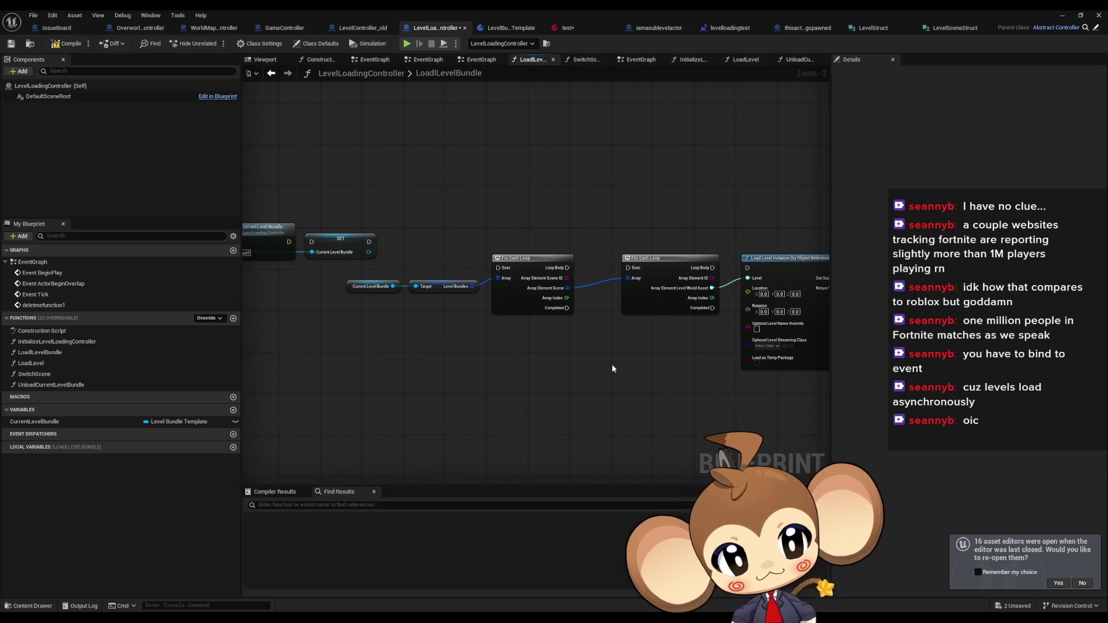
drag(604, 365, 483, 372)
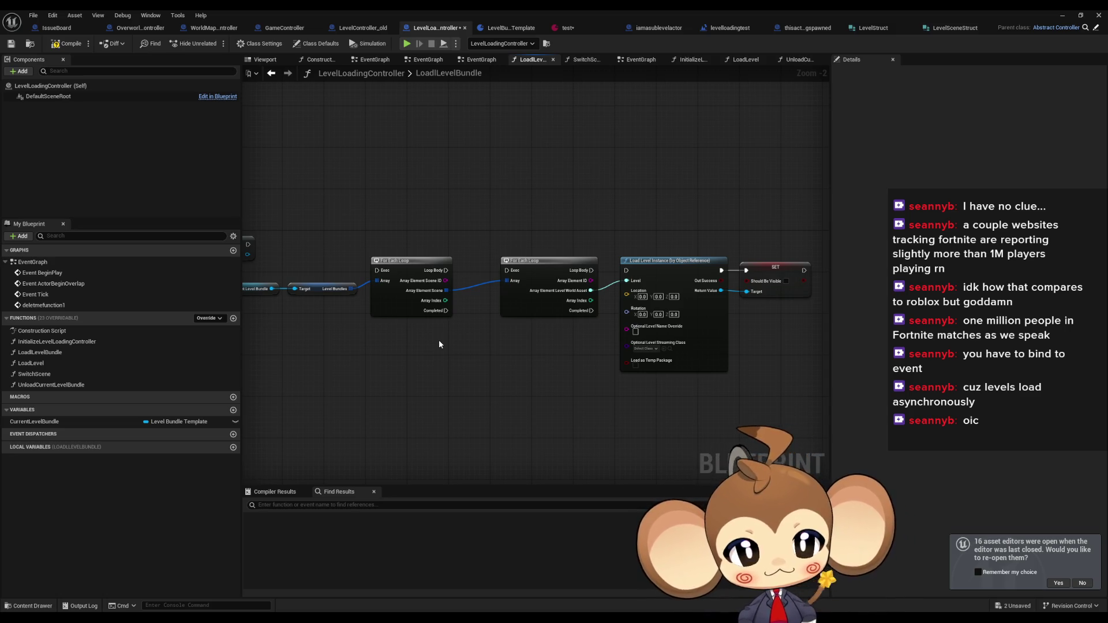
mouse_move(438, 341)
mouse_down()
mouse_move(388, 358)
mouse_move(806, 348)
mouse_move(700, 349)
mouse_up()
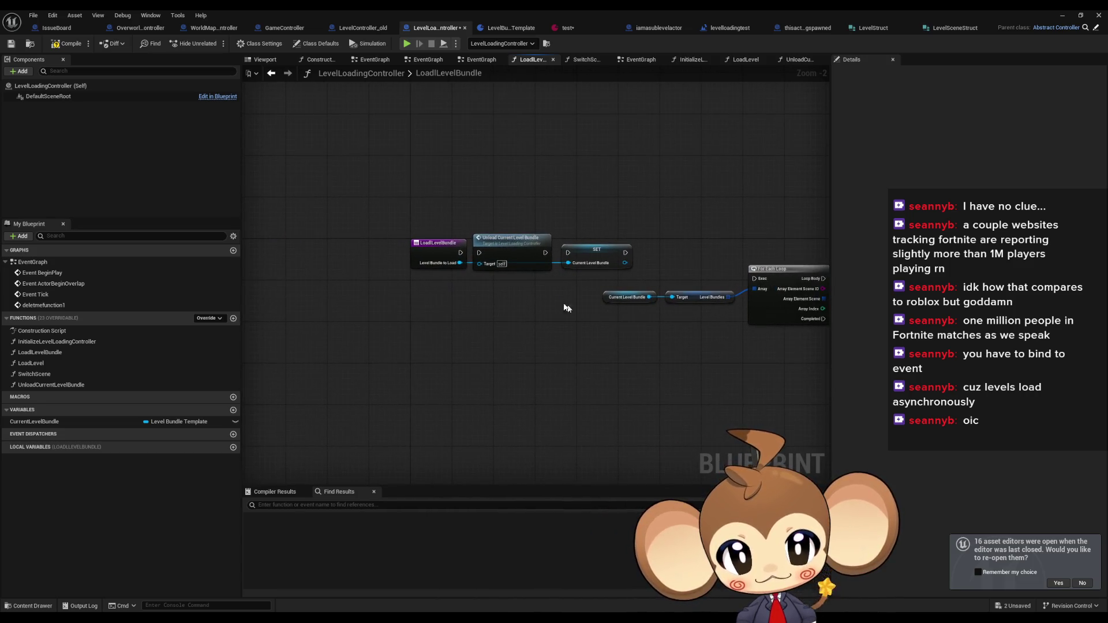
Select the Unload, SET and getter nodes and view the LoadLevelBundle function's properties
scroll(566, 307, up, 2)
drag(484, 171, 496, 304)
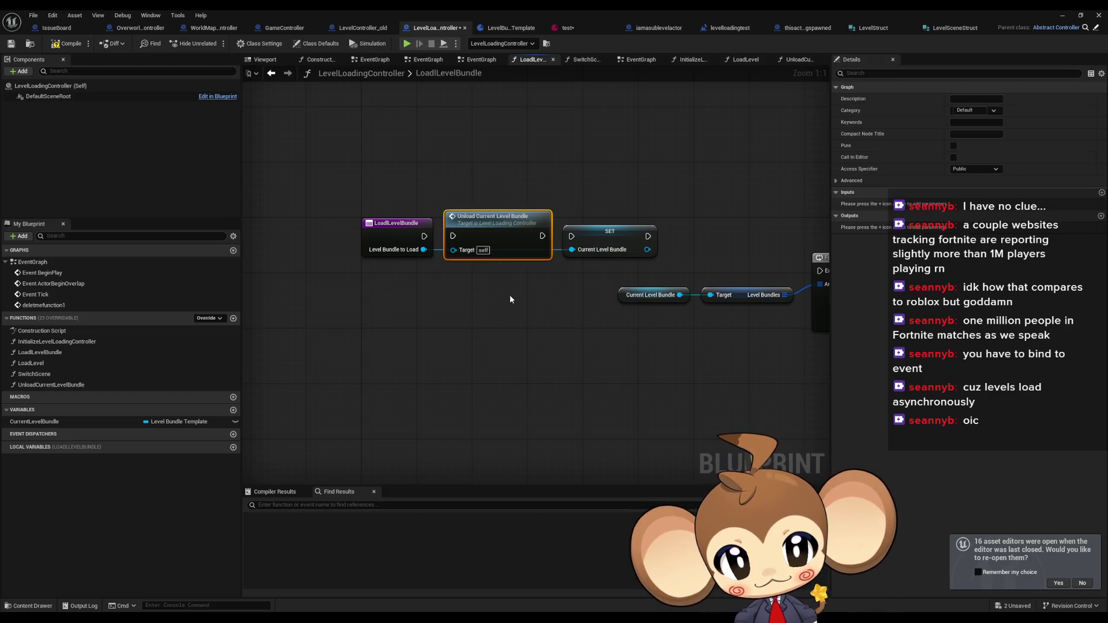
drag(616, 187, 725, 276)
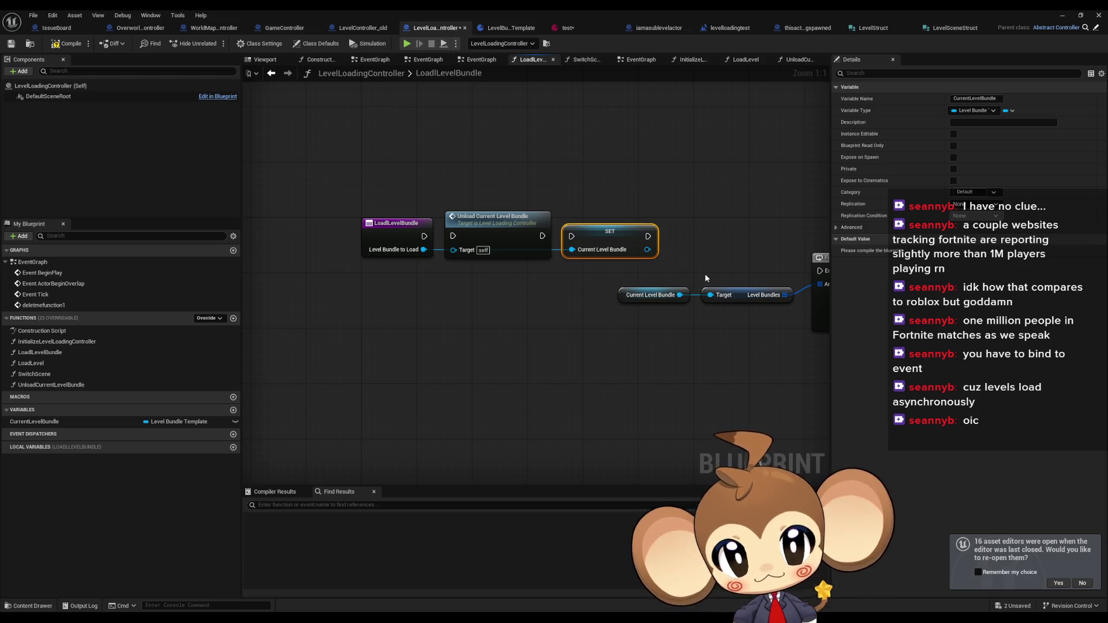
drag(650, 280, 409, 302)
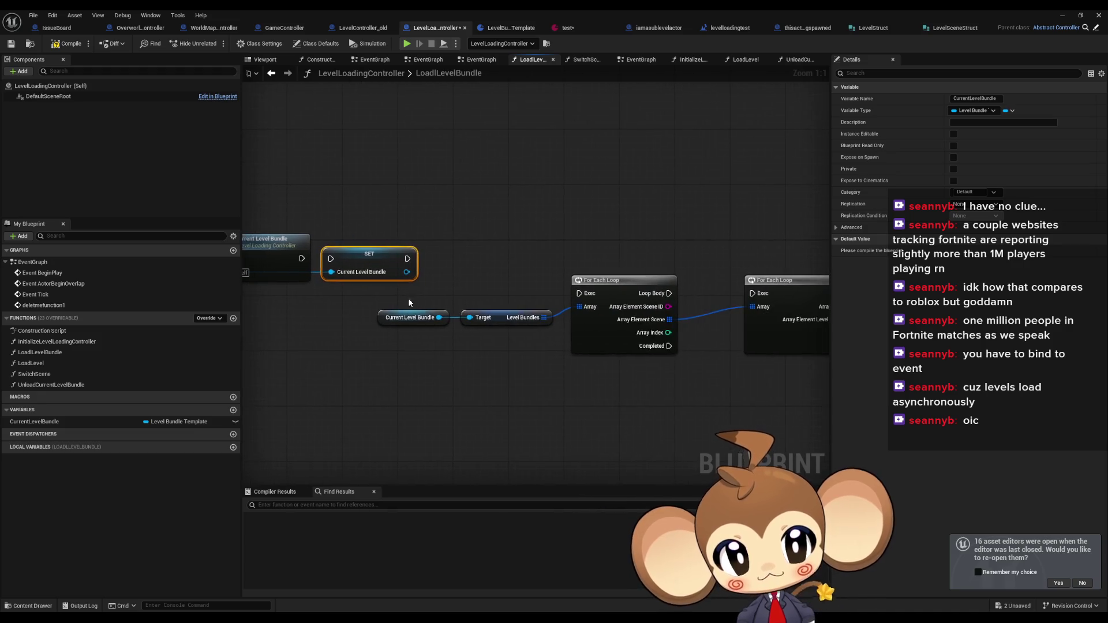
click(600, 280)
click(410, 317)
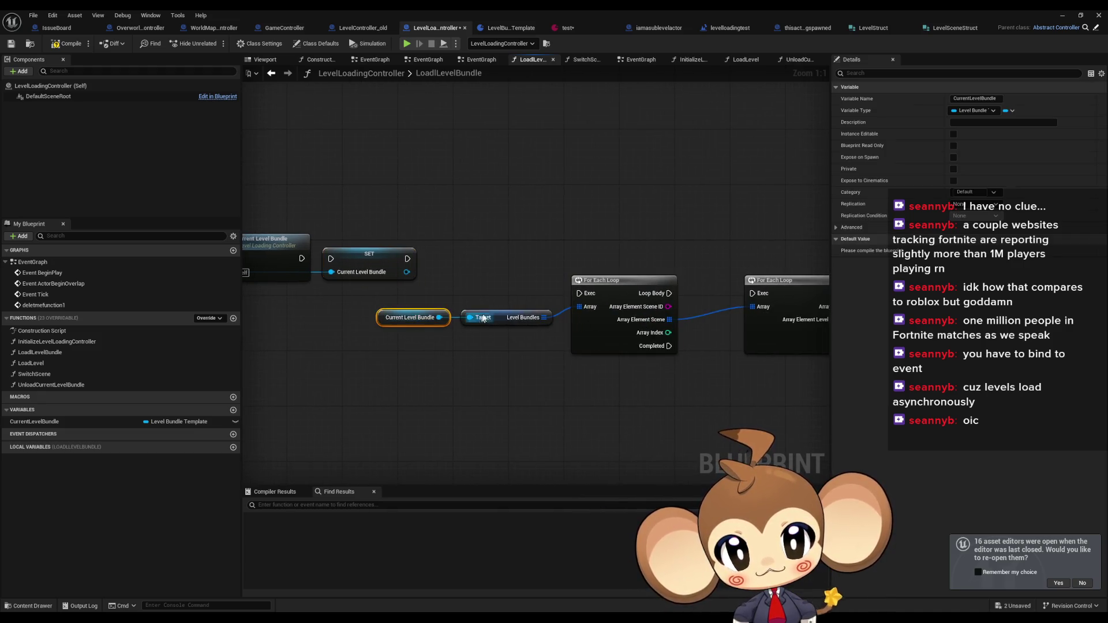
ctrl+click(517, 323)
click(519, 352)
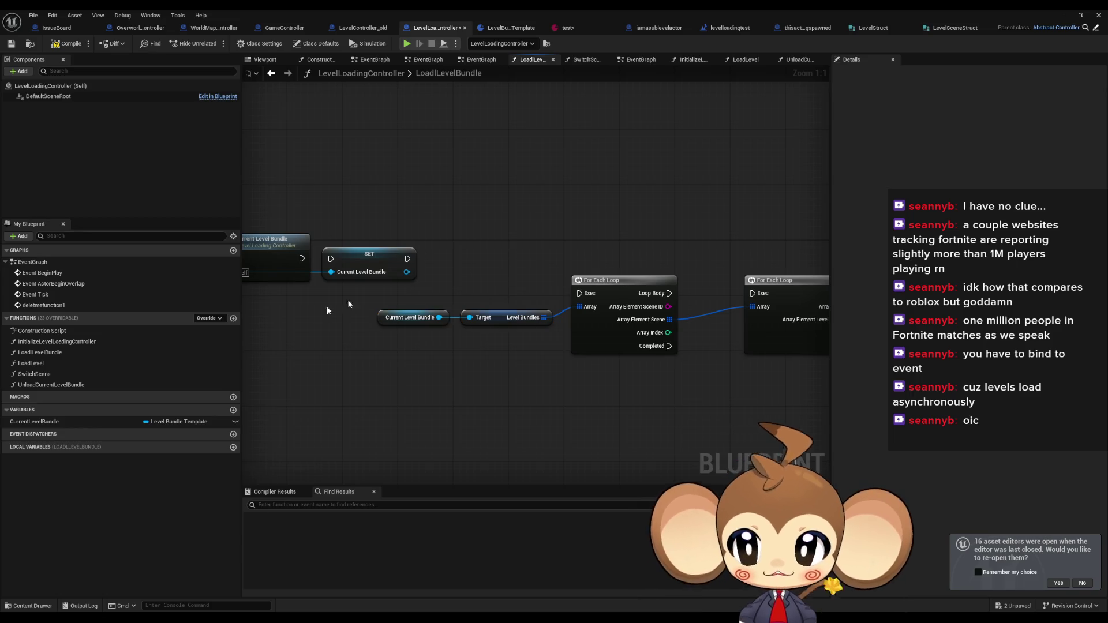
click(112, 351)
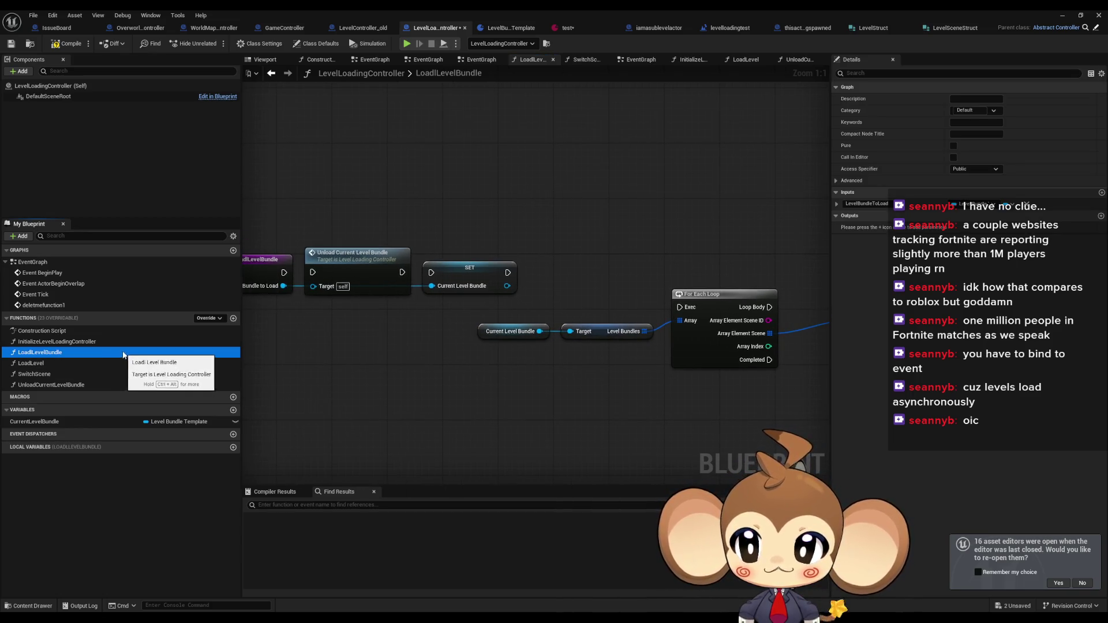
scroll(502, 358, down, 4)
scroll(502, 358, up, 4)
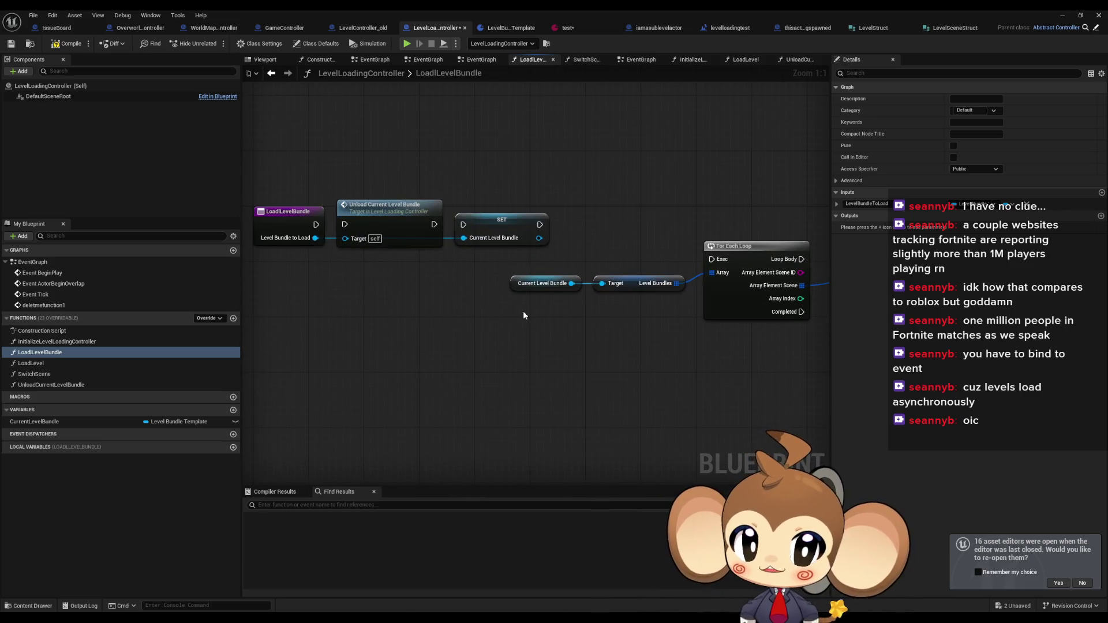
Move the getters and loop beside SET, wire SET into the loop, and add a variable
mouse_move(509, 371)
mouse_down()
mouse_move(618, 344)
mouse_move(482, 364)
mouse_up()
mouse_move(631, 324)
mouse_down()
mouse_move(539, 288)
mouse_move(412, 292)
mouse_up()
drag(719, 263, 613, 268)
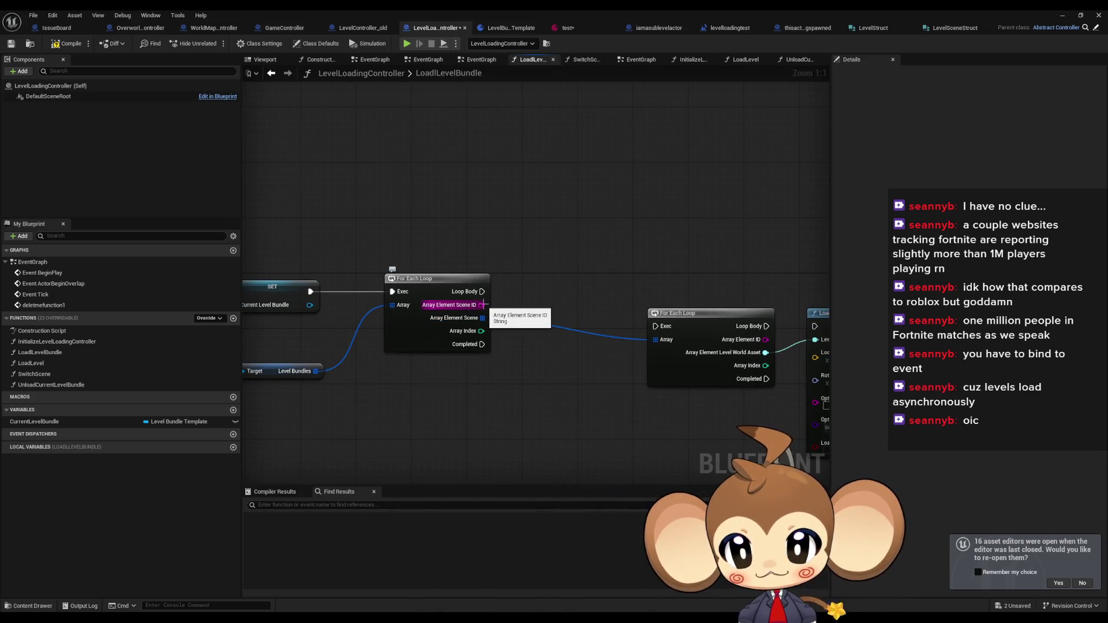
click(233, 410)
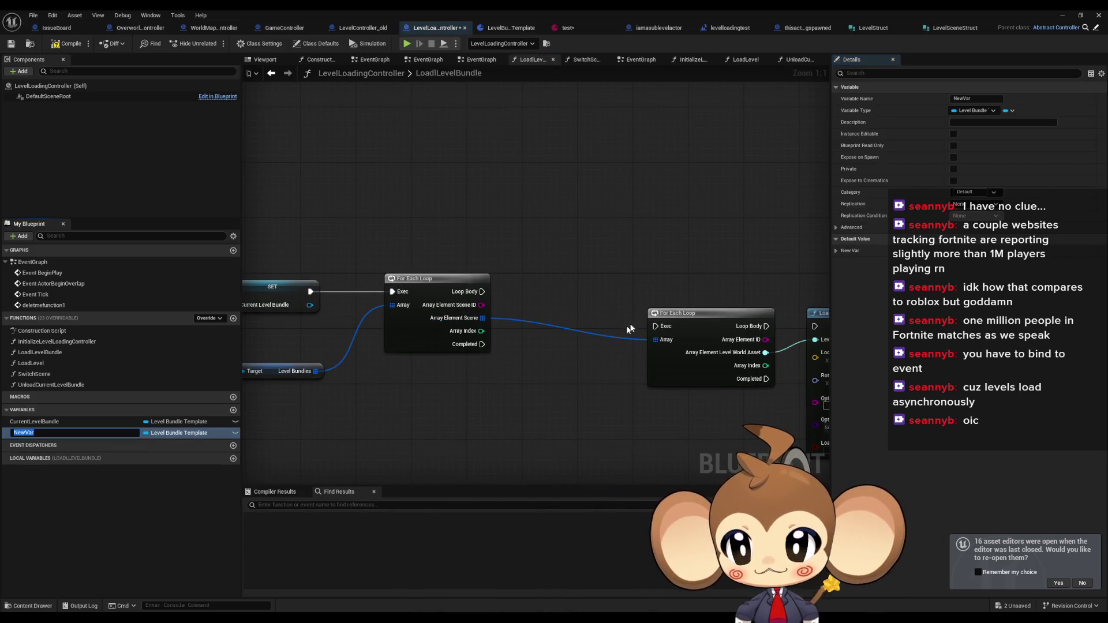
Rename NewVar to CurrentLoadedLevelStructure and set its variable type to String
text(c)
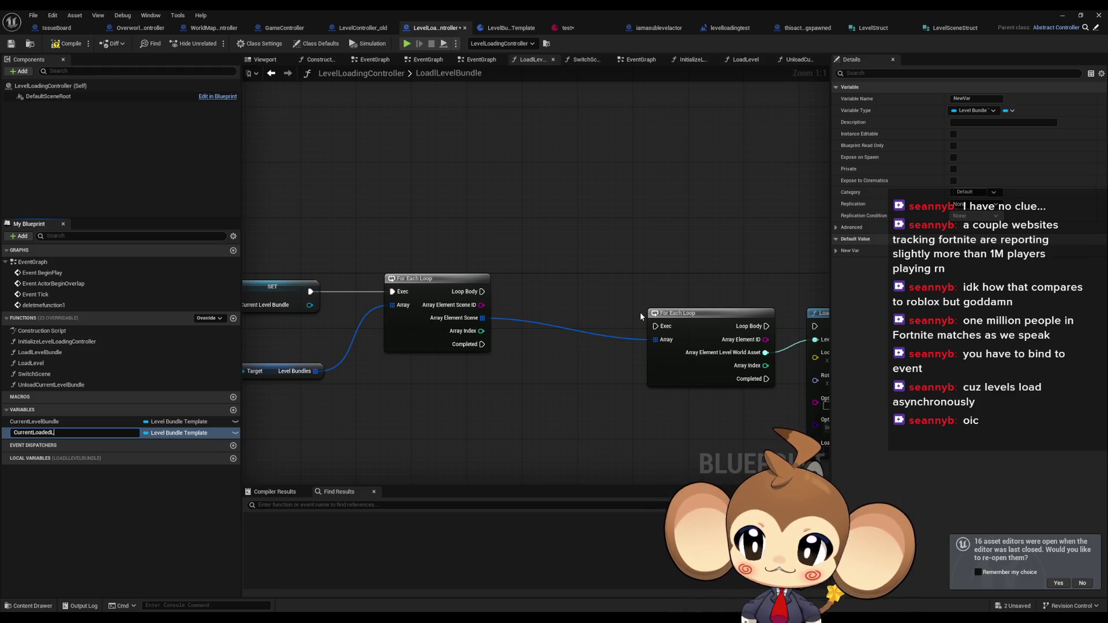
text(elSt)
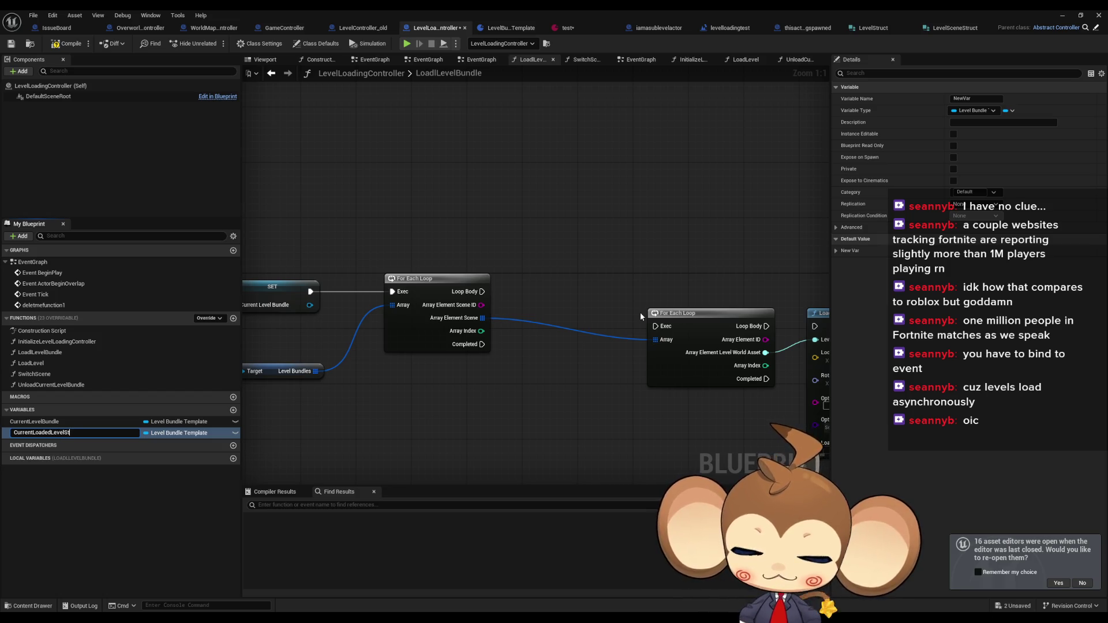
text(ructure)
key(Return)
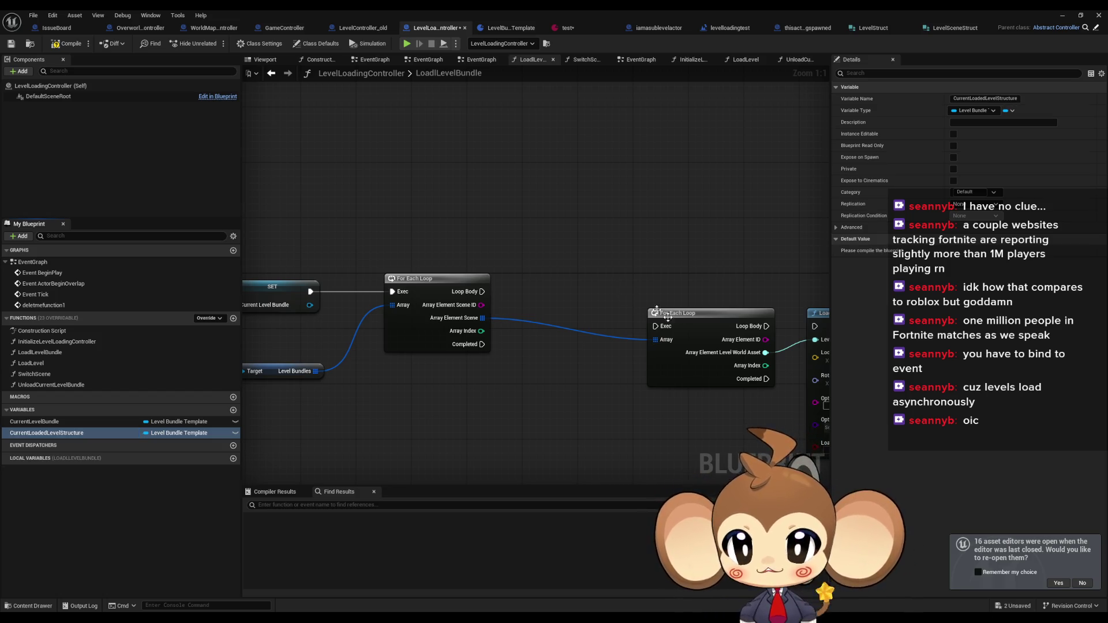
click(170, 434)
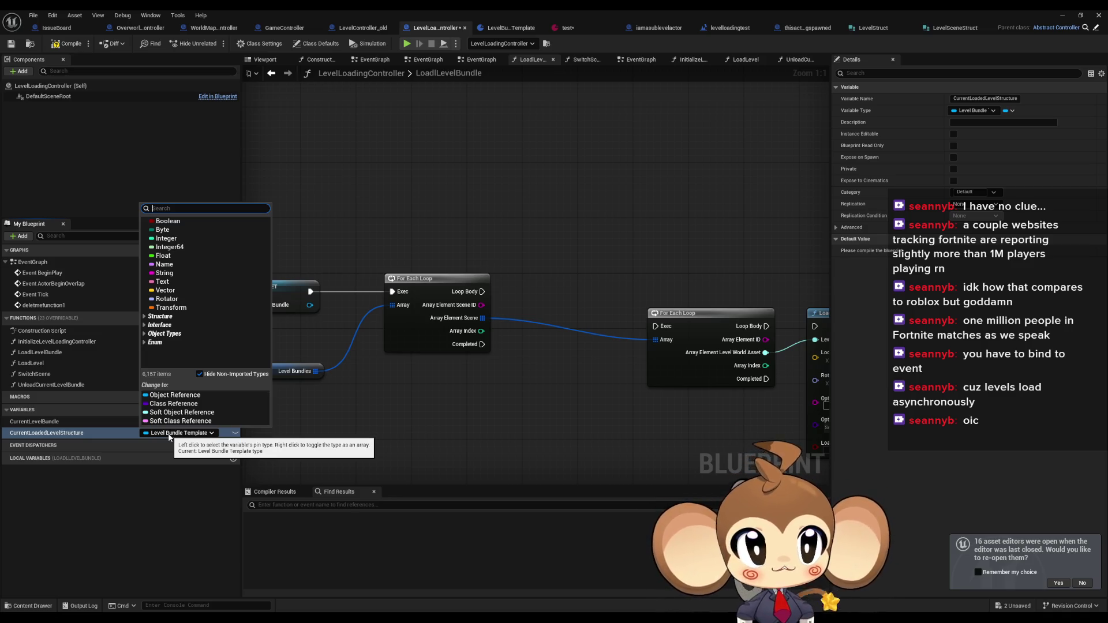
text(leve sc)
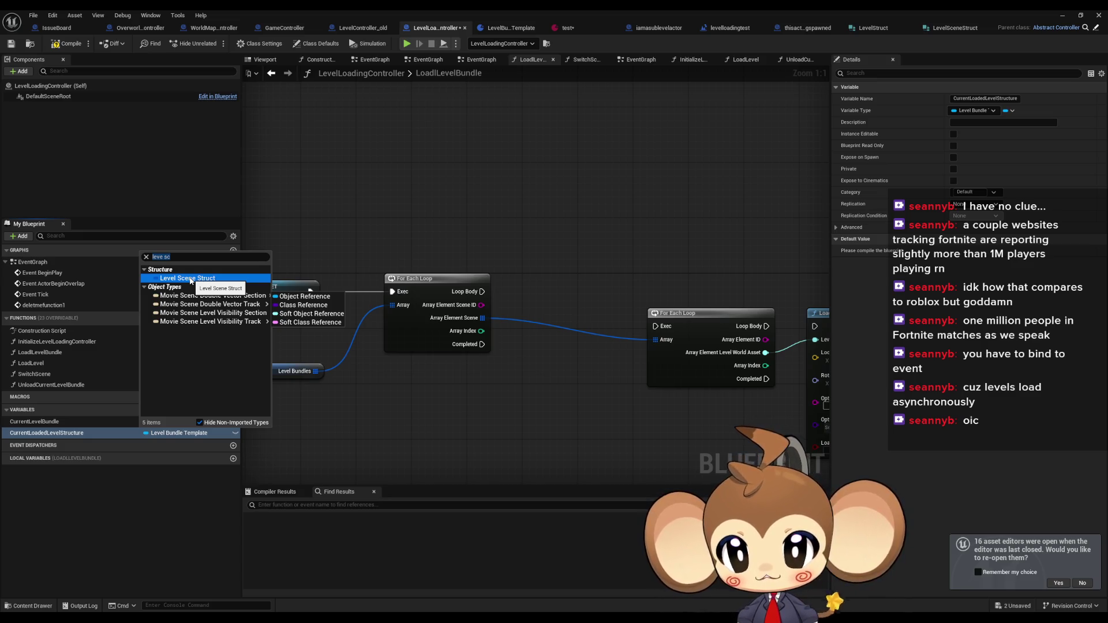
key(Escape)
drag(354, 438, 377, 383)
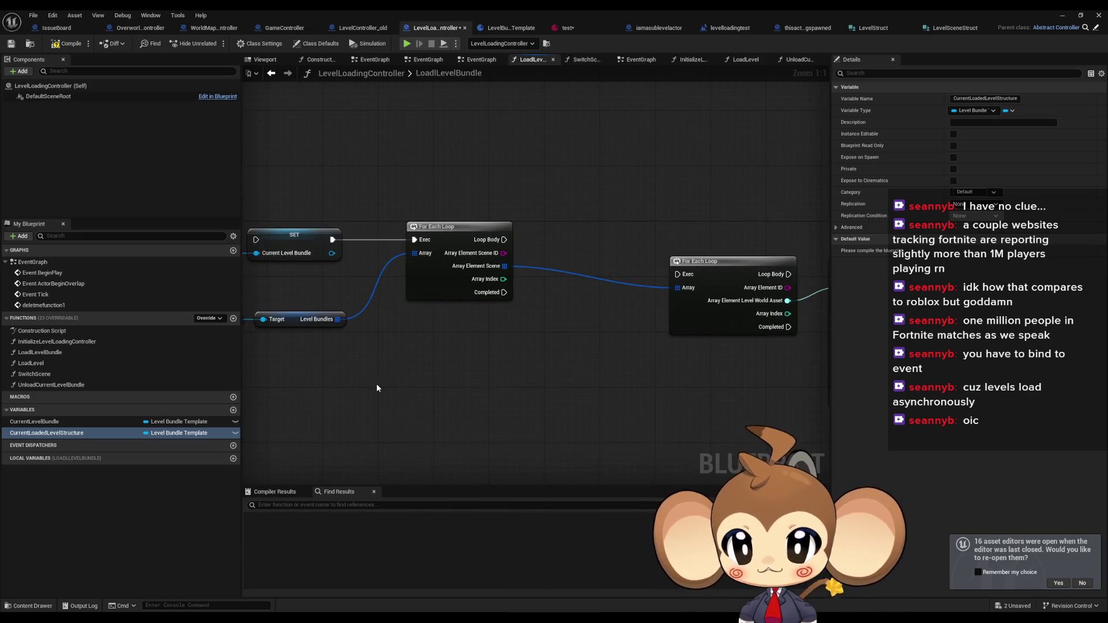
click(180, 433)
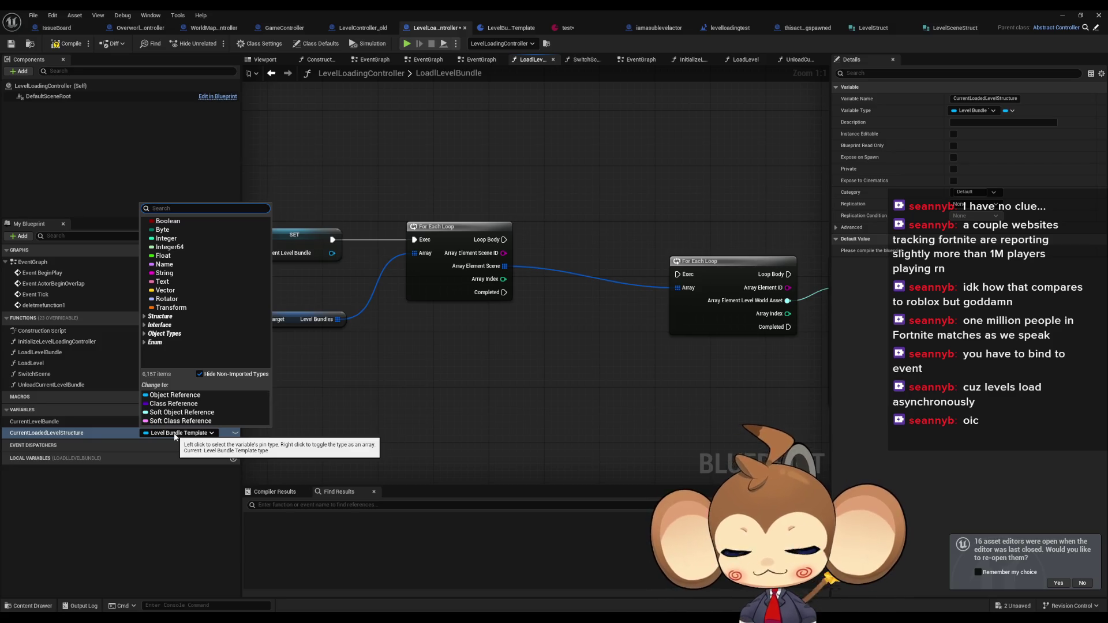
click(167, 273)
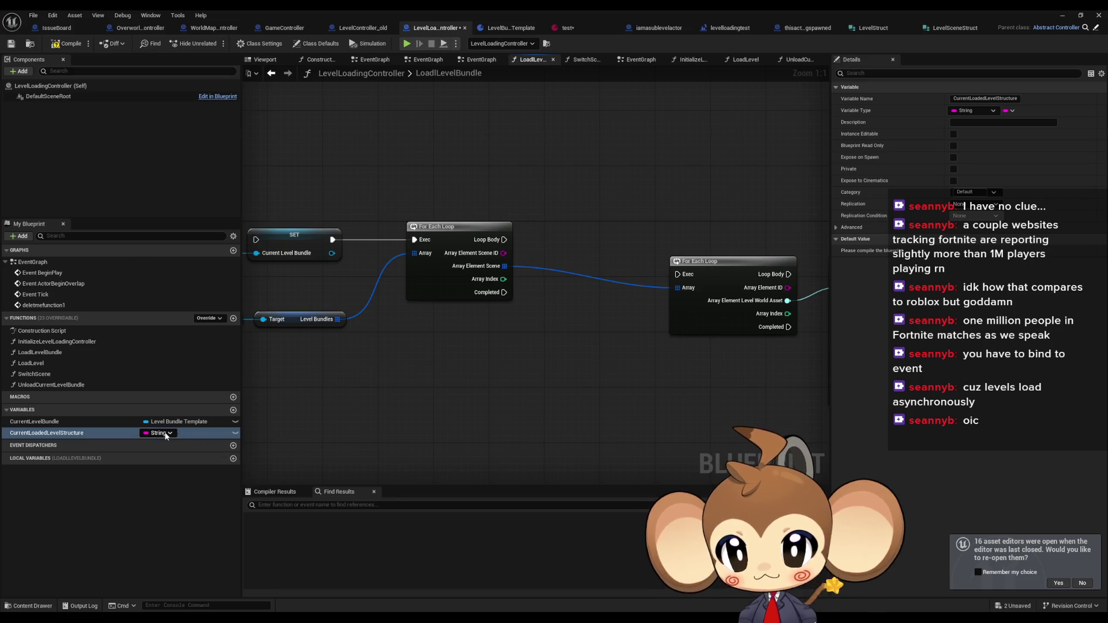
Try the Map and Array container options, then revert CurrentLoadedLevelStructure to a single String
click(163, 432)
click(73, 441)
click(73, 438)
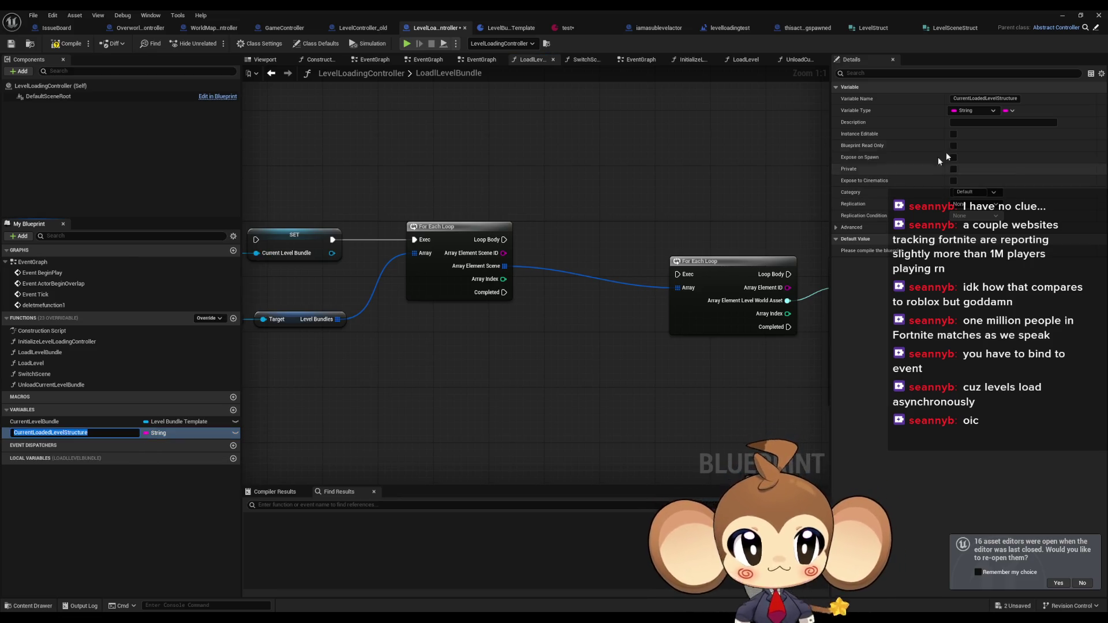
click(1013, 111)
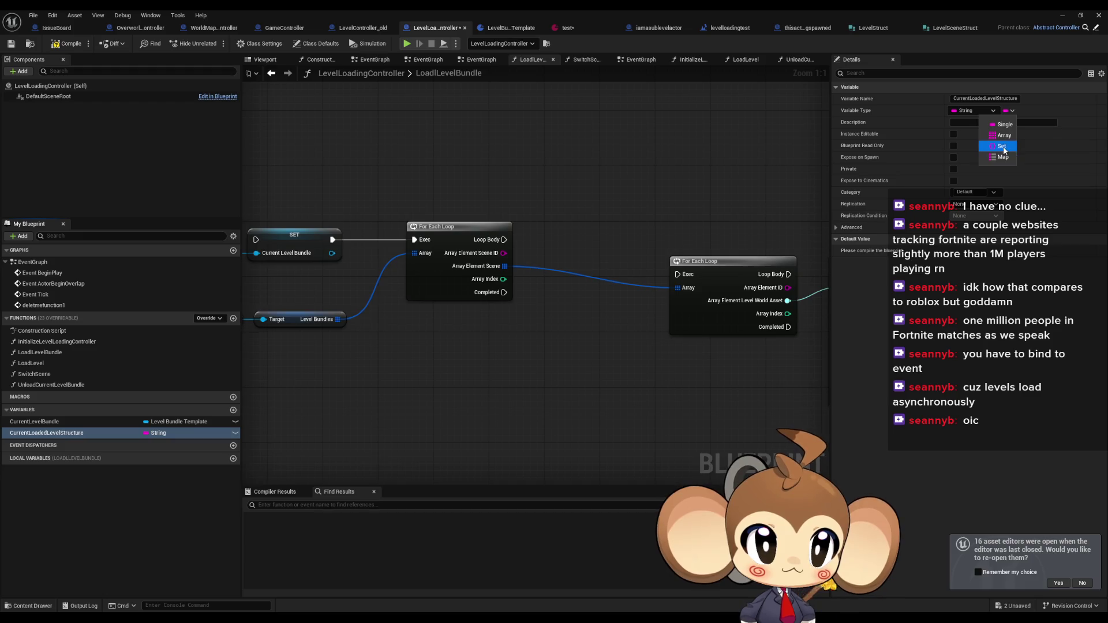
click(1003, 157)
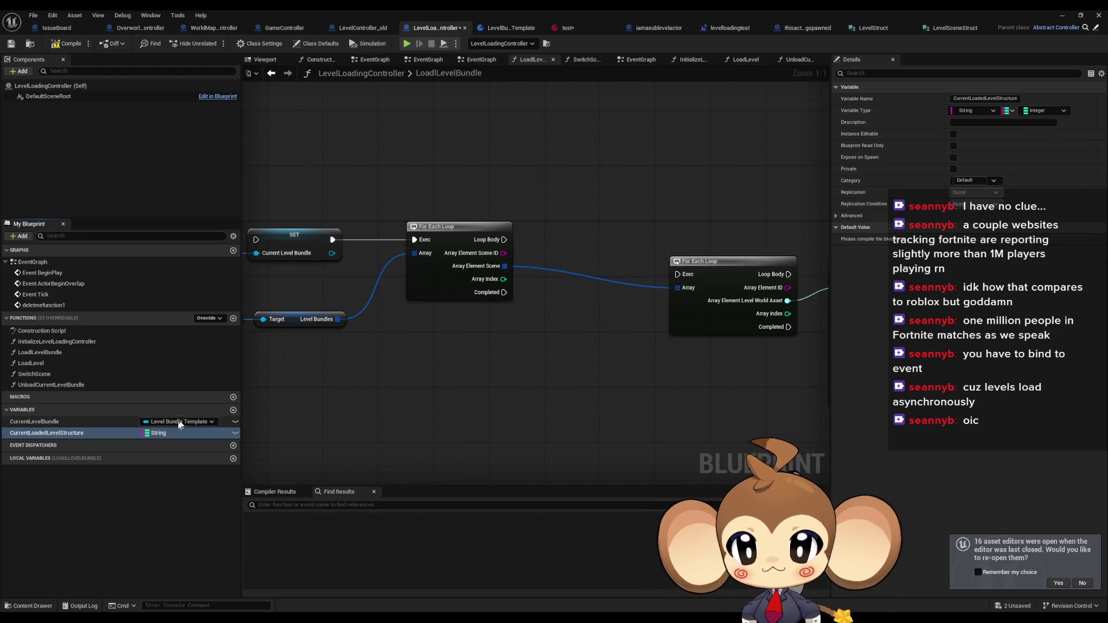
right_click(156, 437)
right_click(154, 434)
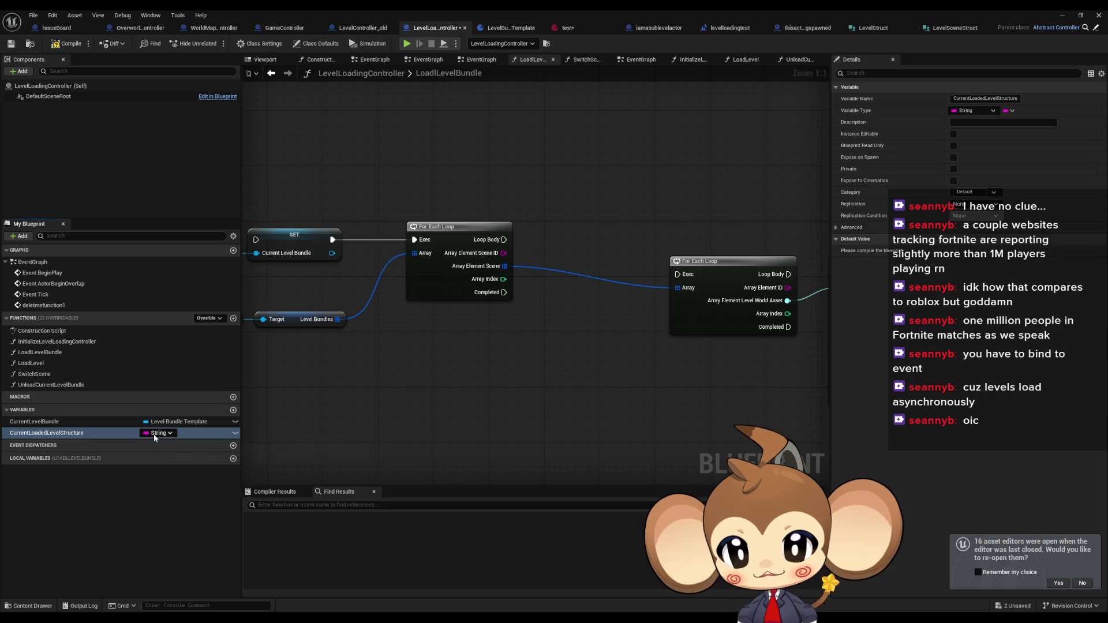
right_click(154, 436)
right_click(149, 435)
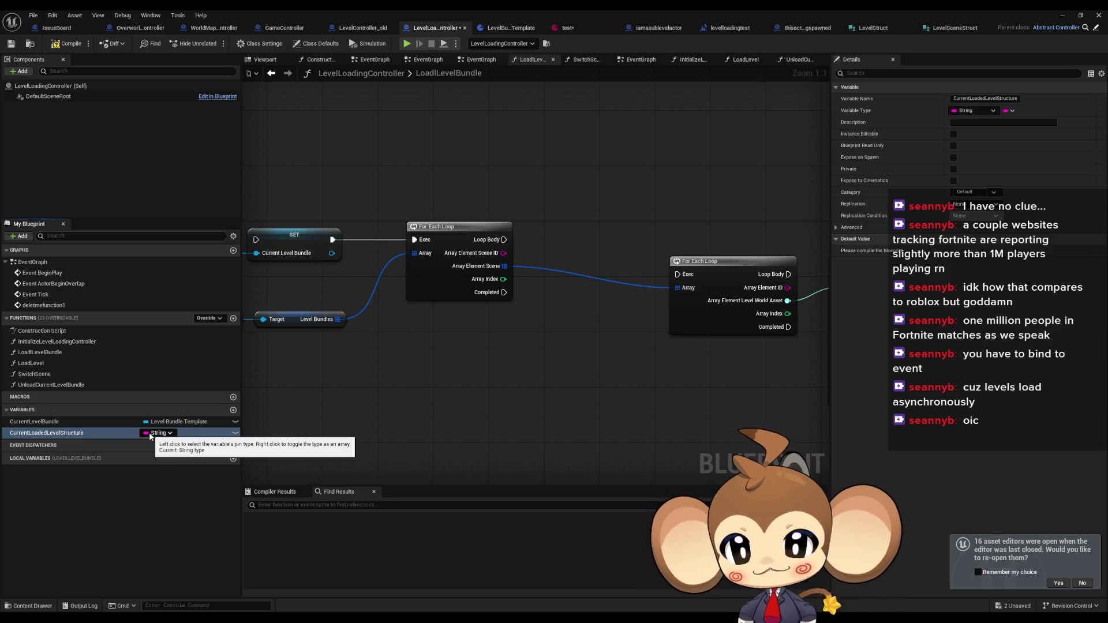
right_click(148, 433)
right_click(149, 434)
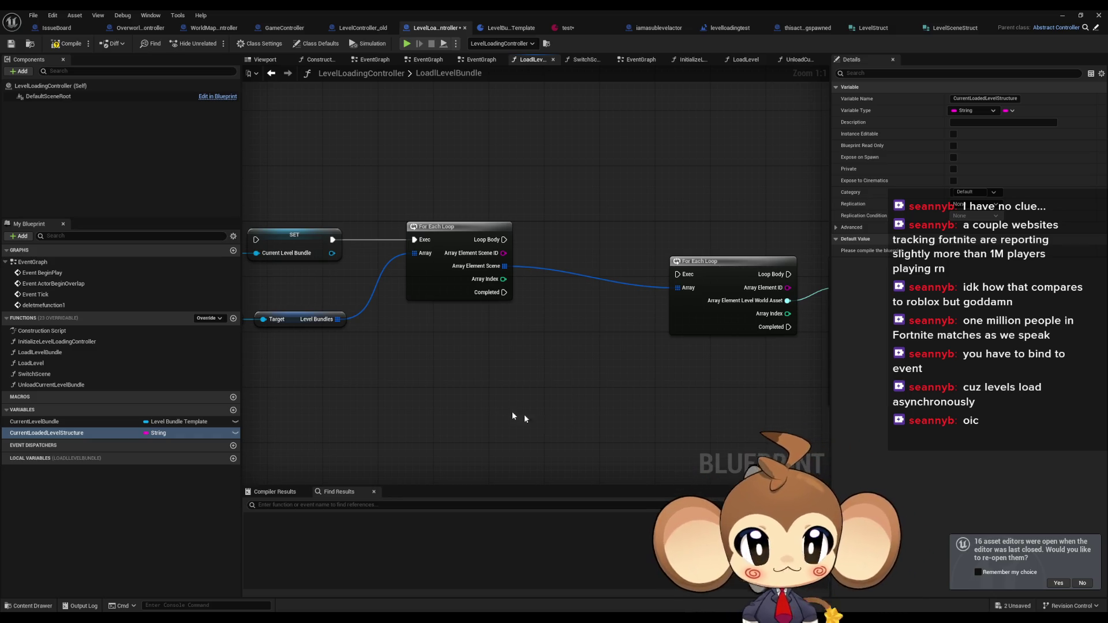
Set CurrentLoadedLevelStructure to a Map with Level Scene Struct values and place its getter in the graph
drag(431, 366, 557, 407)
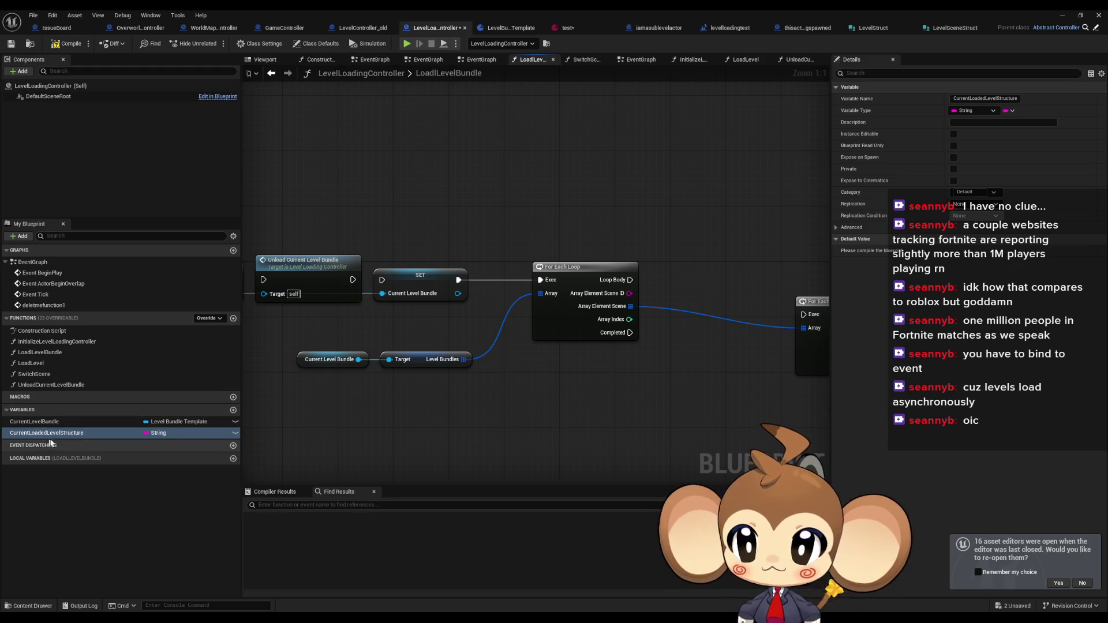
click(1009, 111)
click(1003, 157)
click(1035, 110)
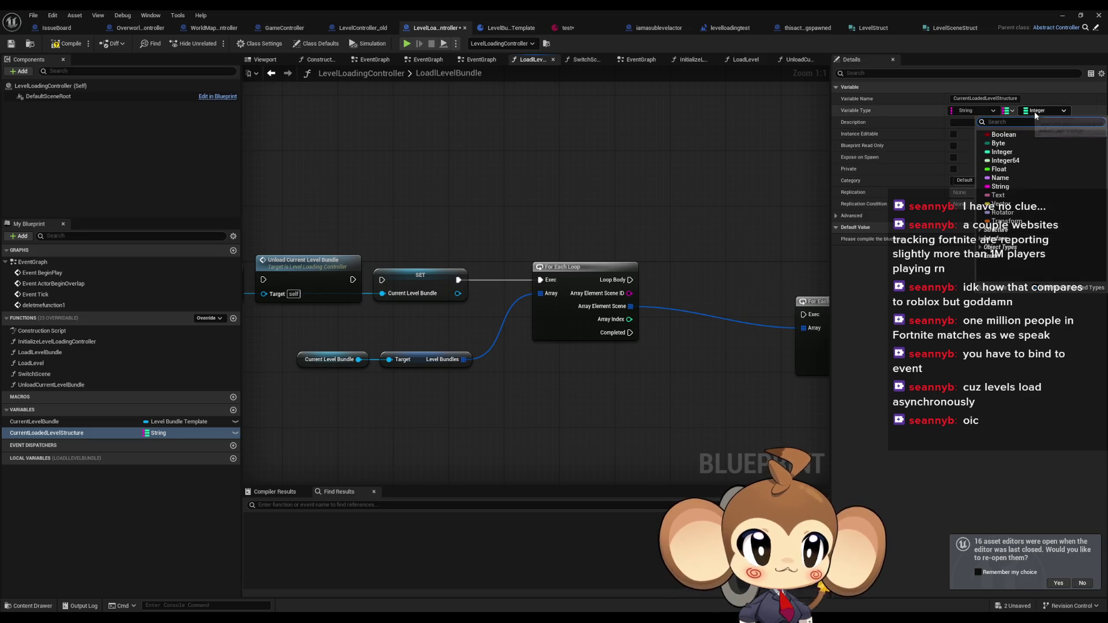
text(sce)
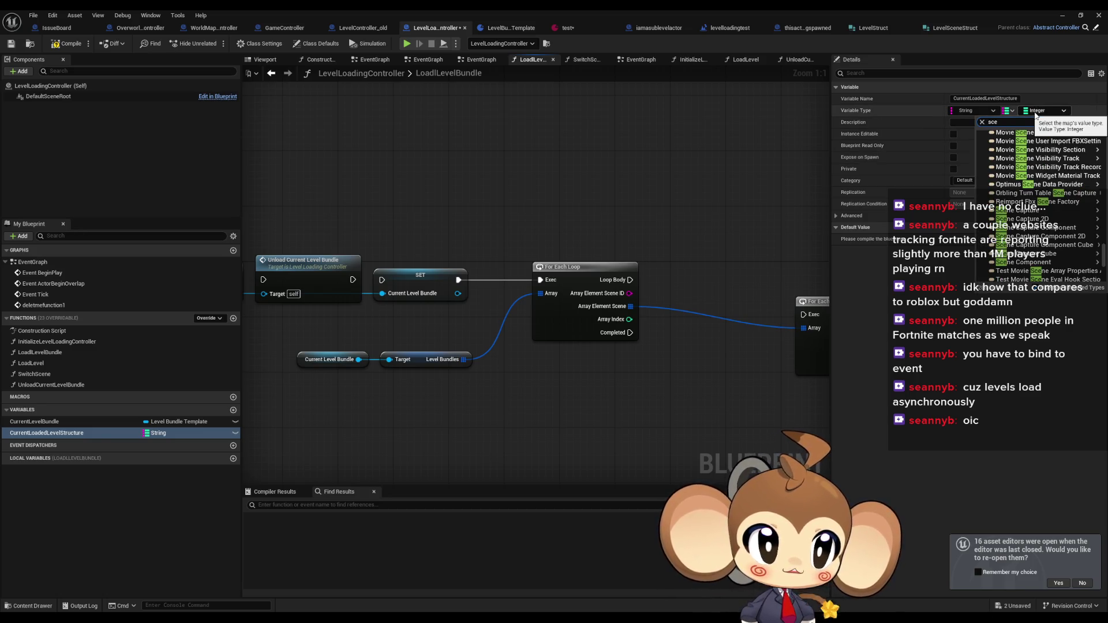
mouse_move(1039, 236)
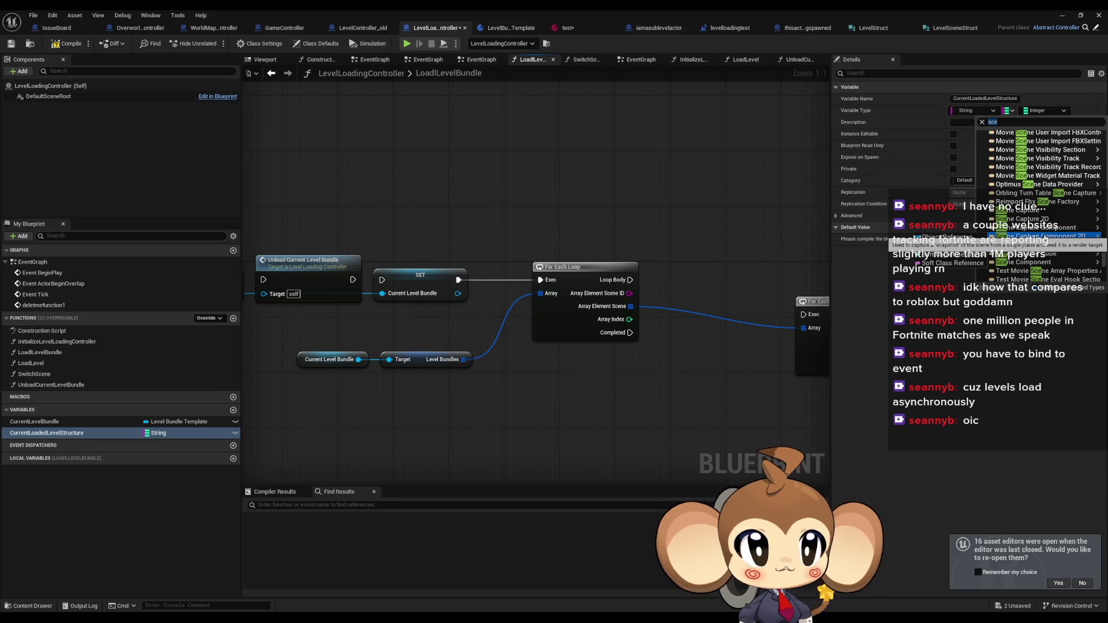
click(1016, 121)
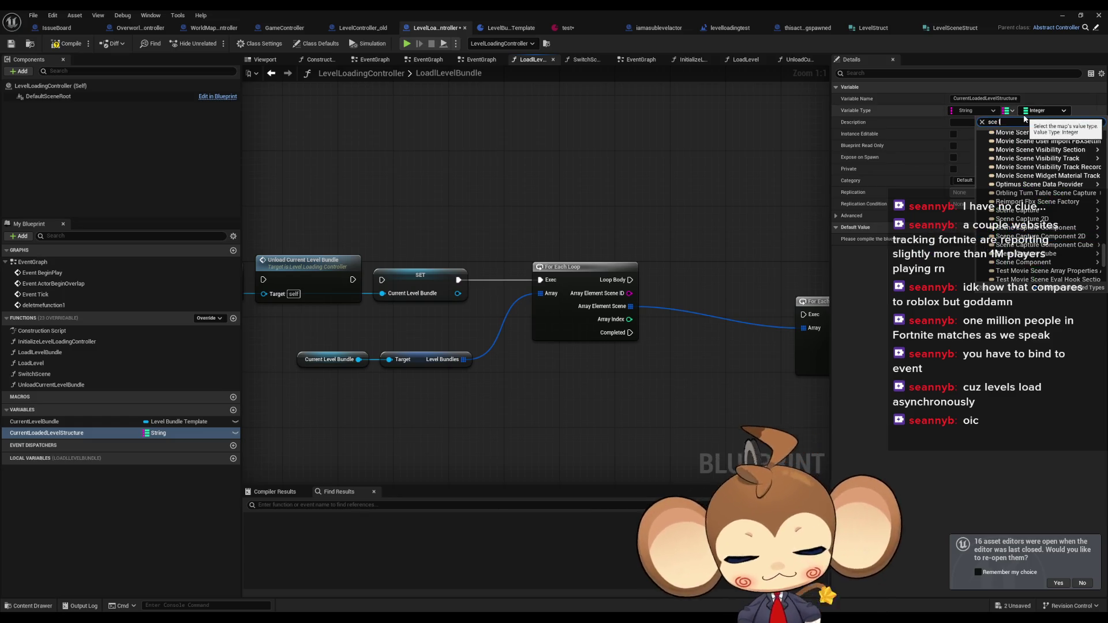
text(level)
click(1006, 146)
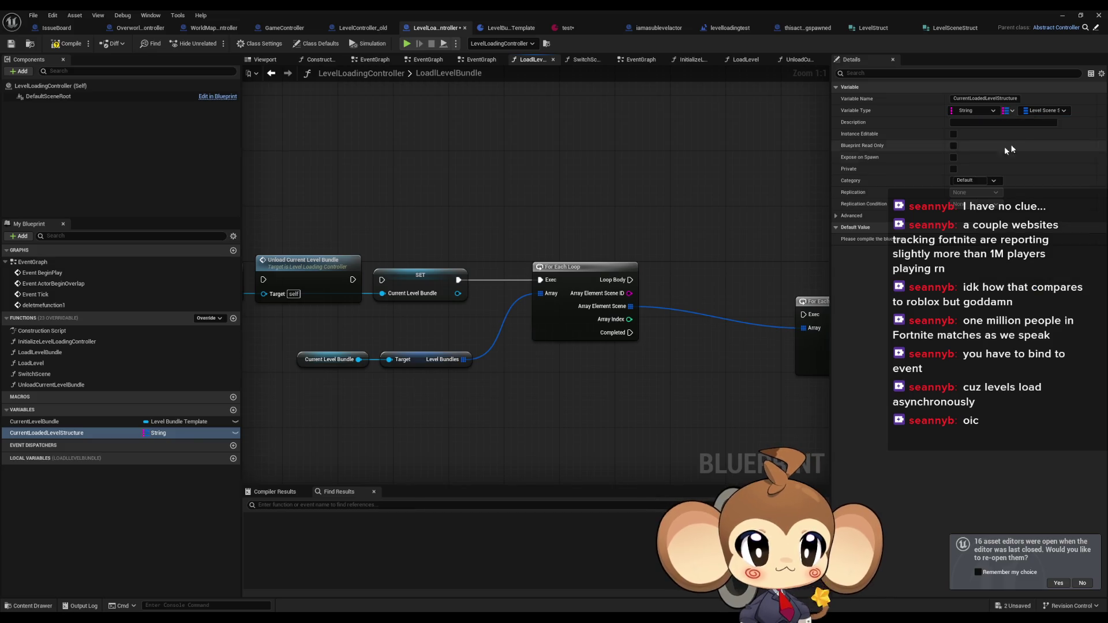
mouse_move(87, 433)
mouse_down()
mouse_move(588, 375)
mouse_move(456, 384)
mouse_move(553, 373)
mouse_move(600, 263)
mouse_up()
click(577, 396)
Add a map ADD node from CurrentLoadedLevelStructure and split its struct input into Scene ID and Scene
text(add)
click(580, 421)
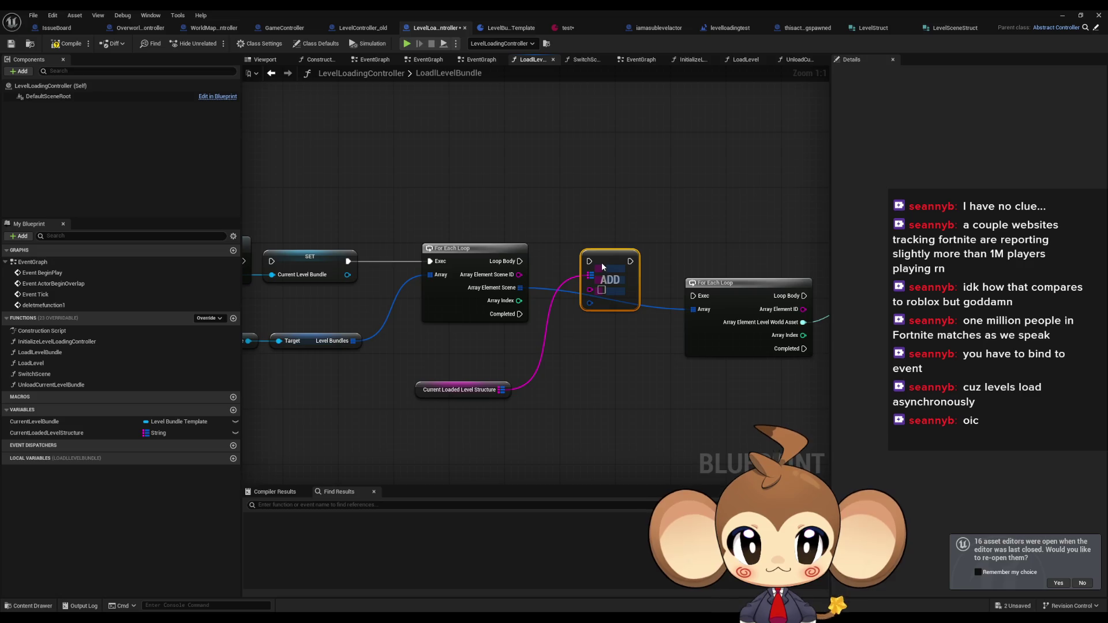
click(116, 435)
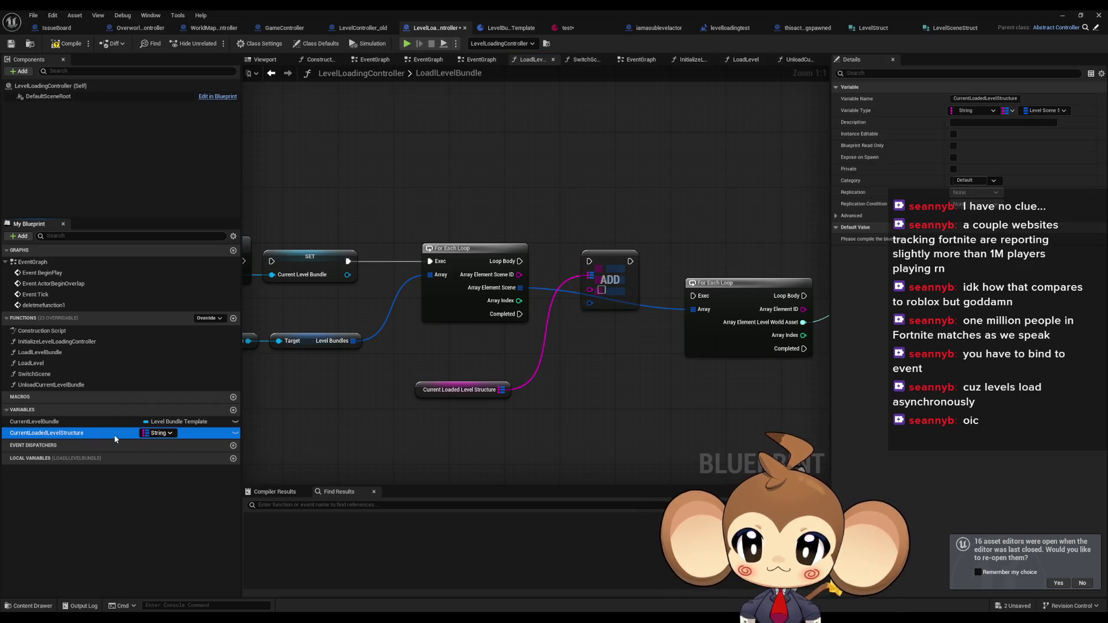
click(550, 307)
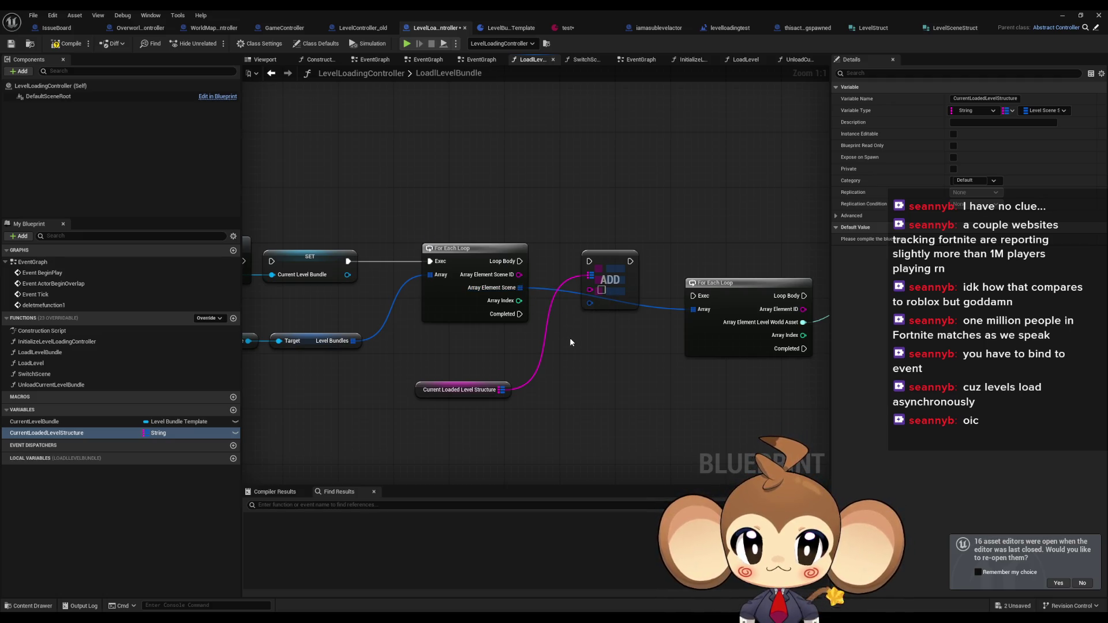
drag(610, 261, 614, 381)
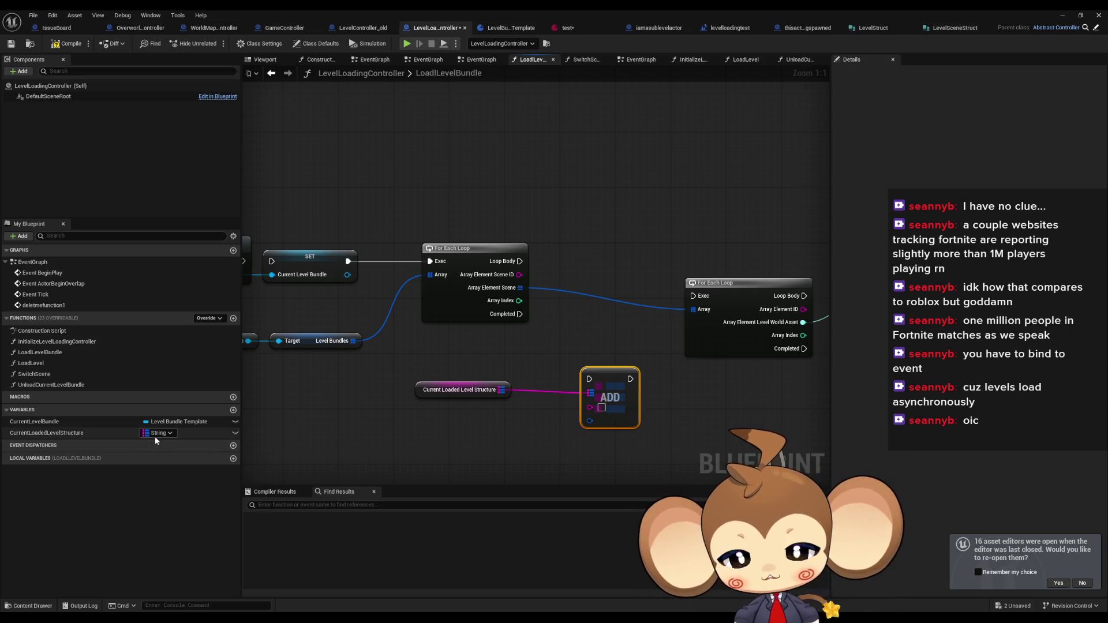
click(173, 433)
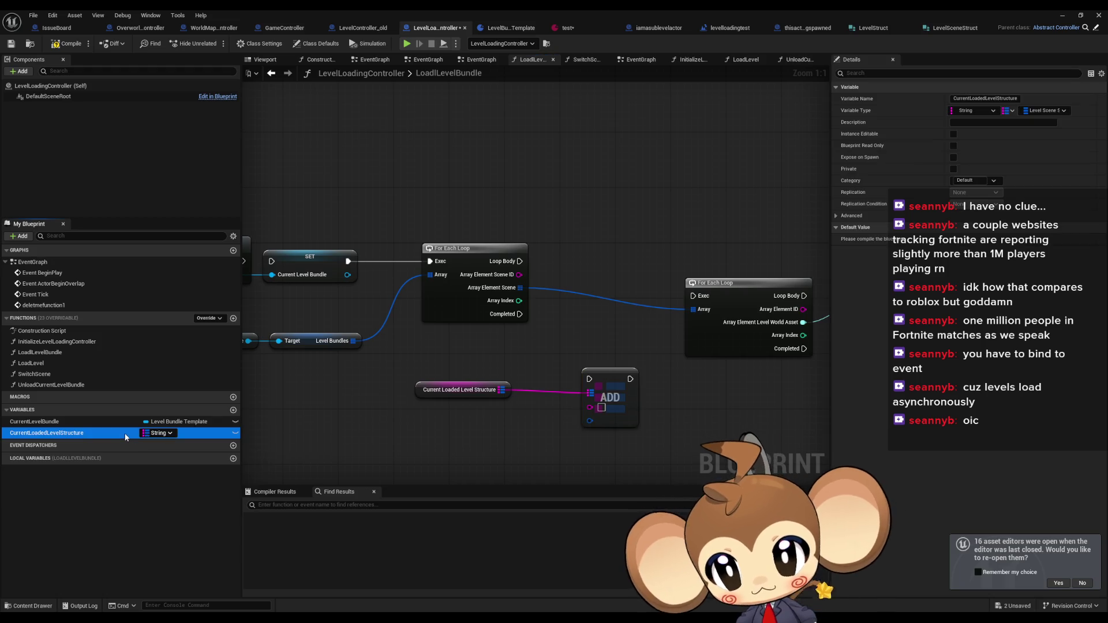
right_click(593, 426)
click(633, 465)
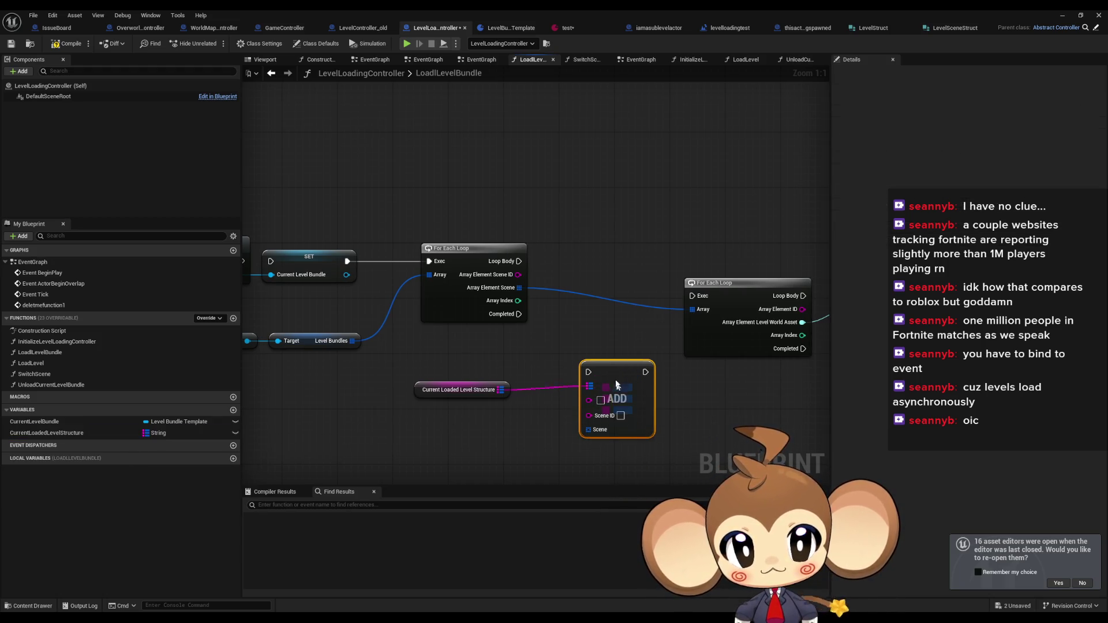
Wire the Array Element's Scene ID and Scene into ADD, running it between the first loop's body and the second loop
drag(617, 386, 610, 371)
mouse_move(583, 417)
mouse_down()
mouse_move(518, 287)
mouse_move(577, 392)
mouse_move(583, 384)
mouse_move(582, 400)
mouse_up()
mouse_move(606, 358)
mouse_down()
mouse_move(589, 257)
mouse_move(518, 261)
mouse_up()
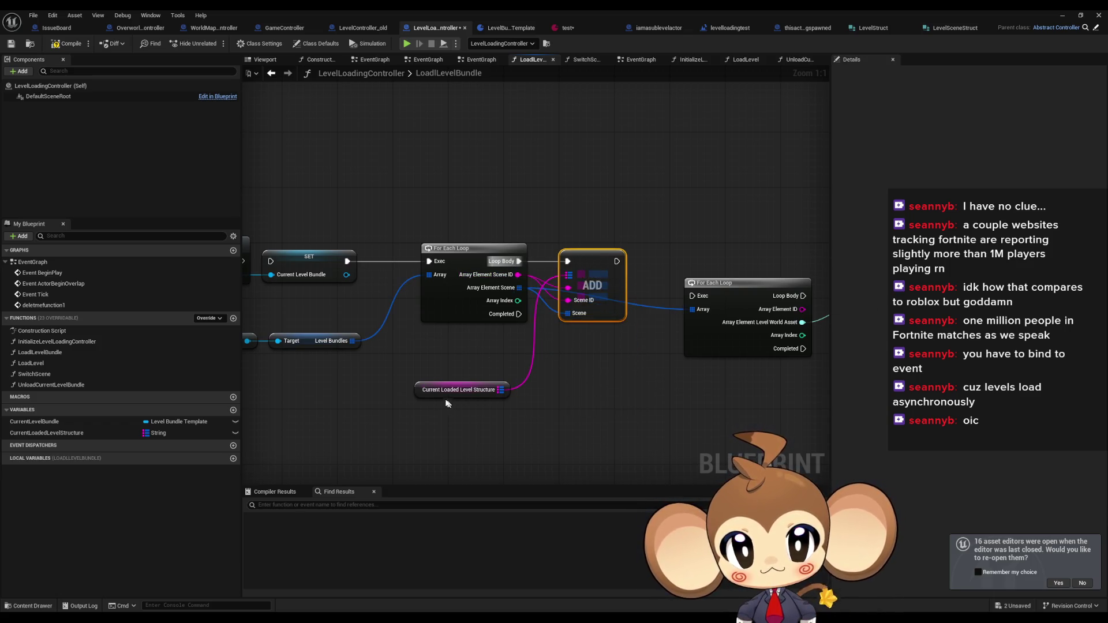
drag(440, 391, 453, 343)
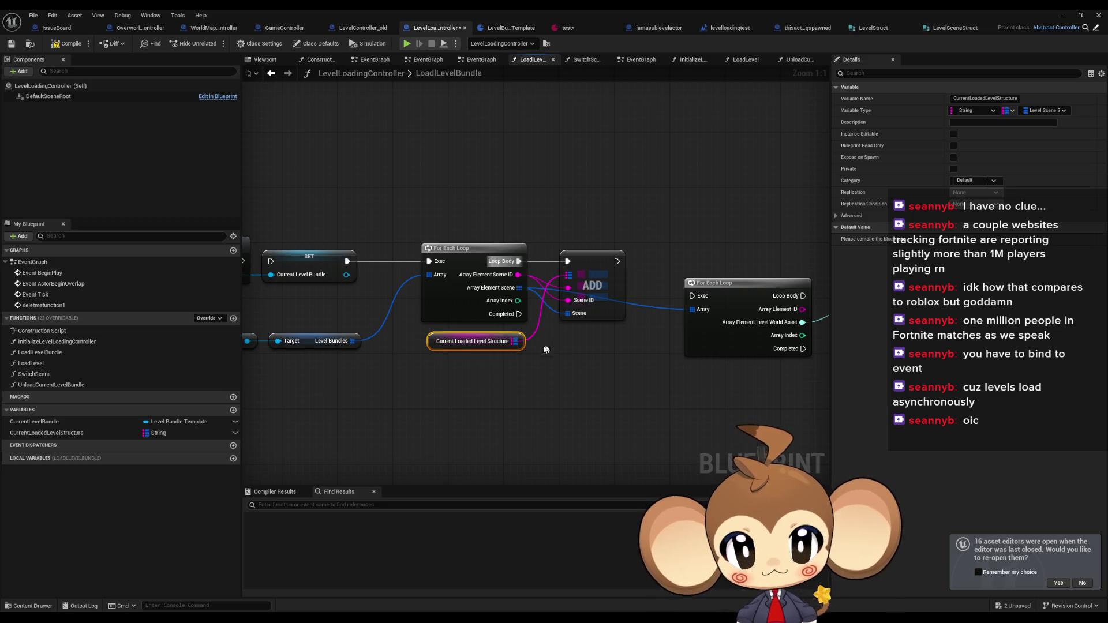
drag(616, 262, 691, 296)
Rearrange the second loop, Load Level Instance and SET nodes to make room
scroll(481, 263, down, 2)
drag(482, 262, 750, 306)
mouse_move(495, 301)
mouse_down()
mouse_move(490, 275)
mouse_move(471, 274)
mouse_up()
drag(561, 279, 635, 280)
click(452, 354)
scroll(345, 353, up, 2)
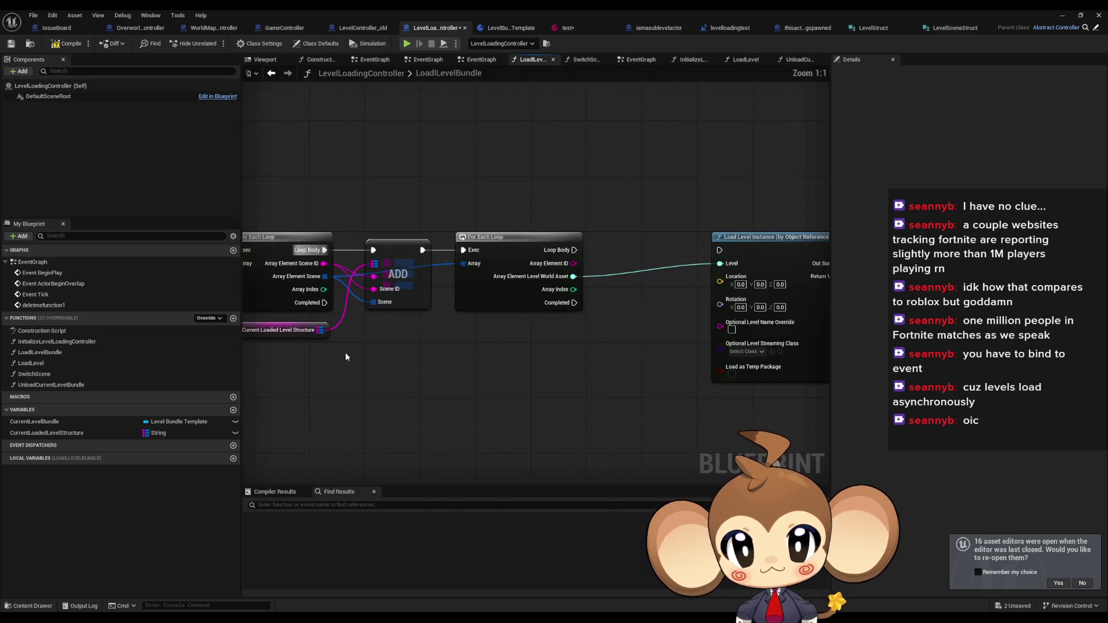
Paste a second CurrentLoadedLevelStructure getter and attach a map FIND node to it
click(358, 339)
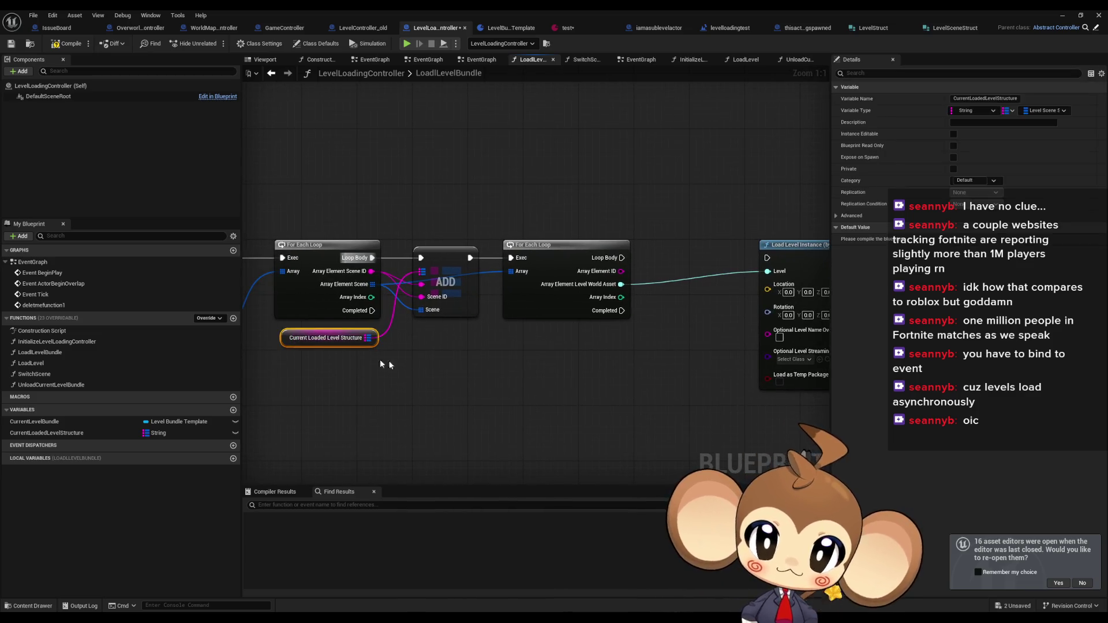
key(ctrl+c)
key(ctrl+v)
mouse_move(603, 164)
mouse_down()
mouse_move(638, 166)
mouse_move(641, 155)
mouse_up()
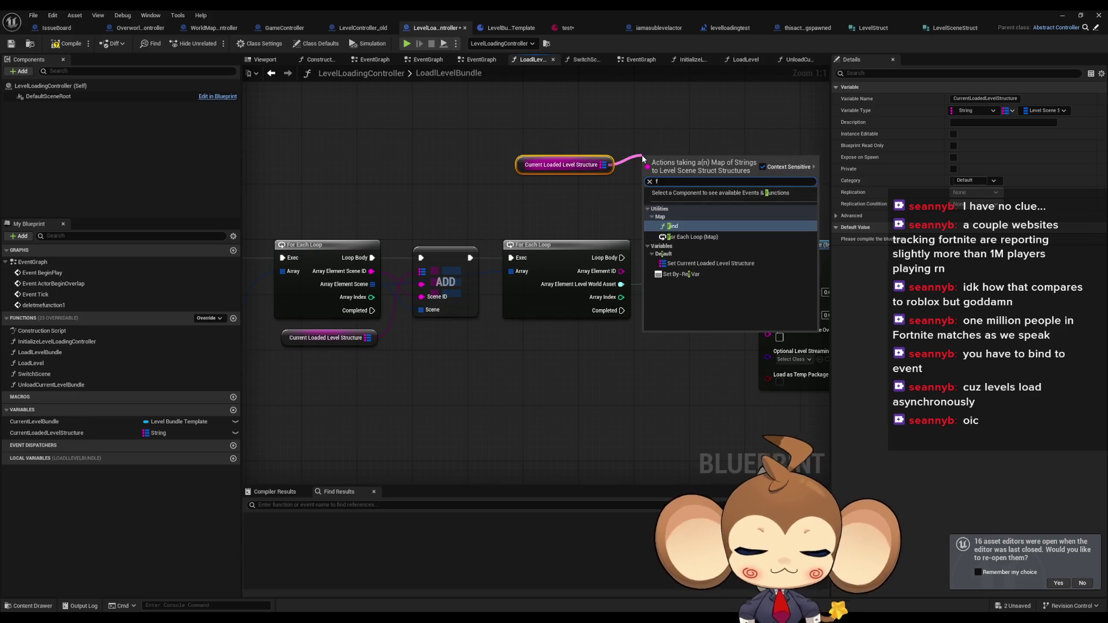
text(find)
key(Return)
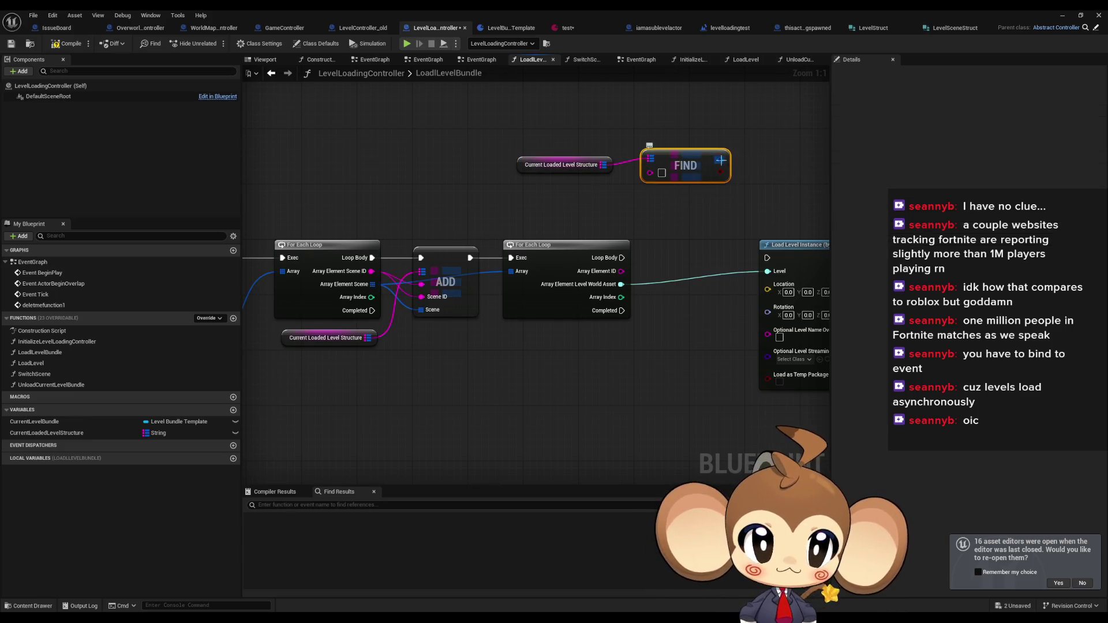
Feed the FIND result into a Set members in Level Scene Struct node exposing SceneID and Scene pins
drag(720, 160, 752, 164)
text(set)
key(Return)
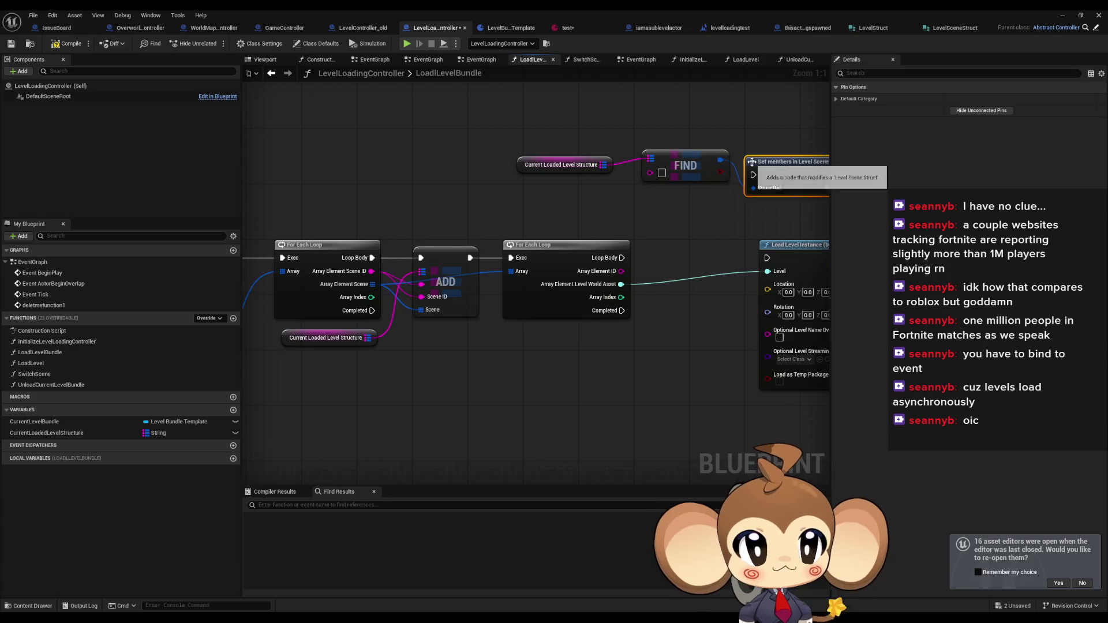
drag(576, 193, 590, 179)
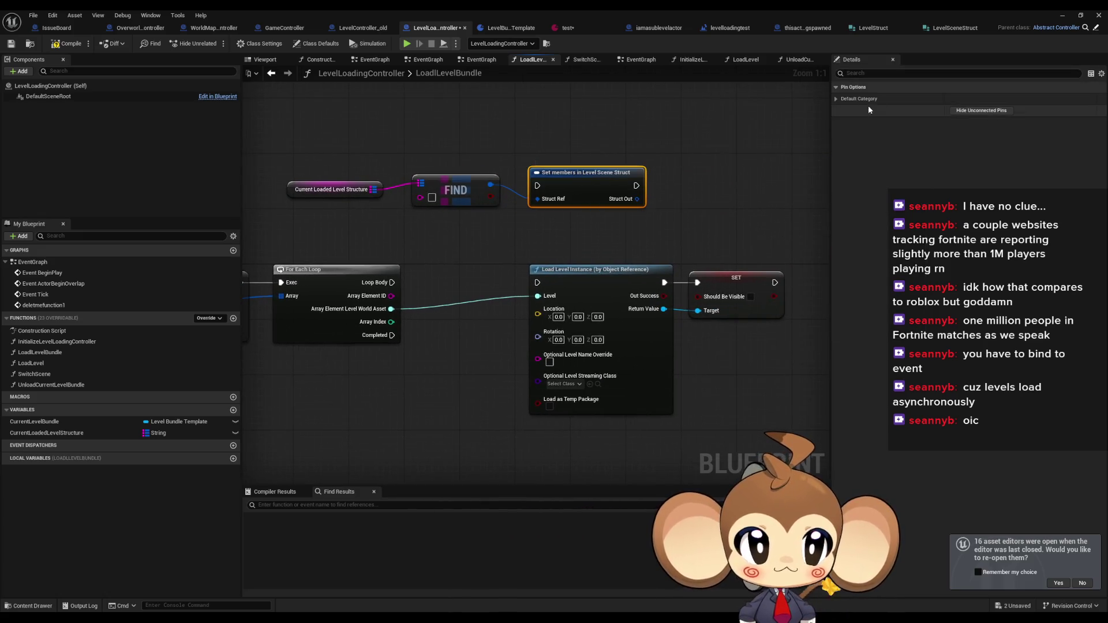
click(836, 98)
click(954, 122)
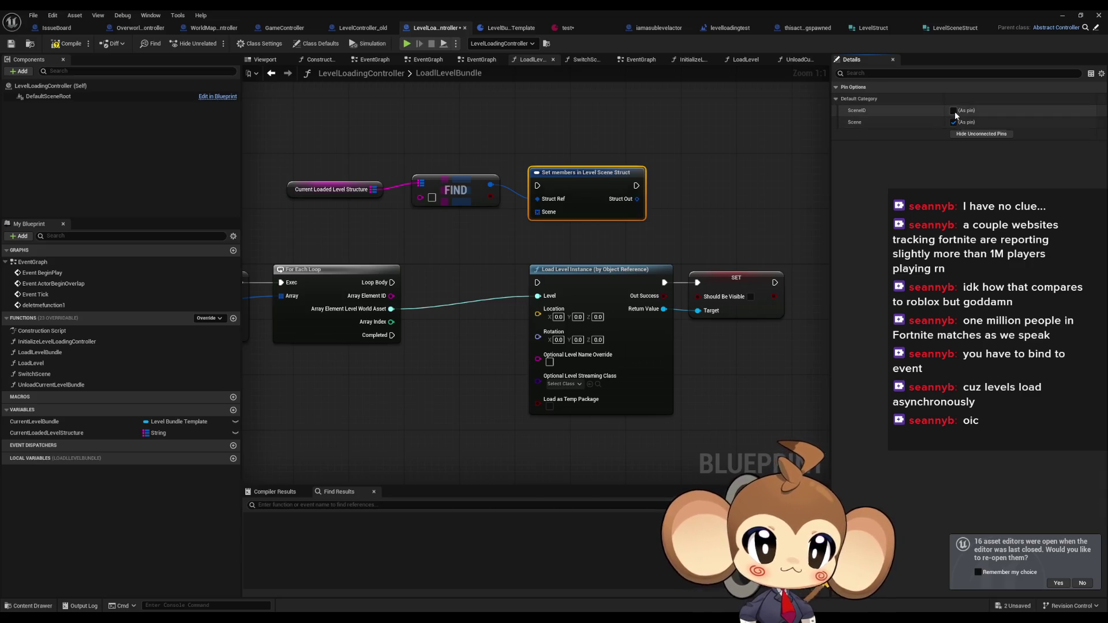
click(954, 111)
drag(630, 204, 634, 224)
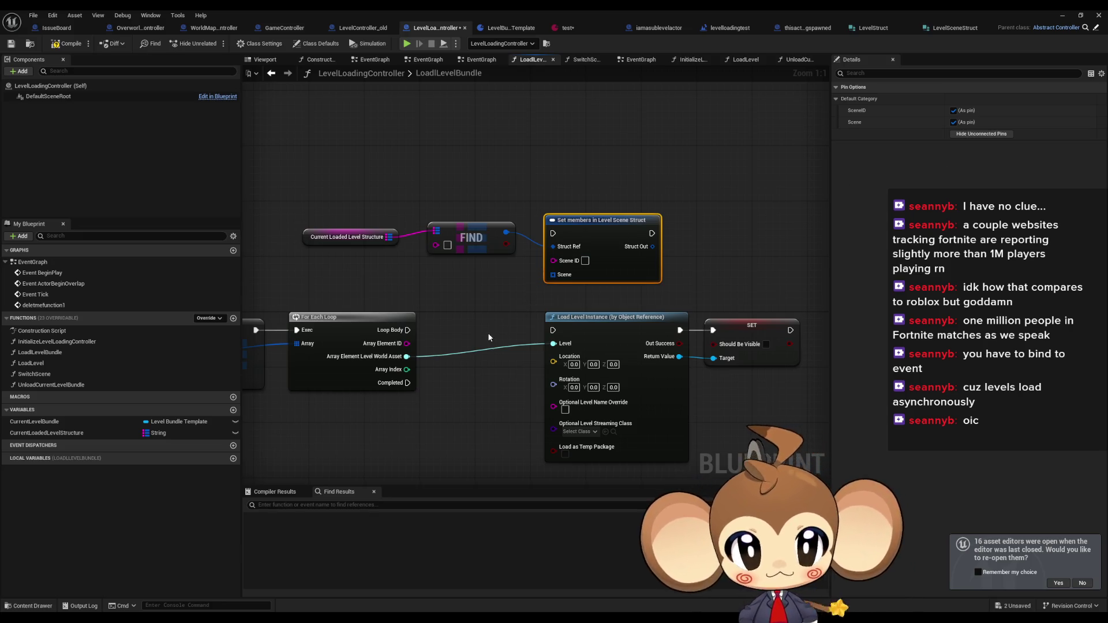
drag(609, 231, 630, 203)
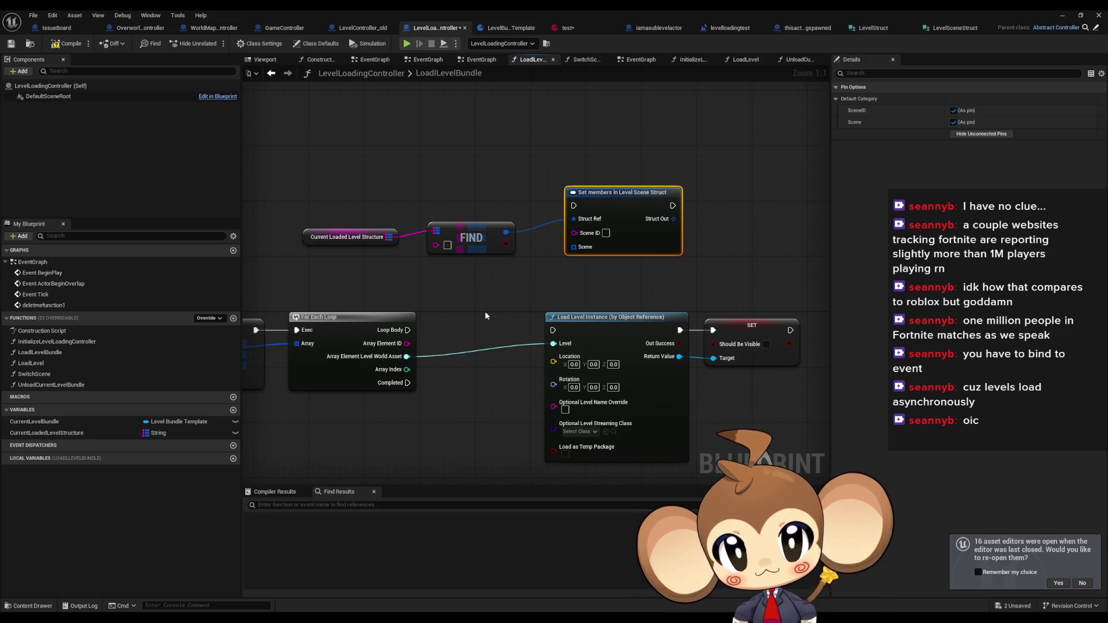
mouse_move(351, 292)
mouse_down()
mouse_move(490, 295)
mouse_move(546, 314)
mouse_move(608, 303)
mouse_up()
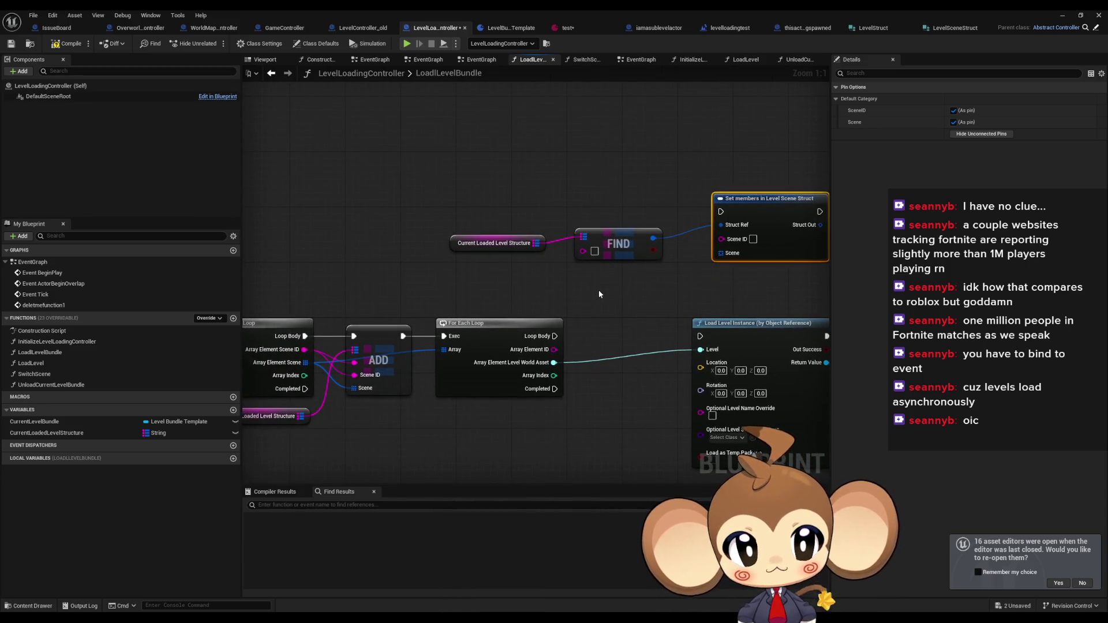
mouse_move(596, 289)
mouse_down()
mouse_move(584, 290)
mouse_move(648, 276)
mouse_up()
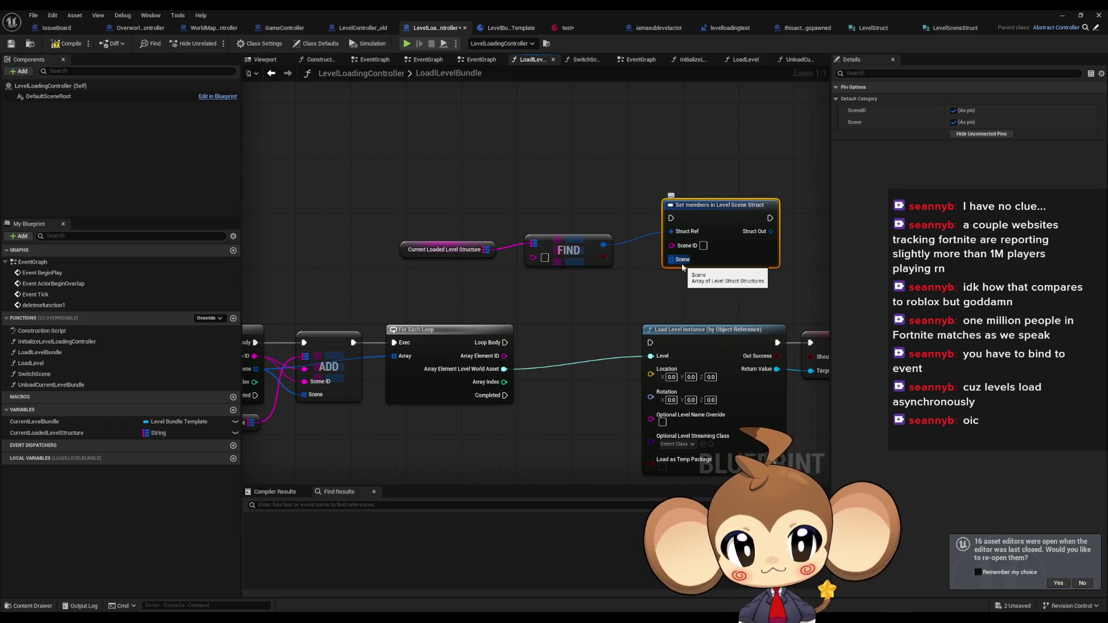
drag(419, 357, 542, 321)
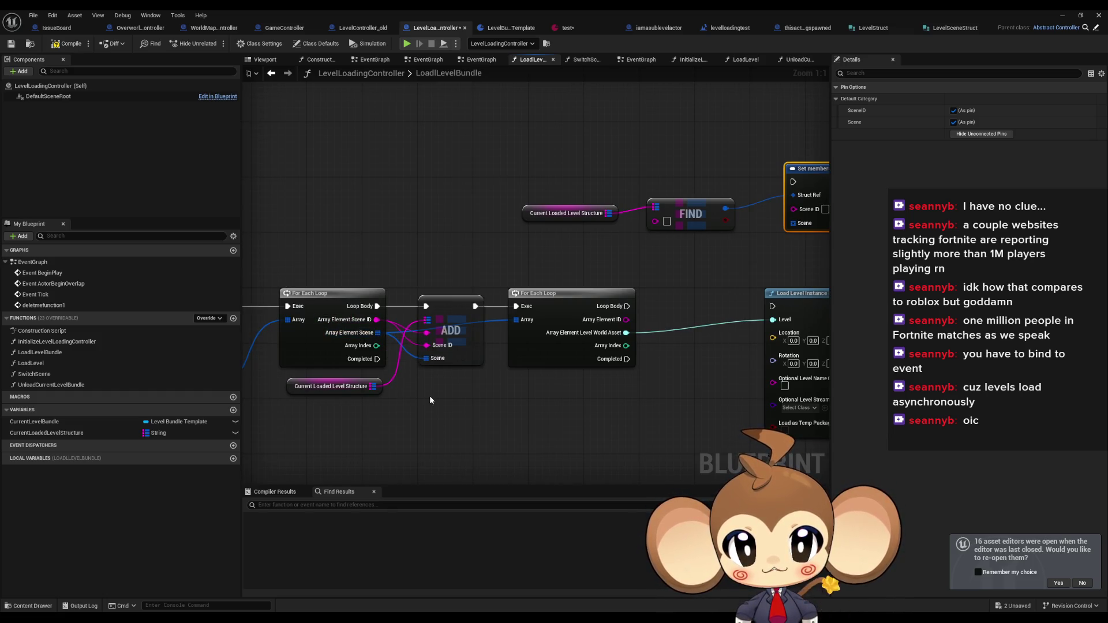
drag(477, 378, 431, 380)
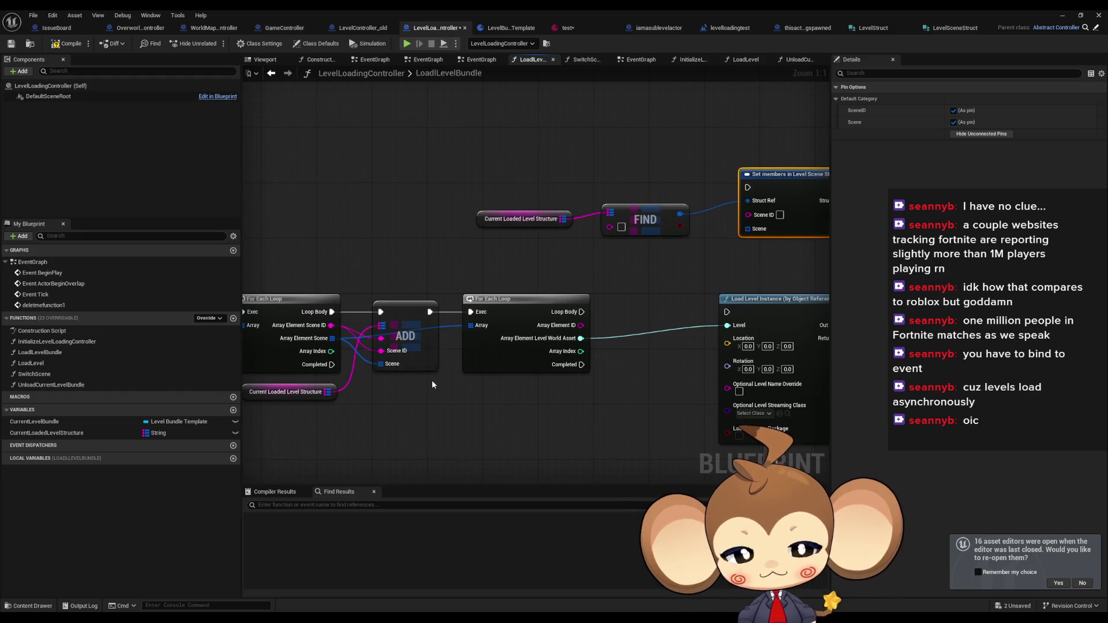
drag(710, 234, 624, 242)
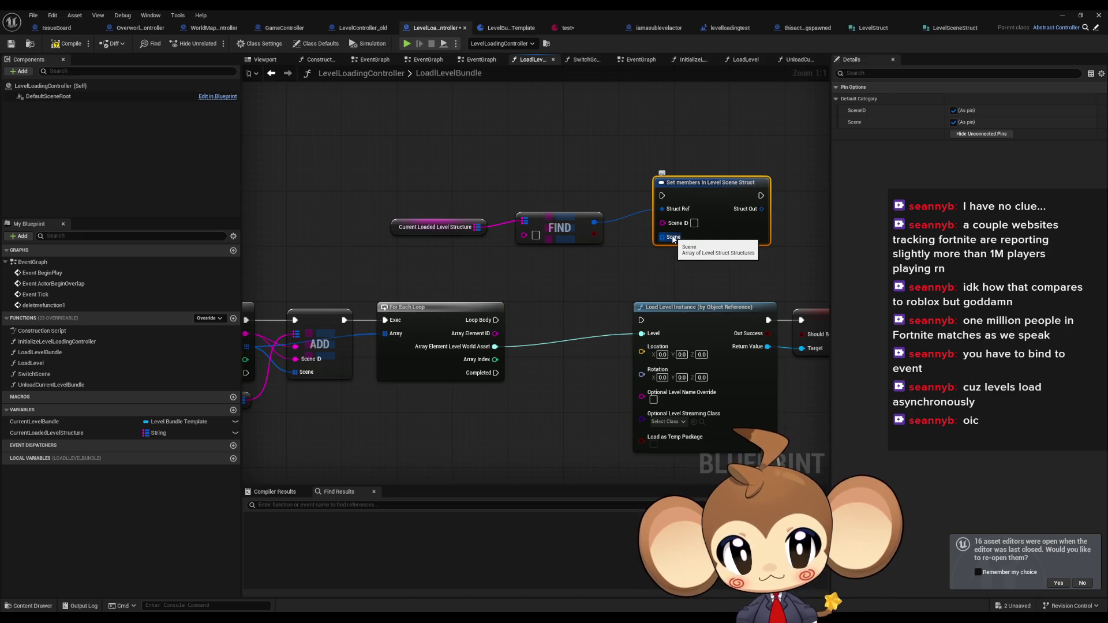
mouse_move(673, 239)
mouse_down()
mouse_move(579, 285)
mouse_move(632, 263)
mouse_up()
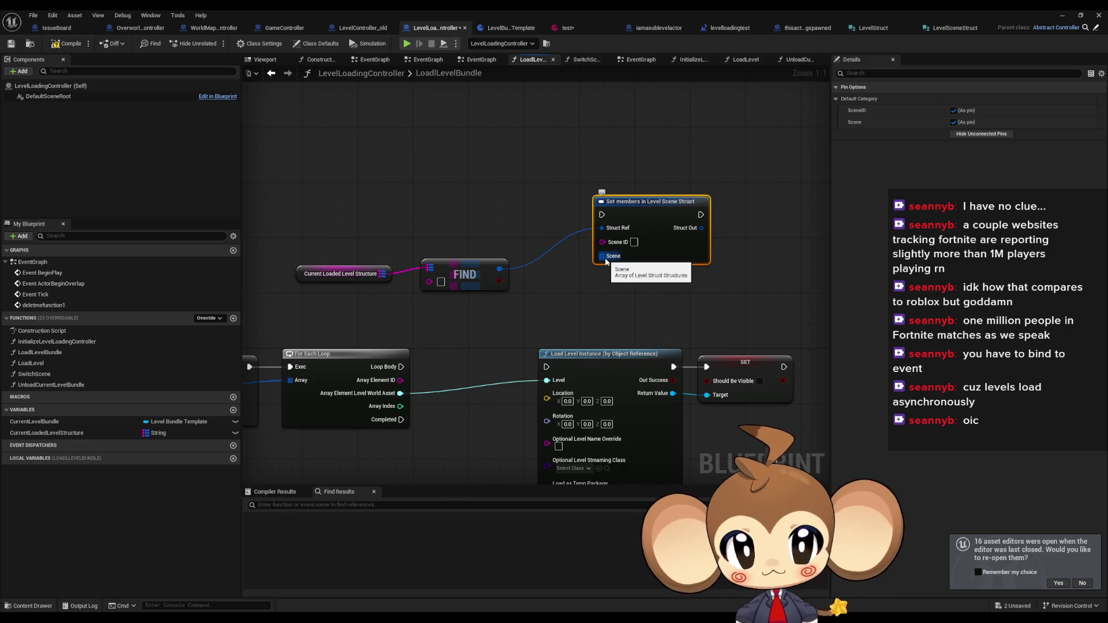
mouse_move(605, 261)
mouse_down()
mouse_move(583, 289)
mouse_move(556, 296)
mouse_up()
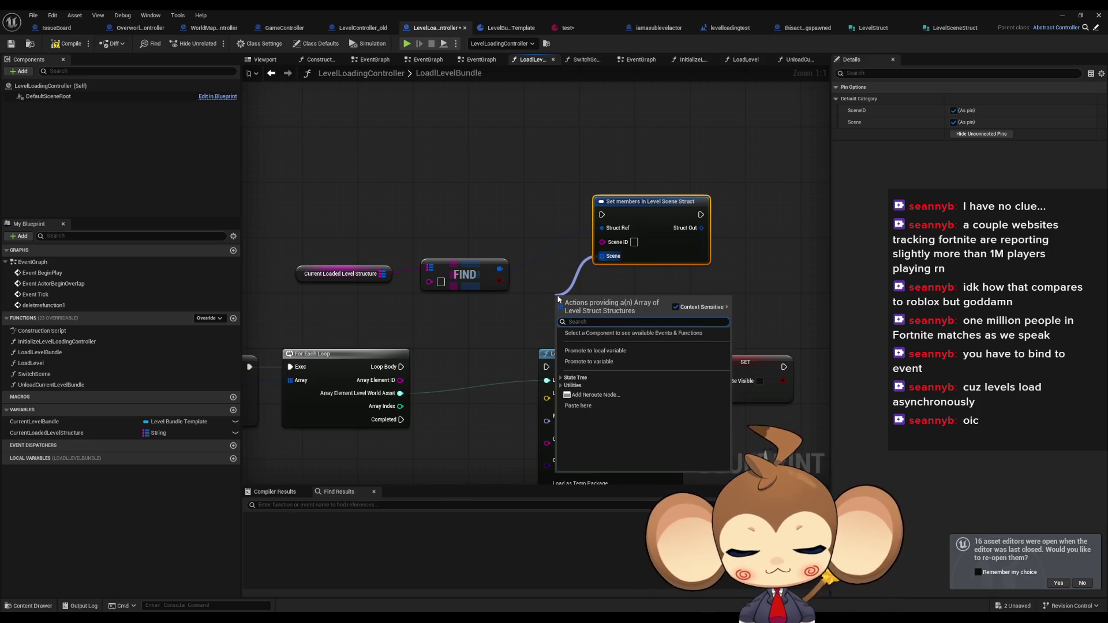
text(add)
click(586, 349)
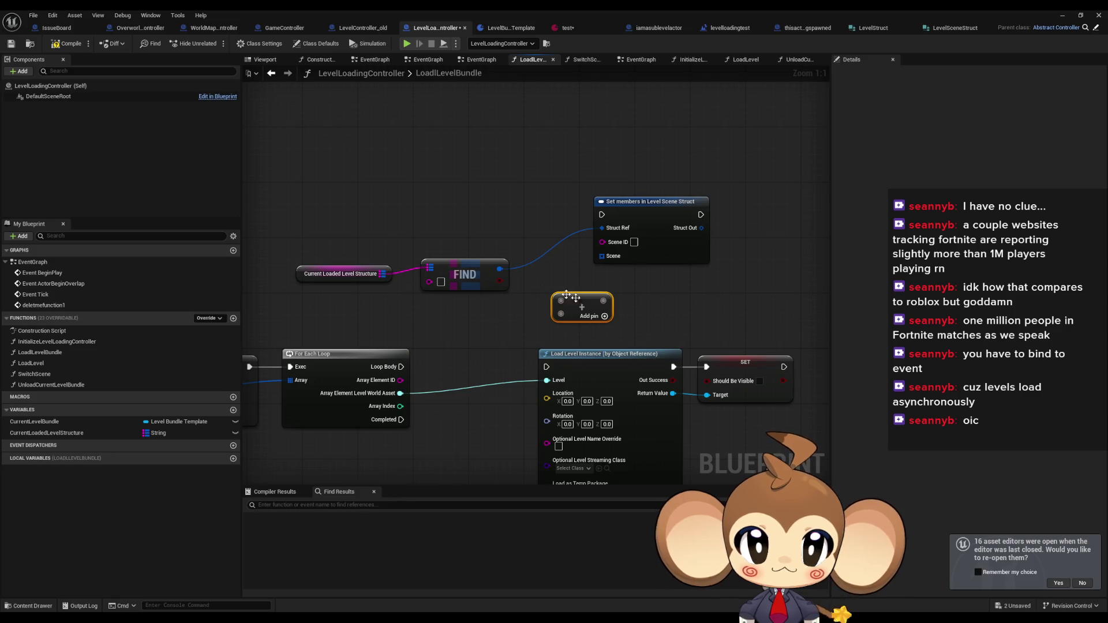
key(Delete)
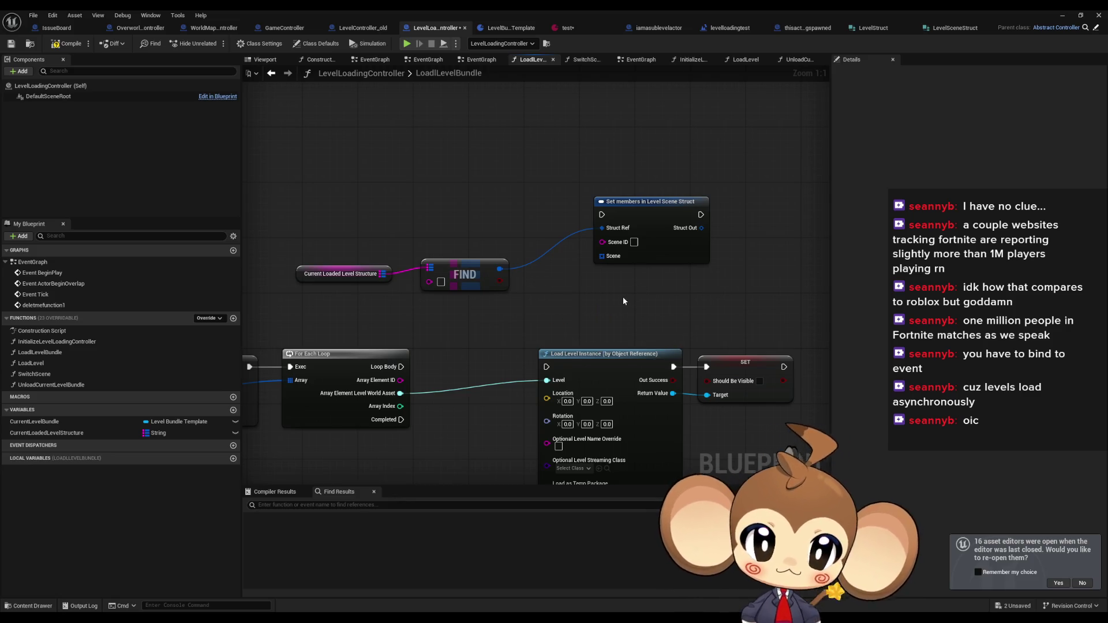